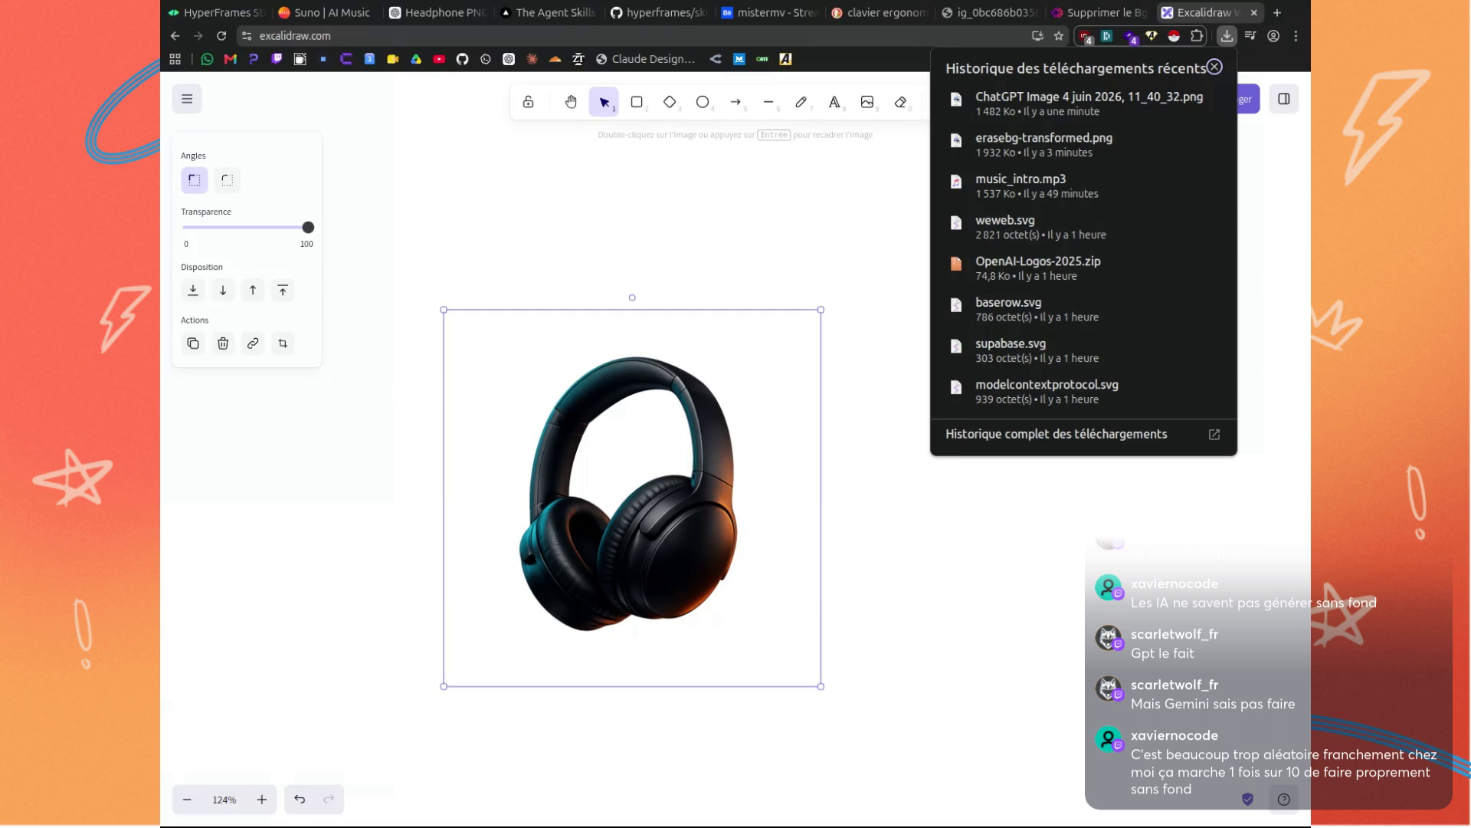
Dismiss the downloads list over the headphone cutout and go back to the headphone ChatGPT conversation.
click(512, 328)
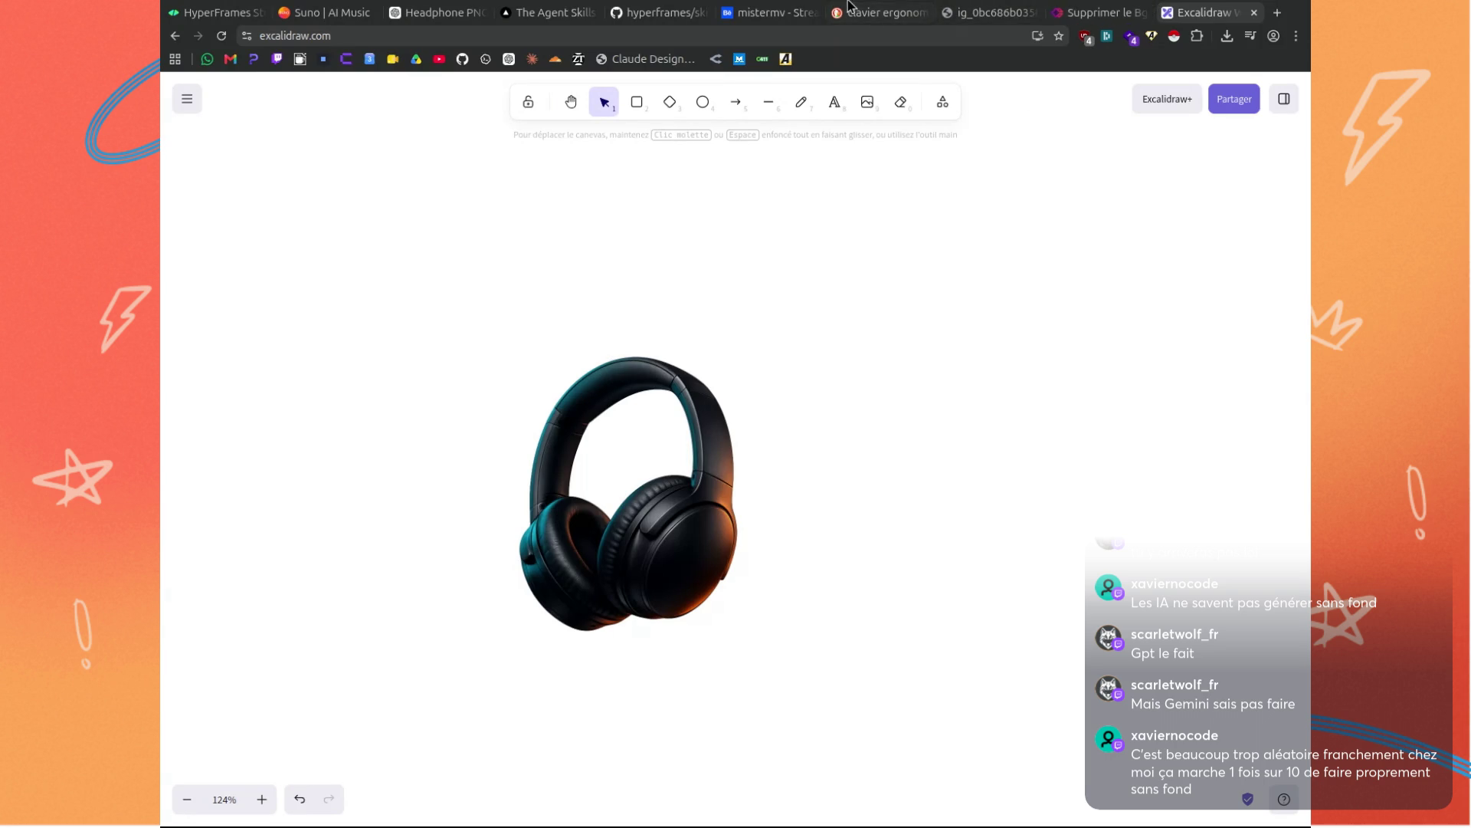
click(437, 12)
Paste the transparent-background 3D asset prompt with an ergonomic vertical mouse subject and send it.
click(1019, 450)
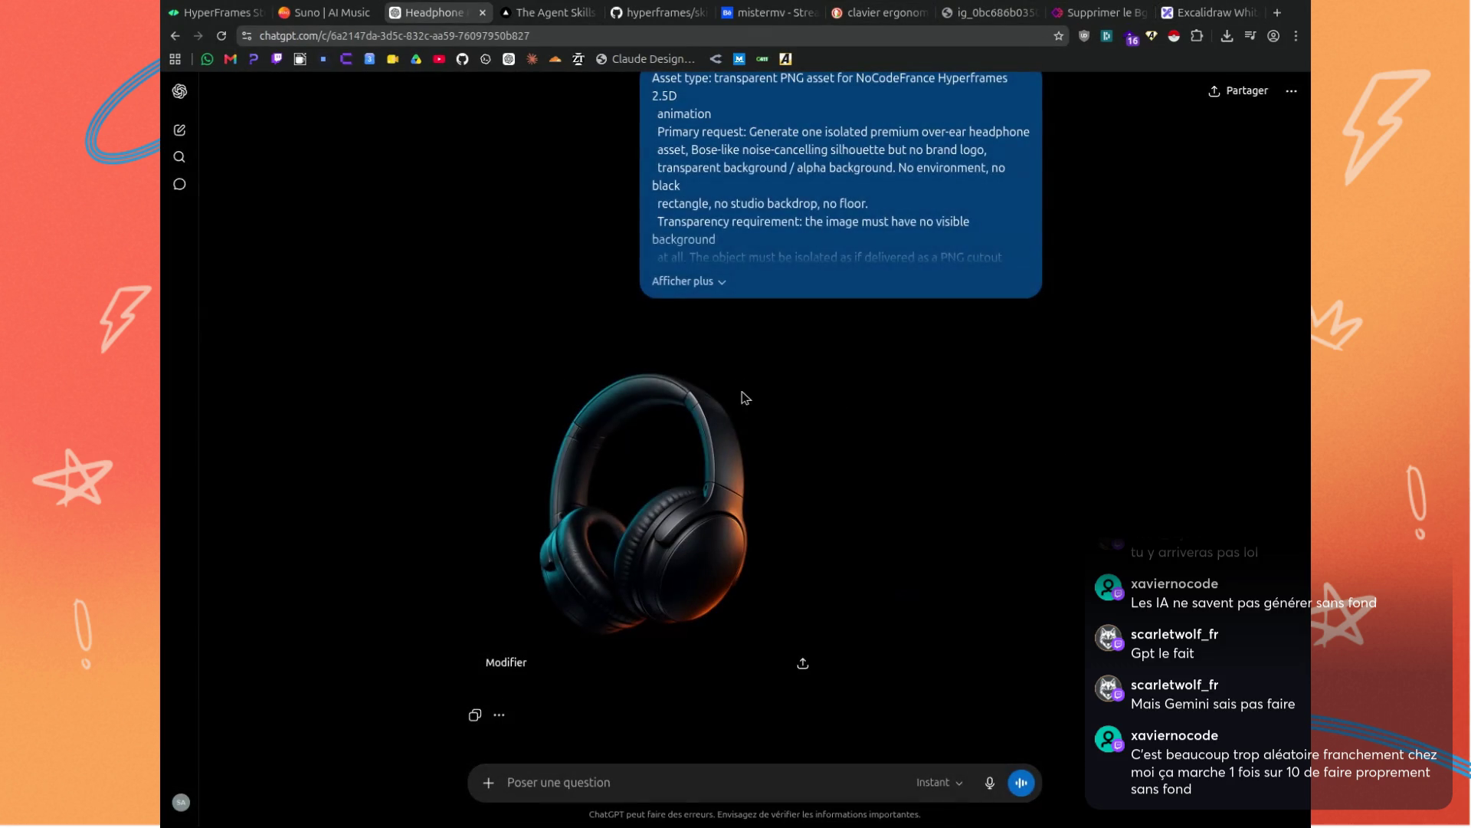
key(ctrl+v)
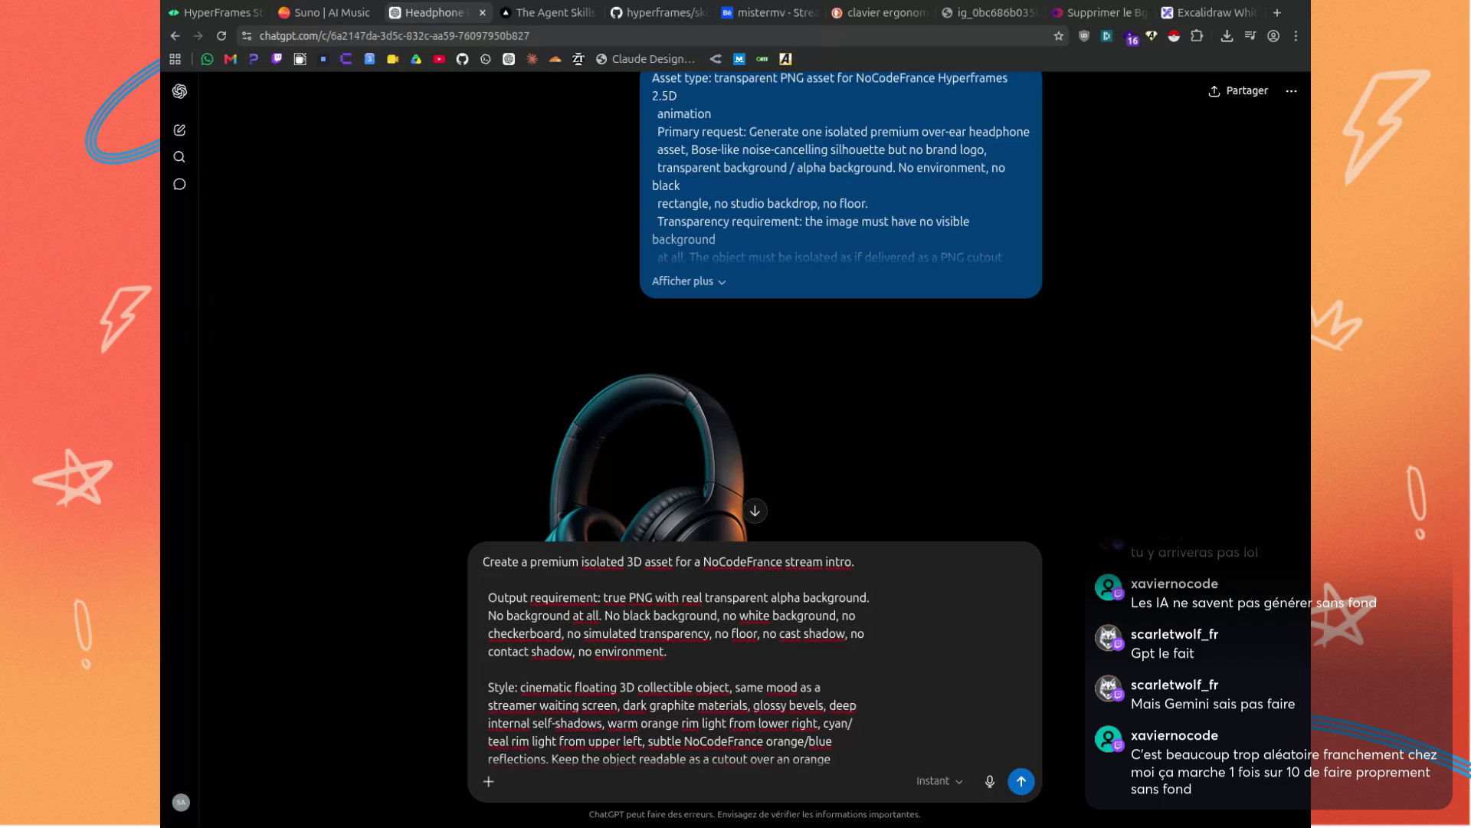
scroll(751, 757, down, 1)
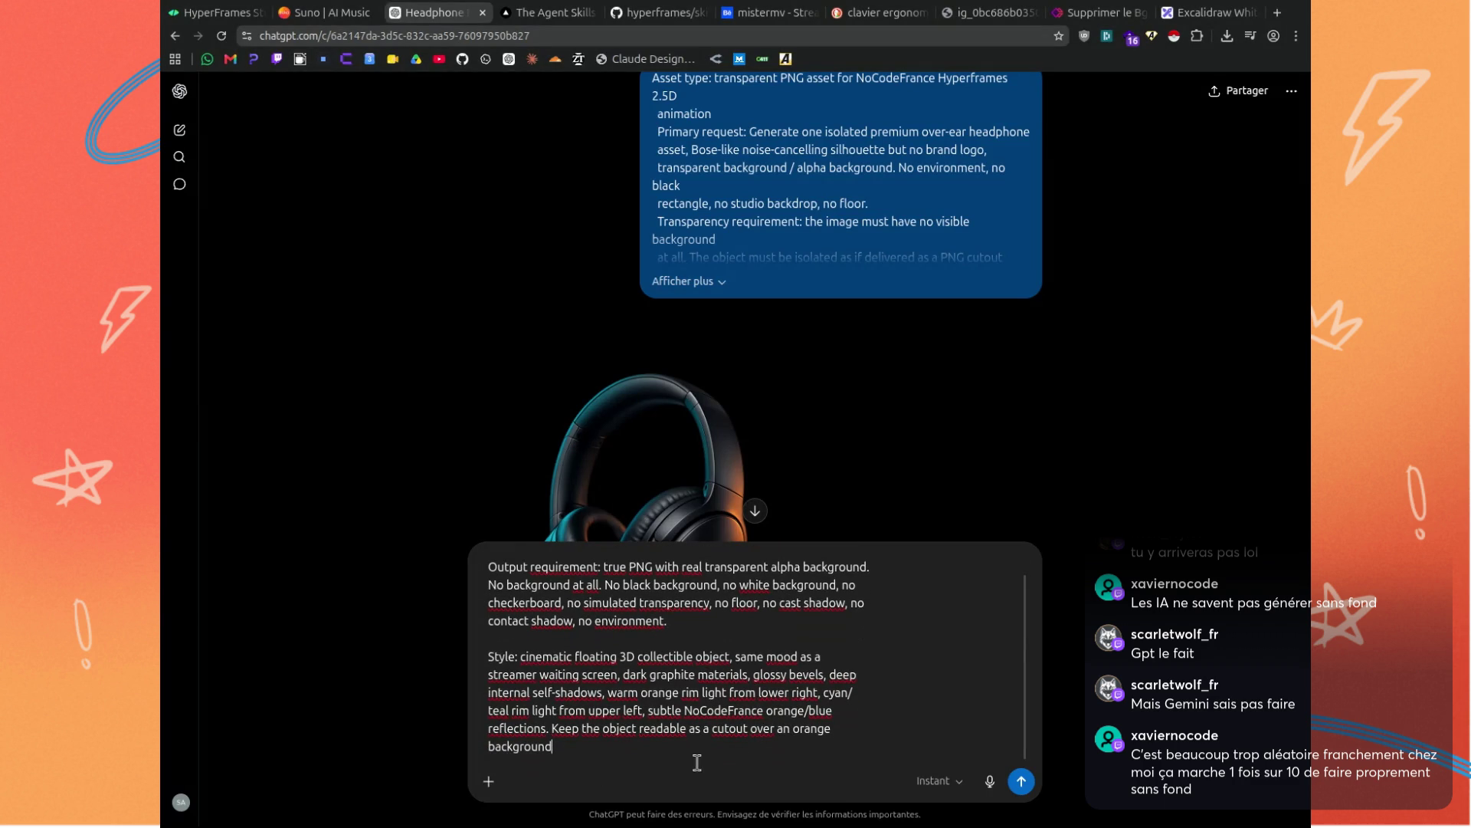
key(ctrl+v)
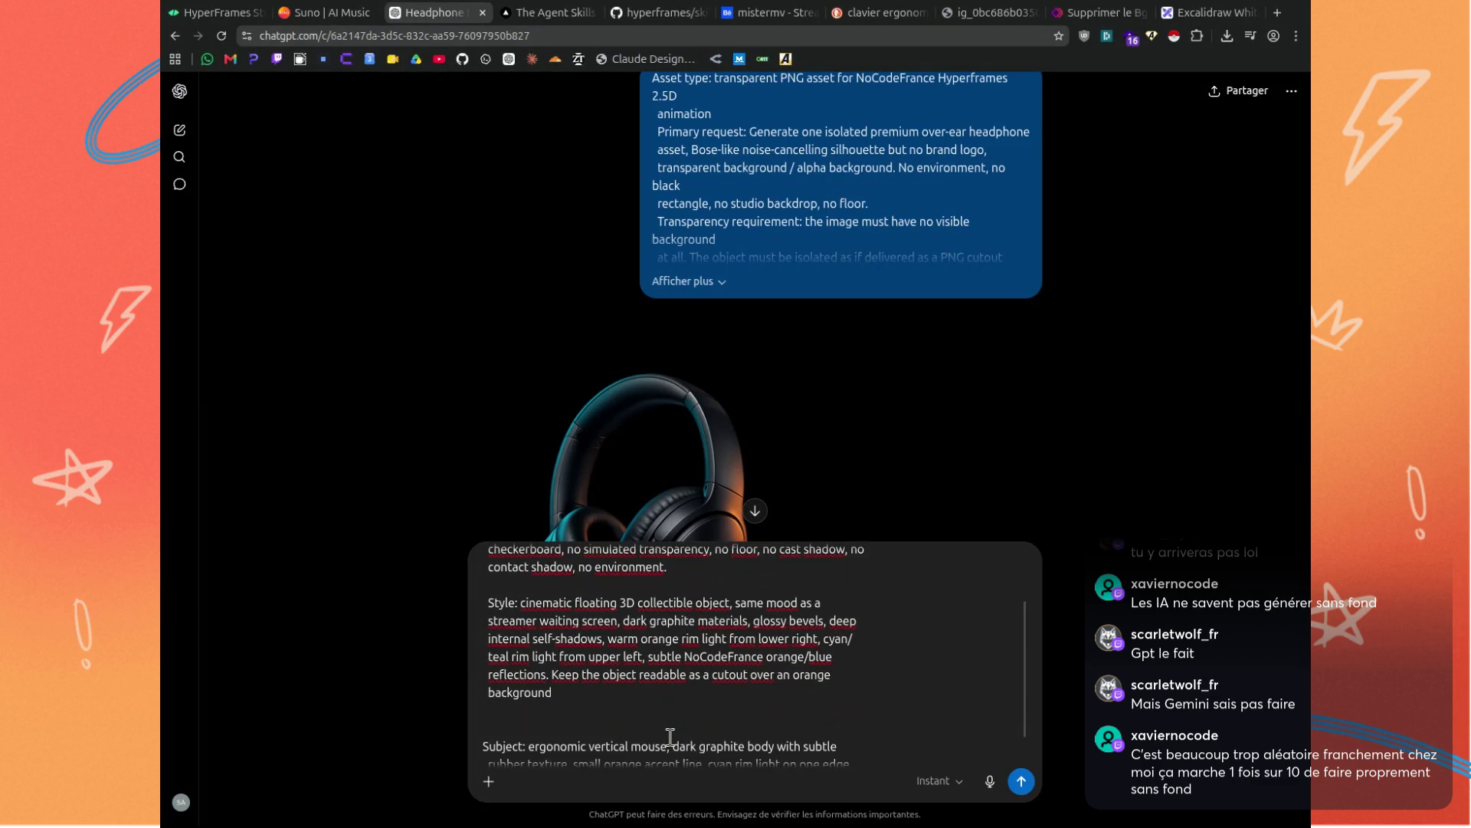
scroll(874, 734, down, 1)
click(1021, 781)
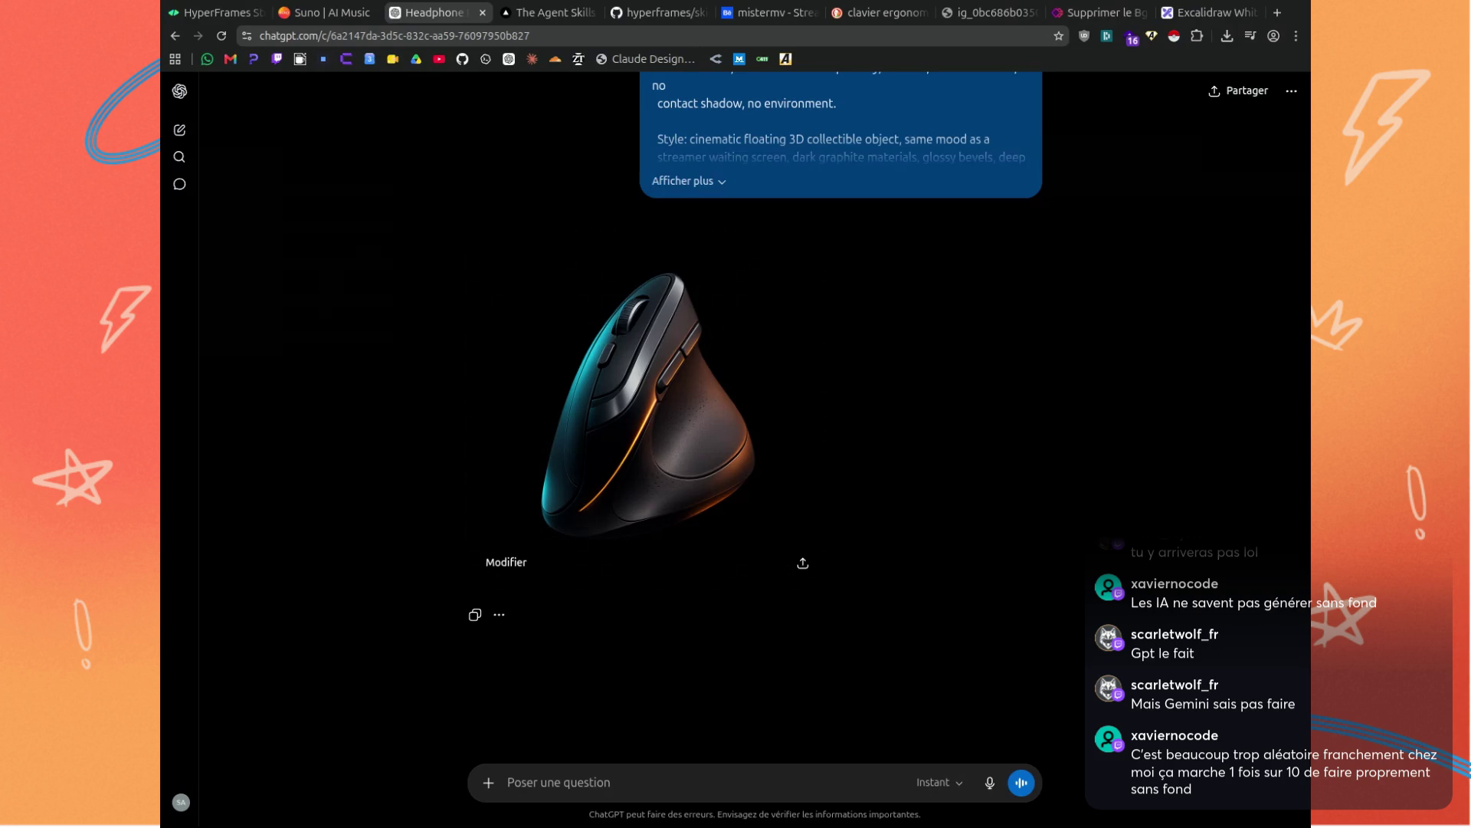
Wait for the graphite vertical mouse render with orange and cyan rim lights, then scroll back to its prompt.
scroll(634, 302, up, 4)
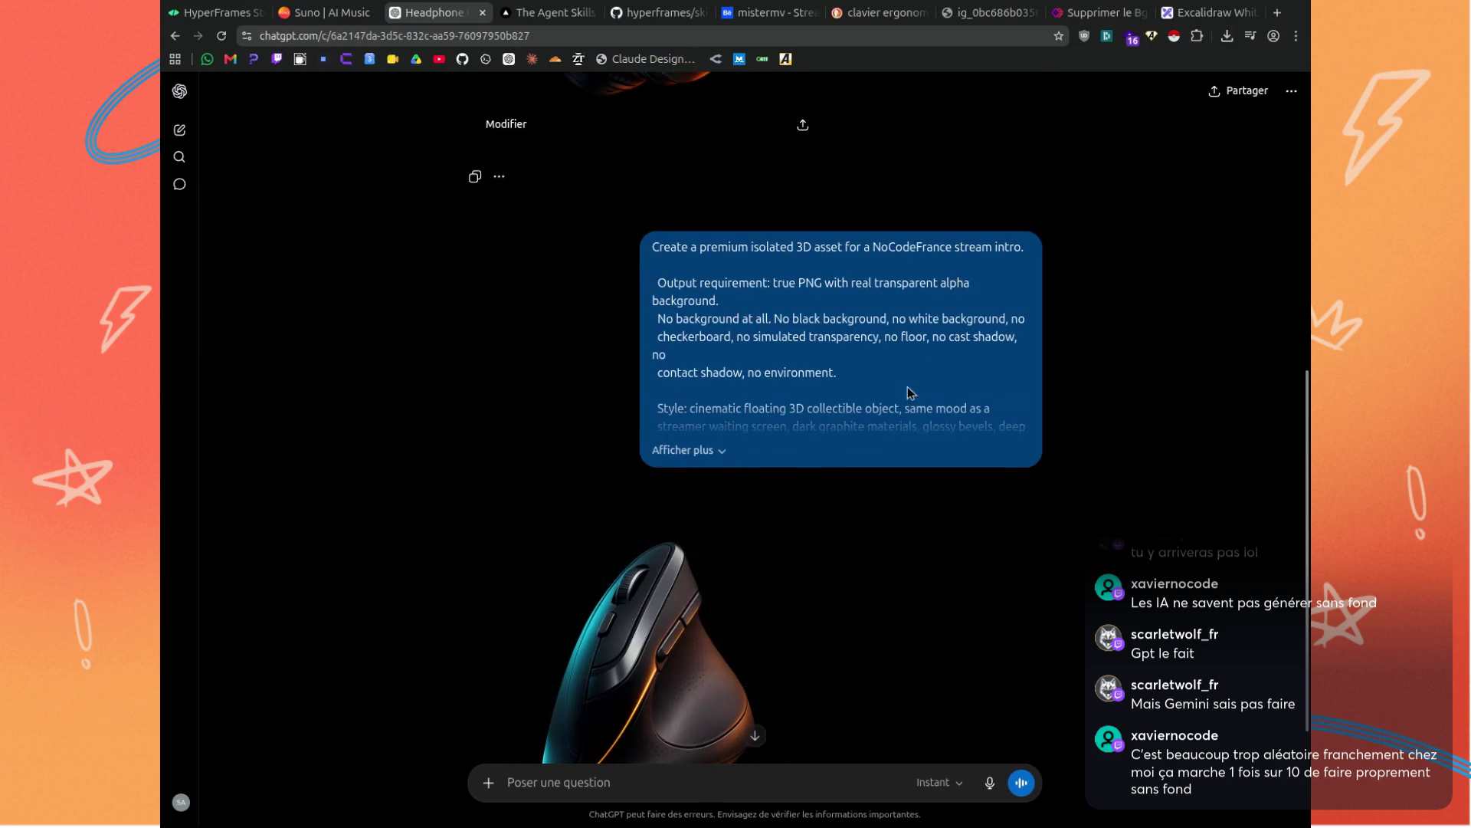
Expand the previous vertical mouse prompt and copy its full text.
click(1030, 482)
scroll(865, 285, down, 2)
scroll(866, 285, down, 3)
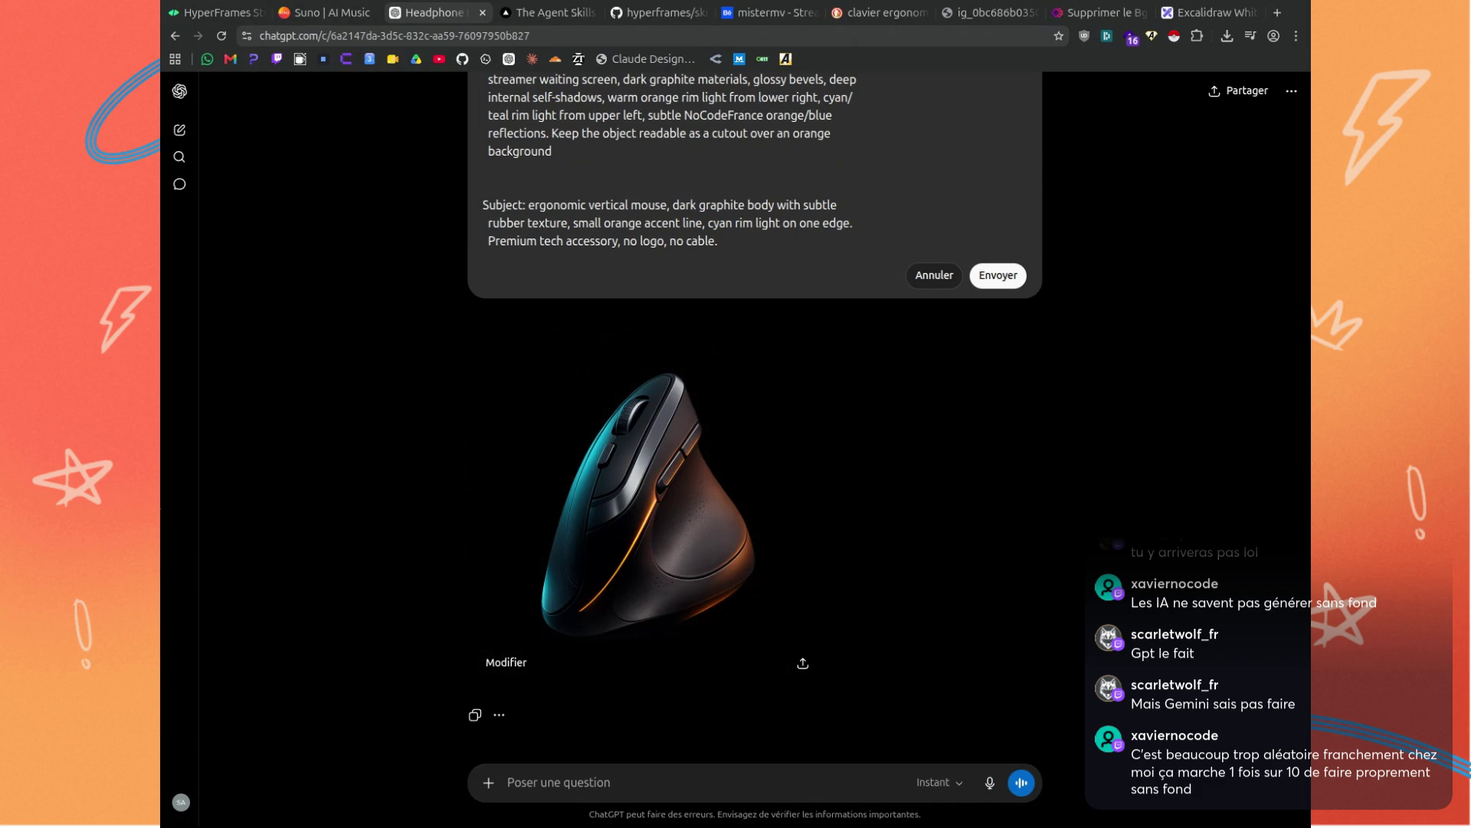
click(954, 278)
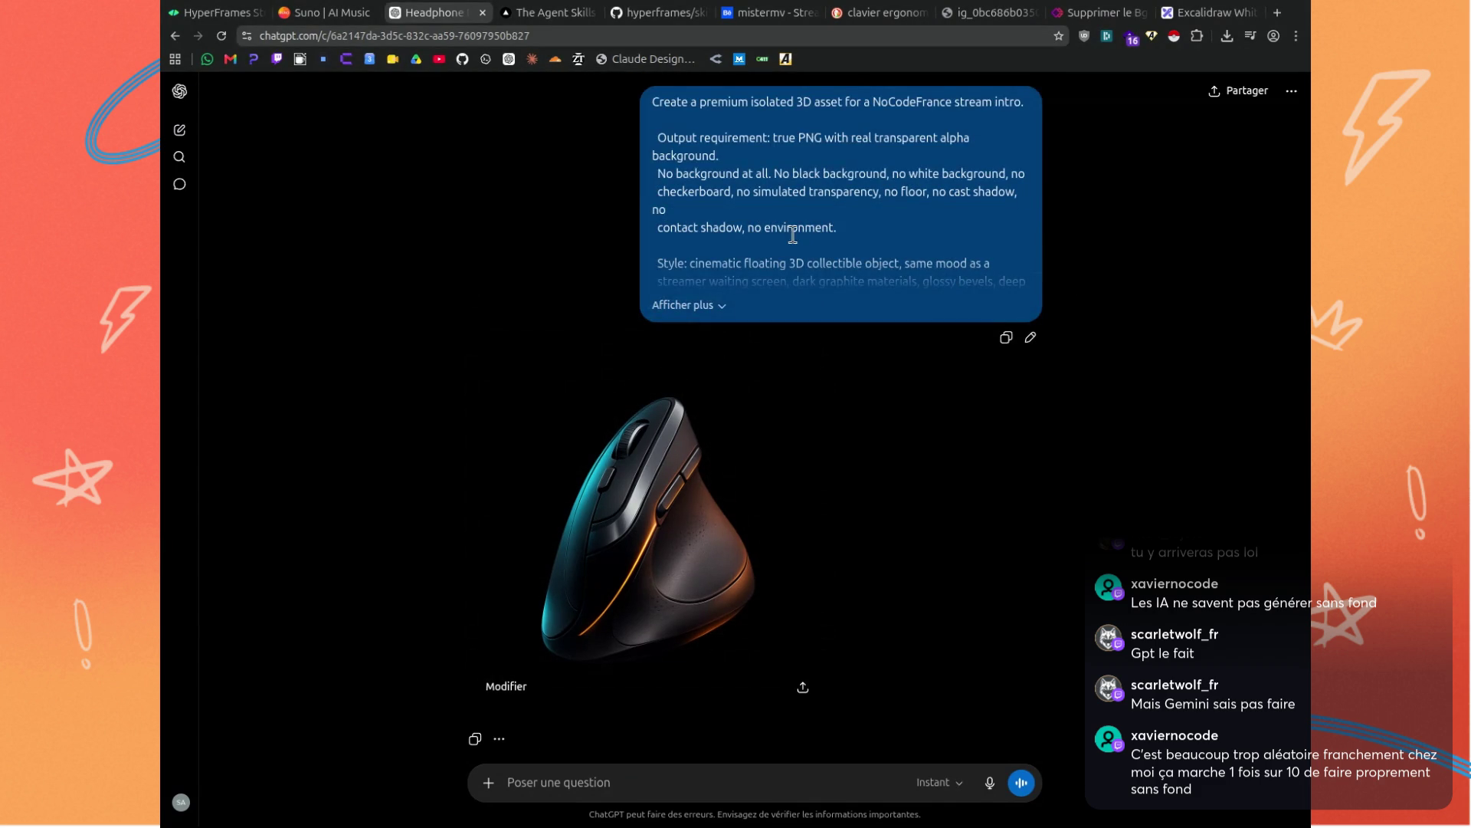
click(734, 269)
scroll(740, 246, up, 1)
mouse_move(652, 191)
mouse_down()
mouse_move(767, 406)
mouse_move(891, 498)
mouse_move(902, 529)
mouse_up()
key(ctrl+c)
Paste it as a new message and replace the Subject with the fluffy embroidered NoCodeFrance pin badge.
scroll(907, 522, down, 3)
click(775, 782)
key(ctrl+v)
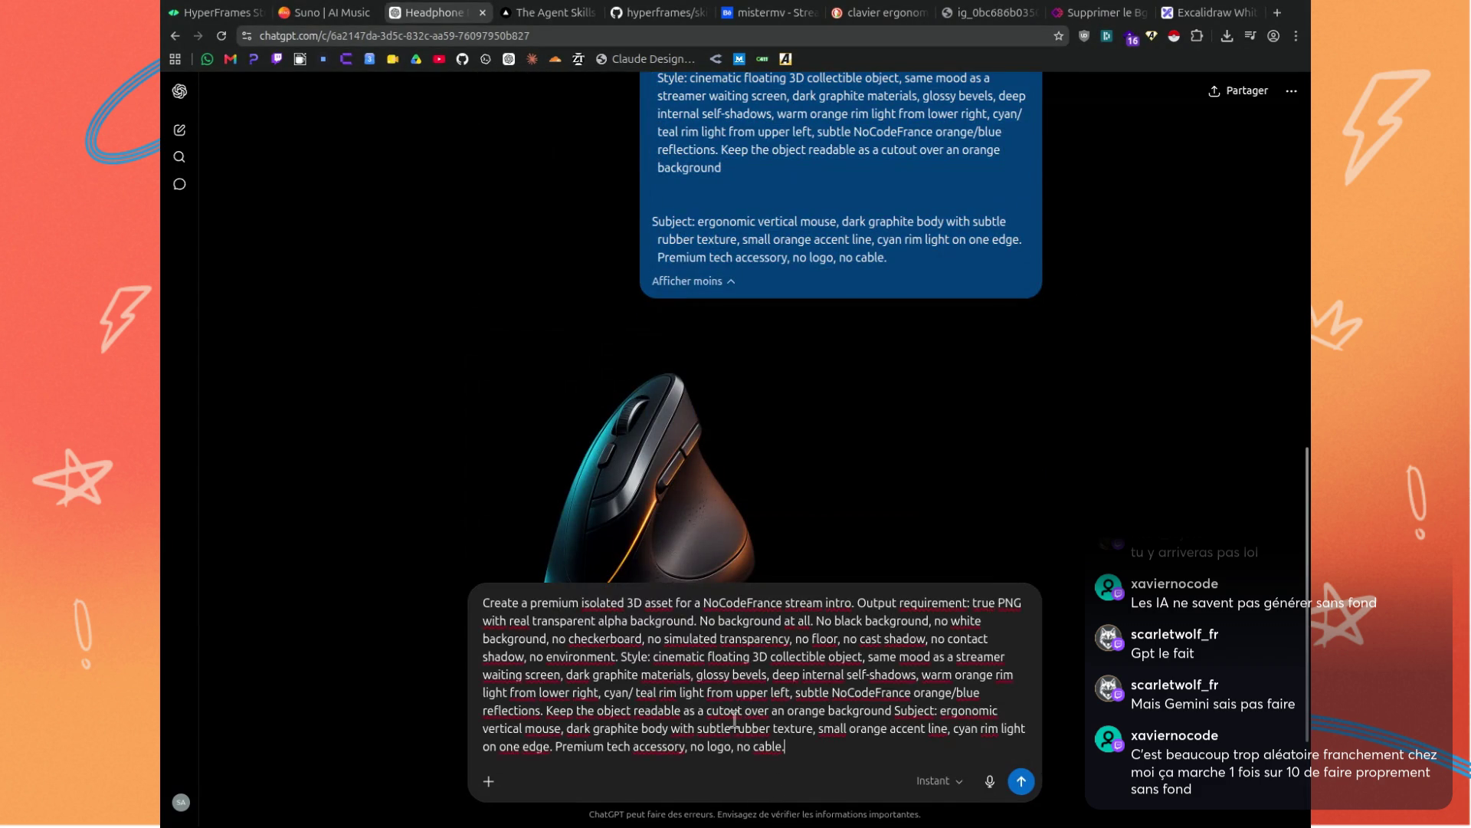
scroll(754, 551, down, 2)
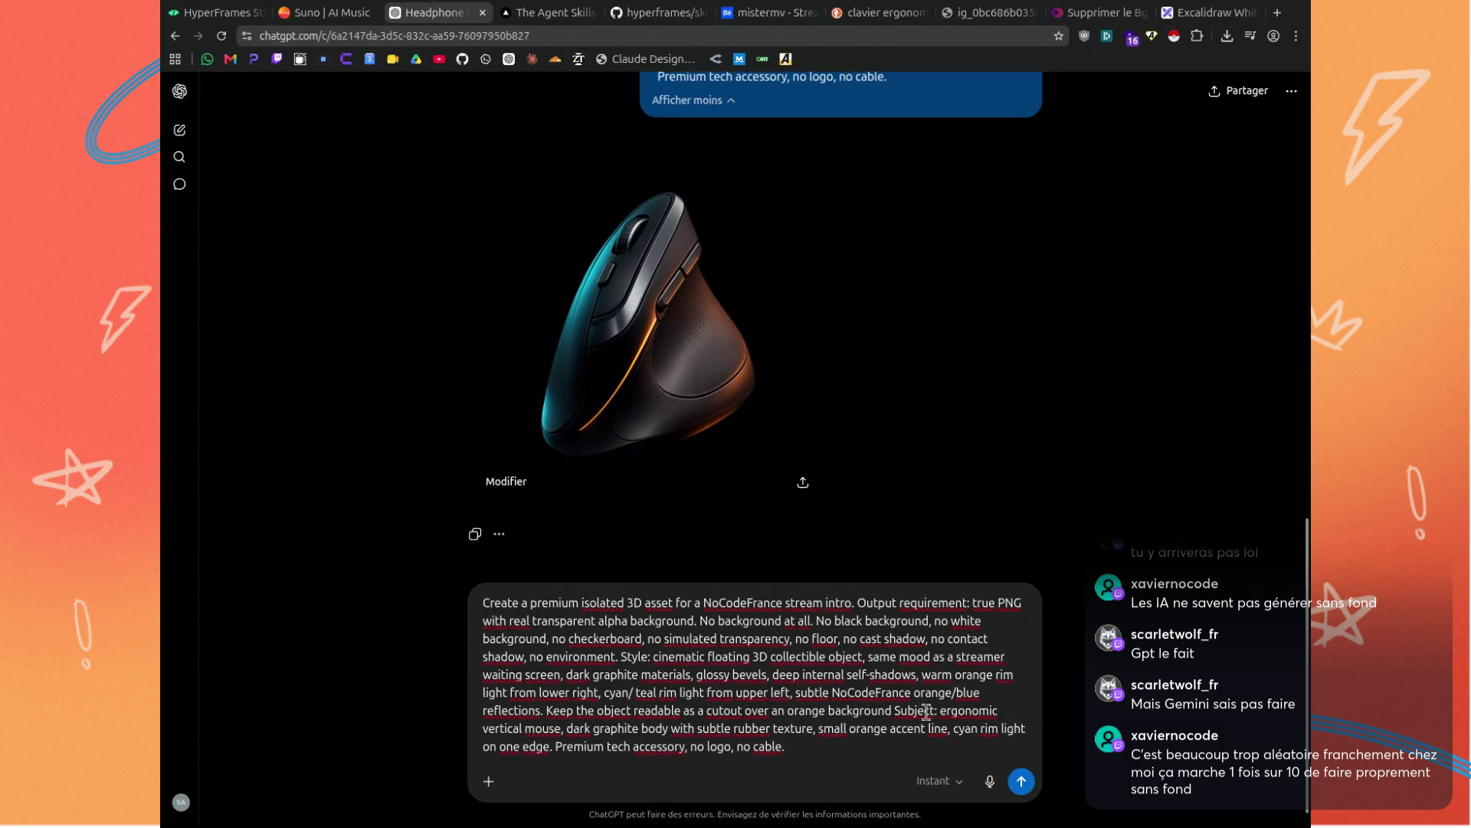
click(893, 710)
key(shift+Return)
key(shift+Return)
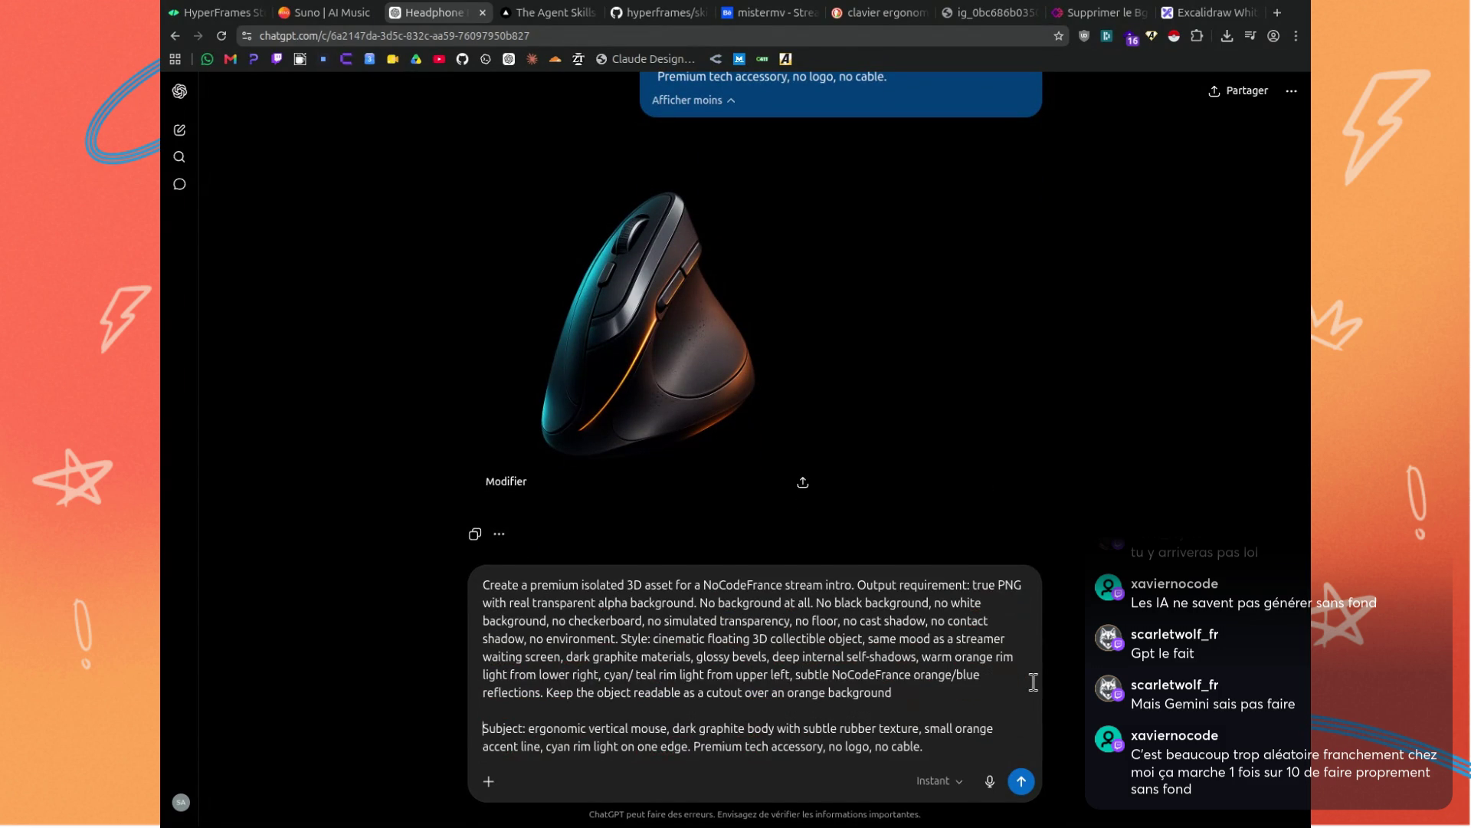
key(shift+Return)
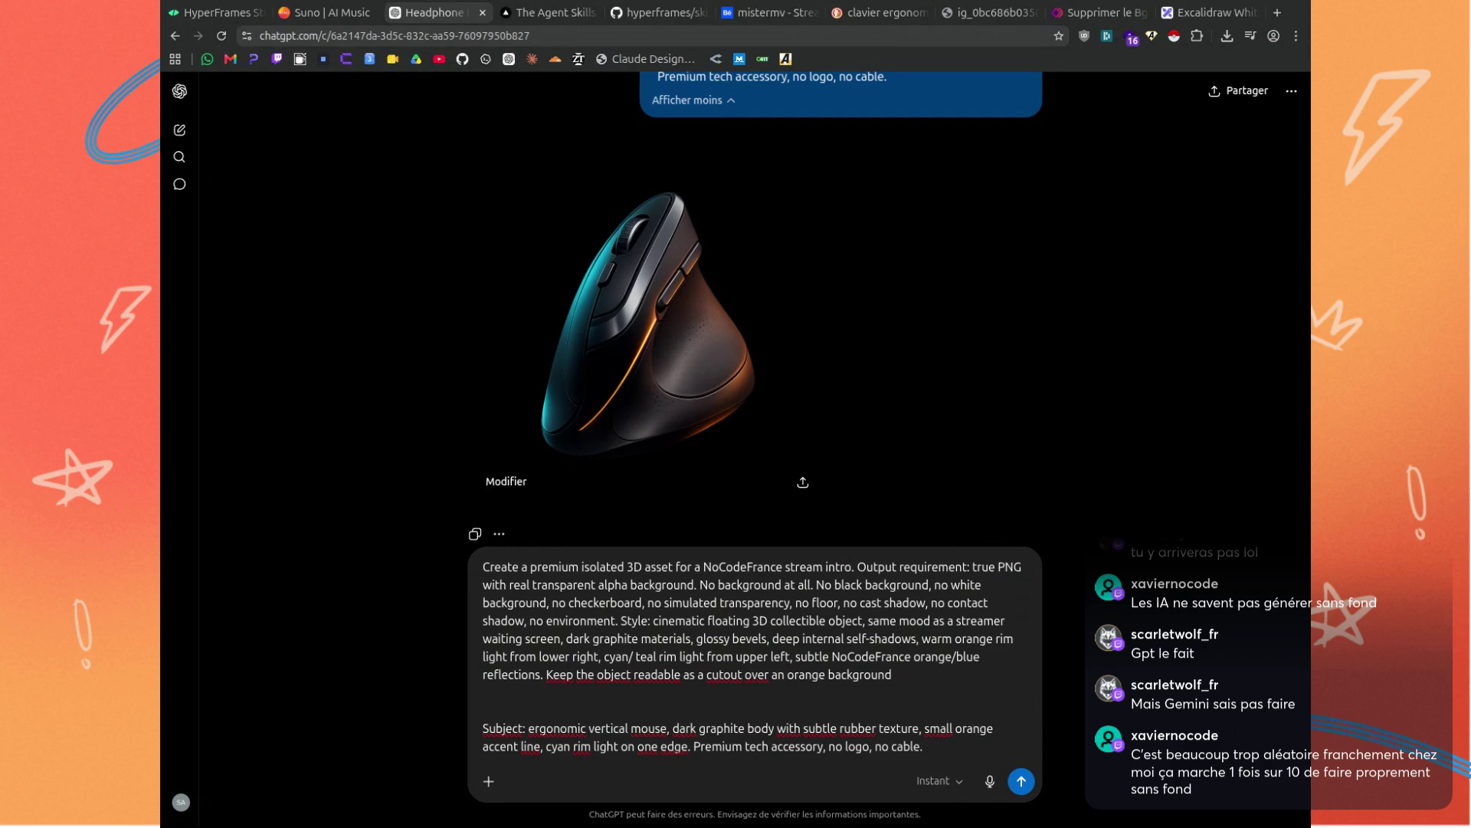
drag(927, 748, 459, 725)
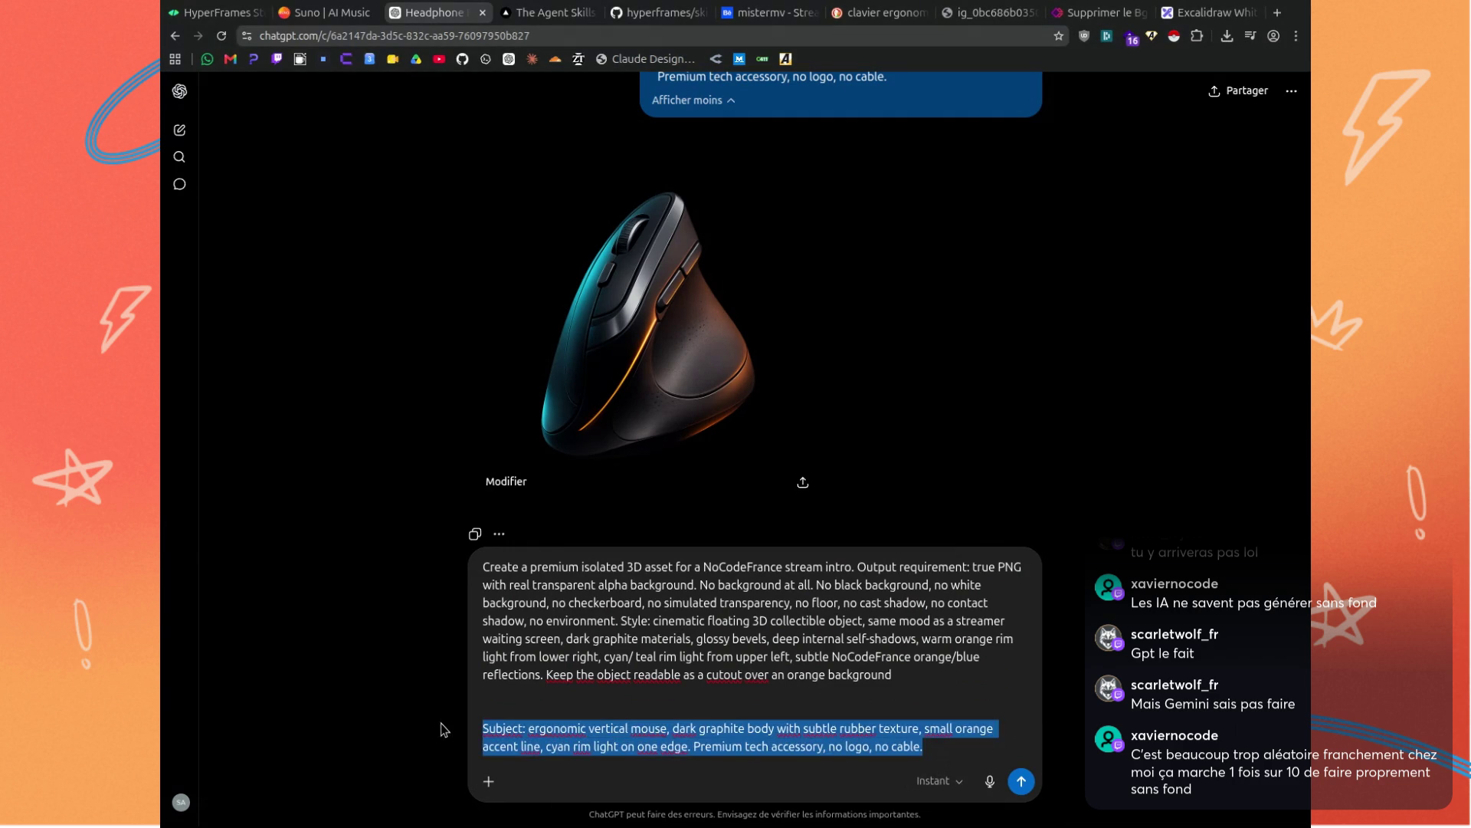
key(ctrl+v)
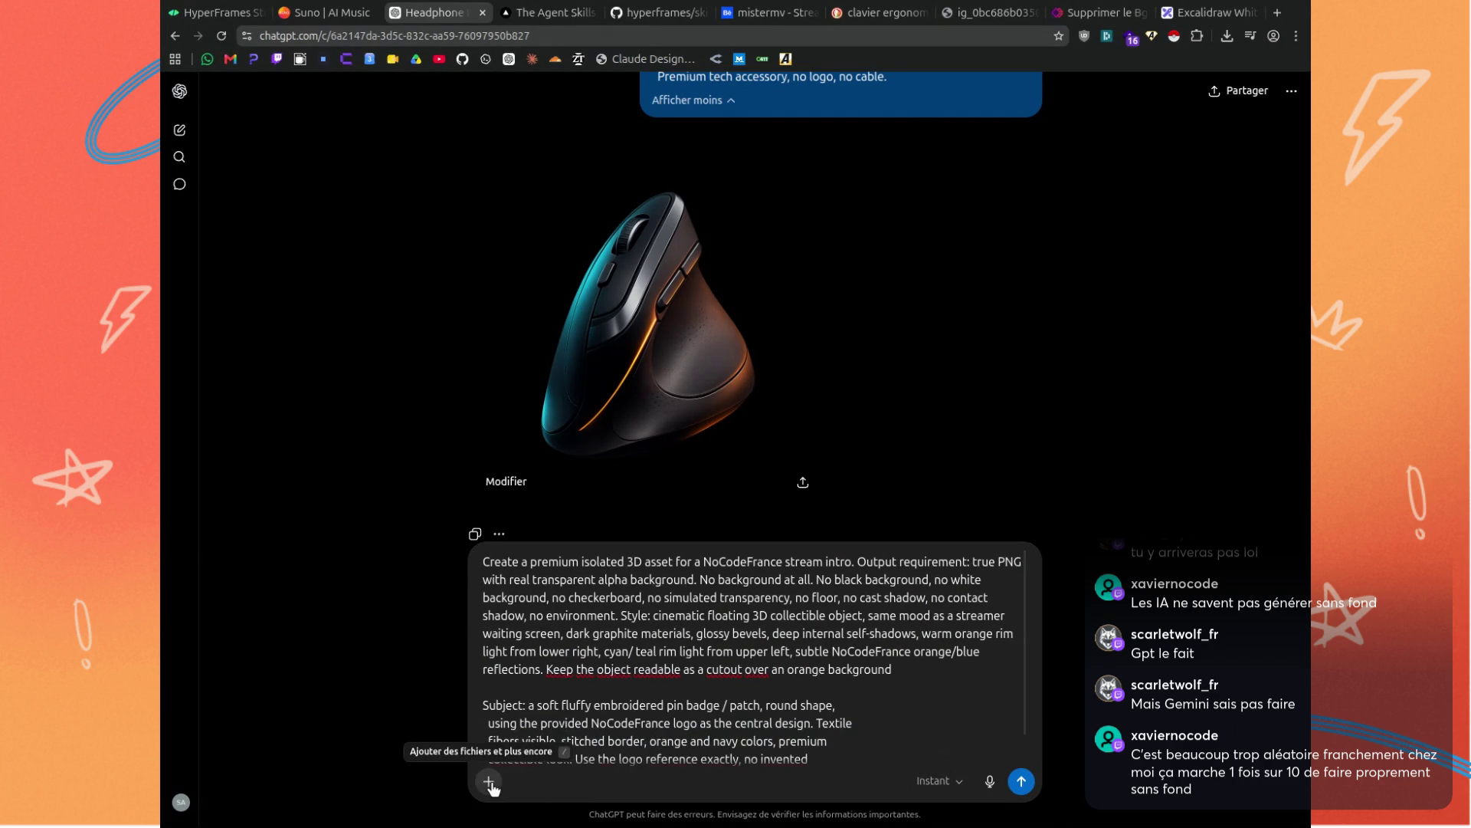
Attach the NoCodeFrance logo image and send the embroidered pin badge prompt.
click(489, 781)
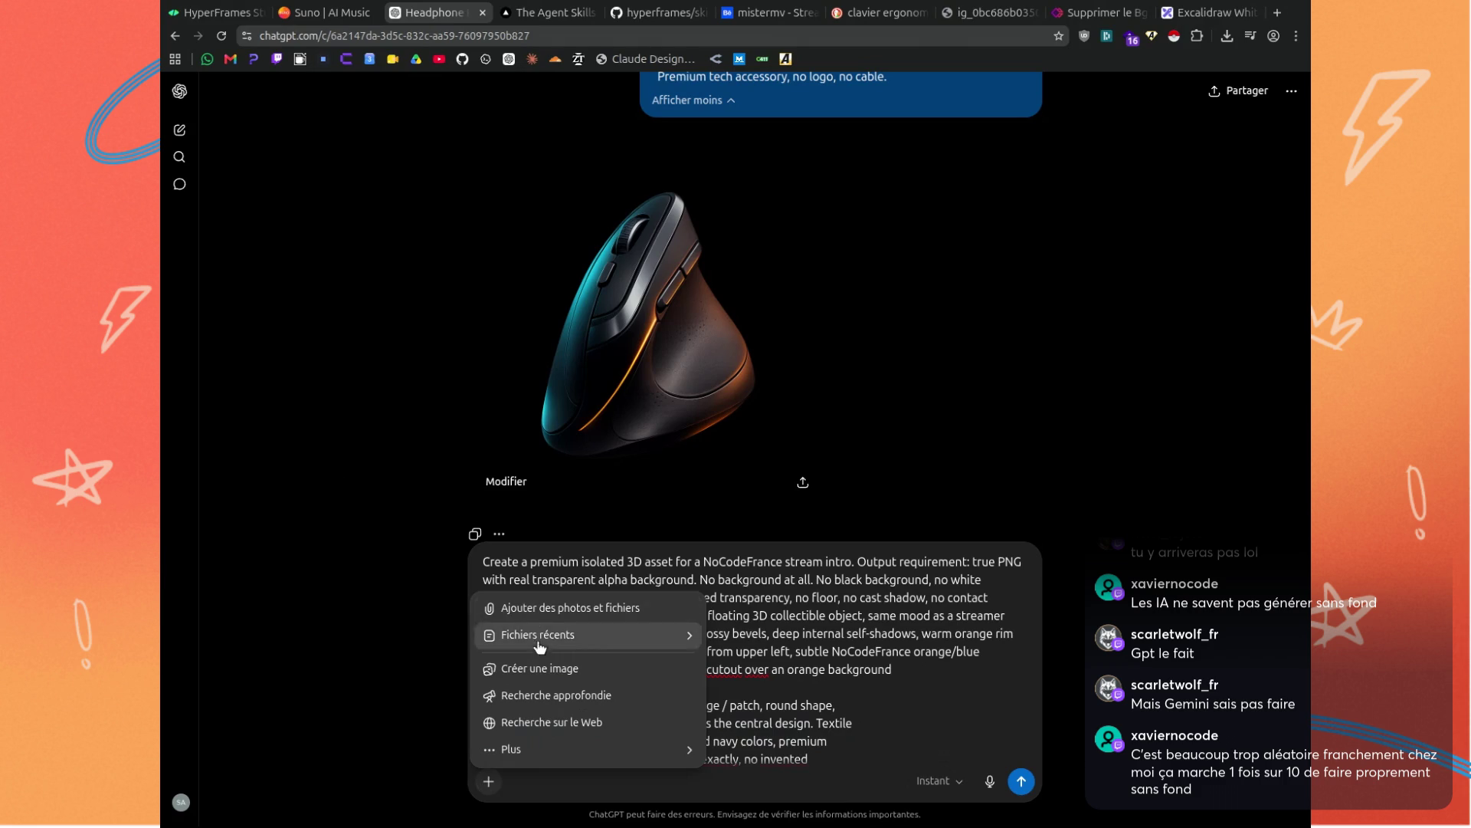
click(562, 610)
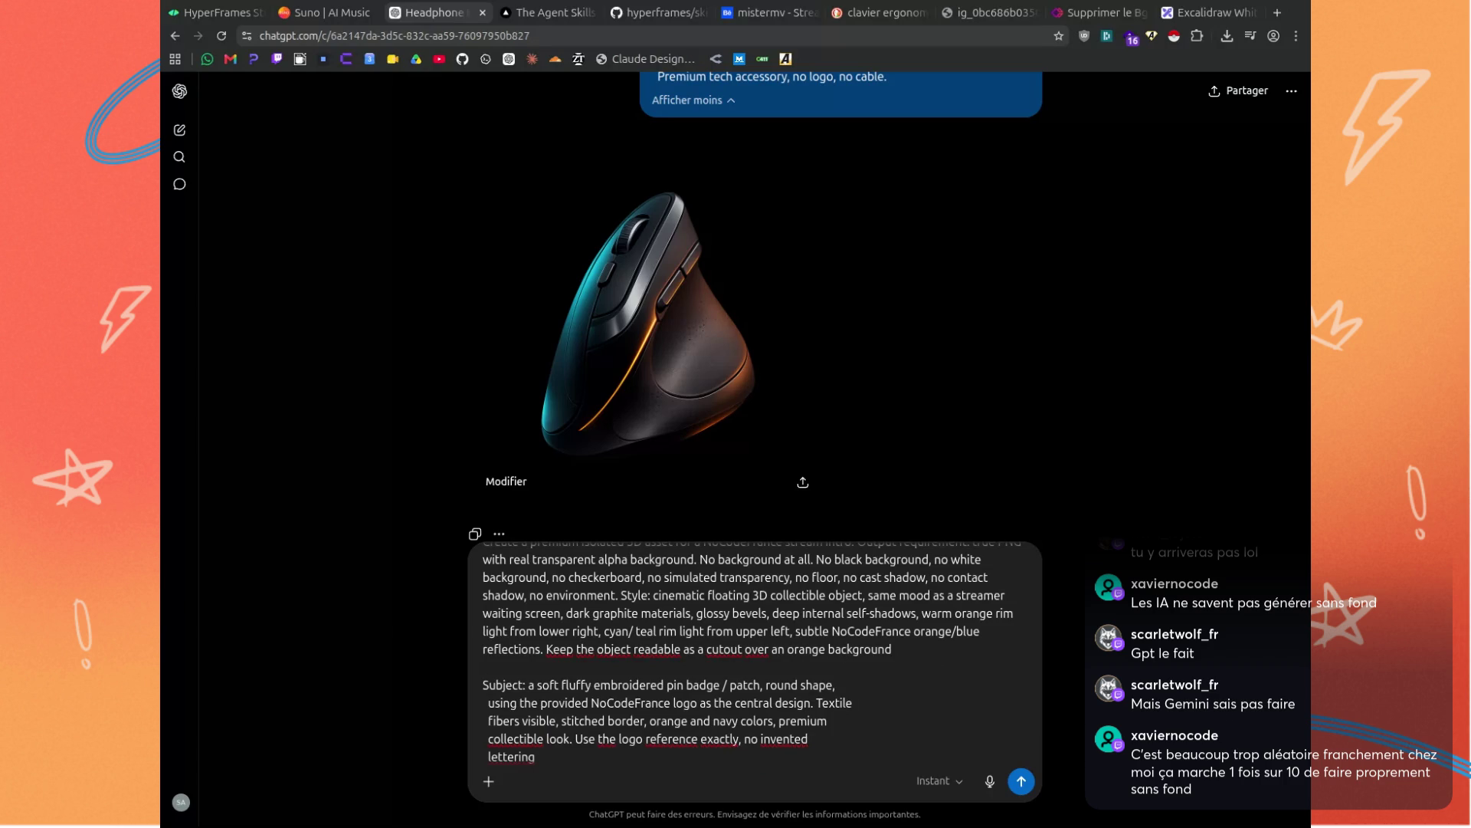
key(Return)
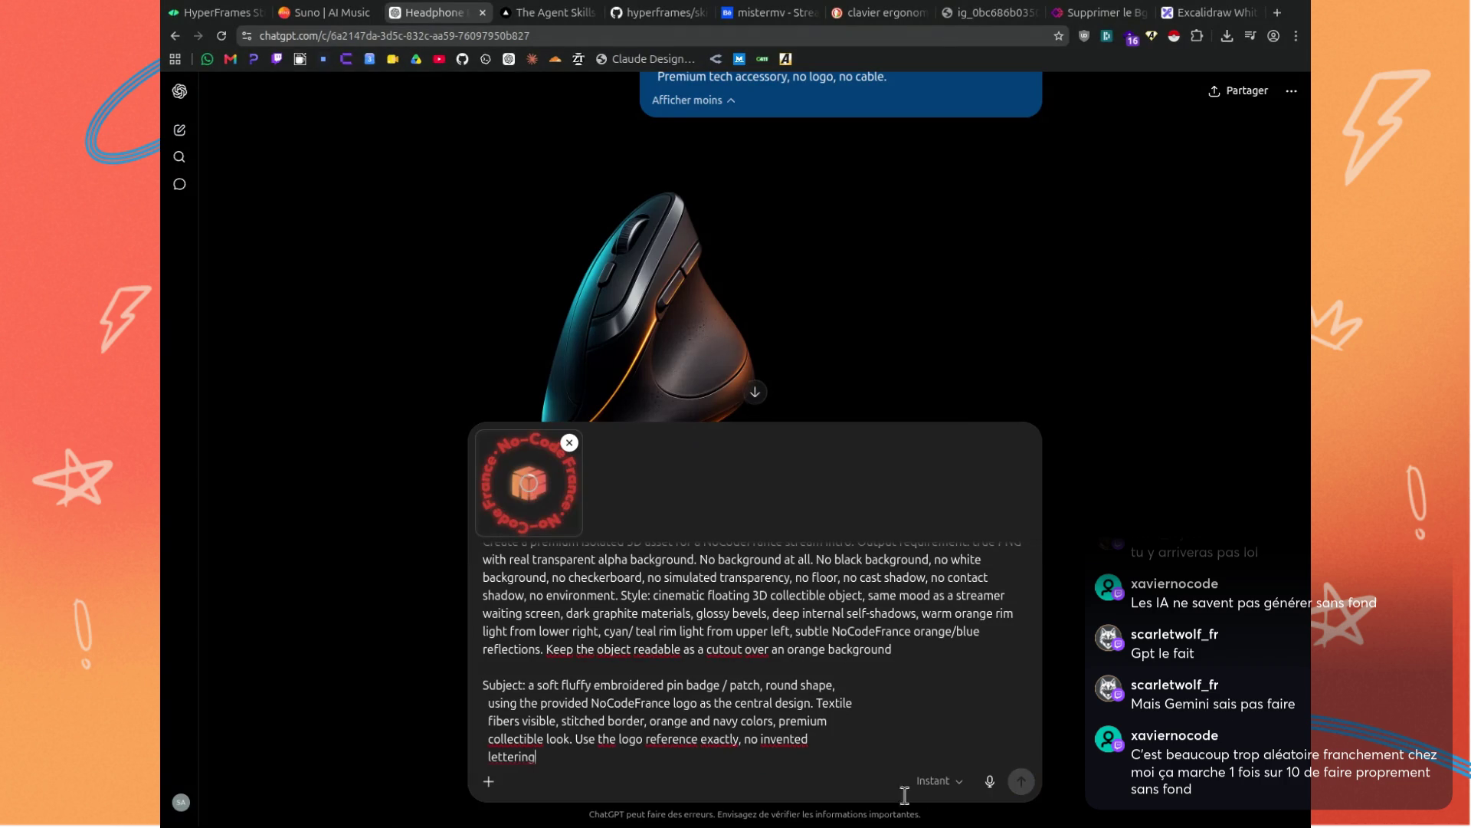
click(1024, 783)
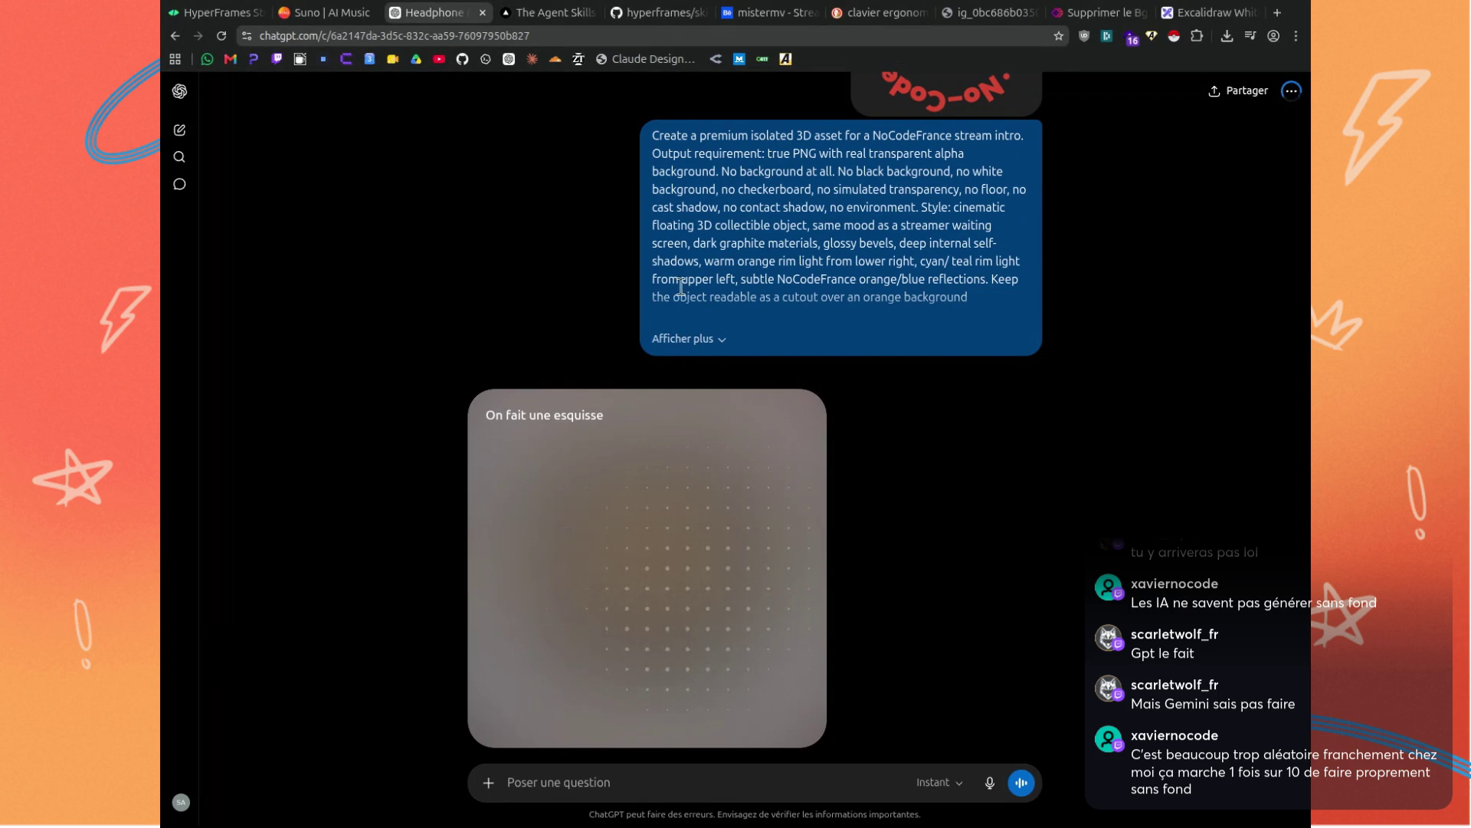
scroll(651, 432, down, 1)
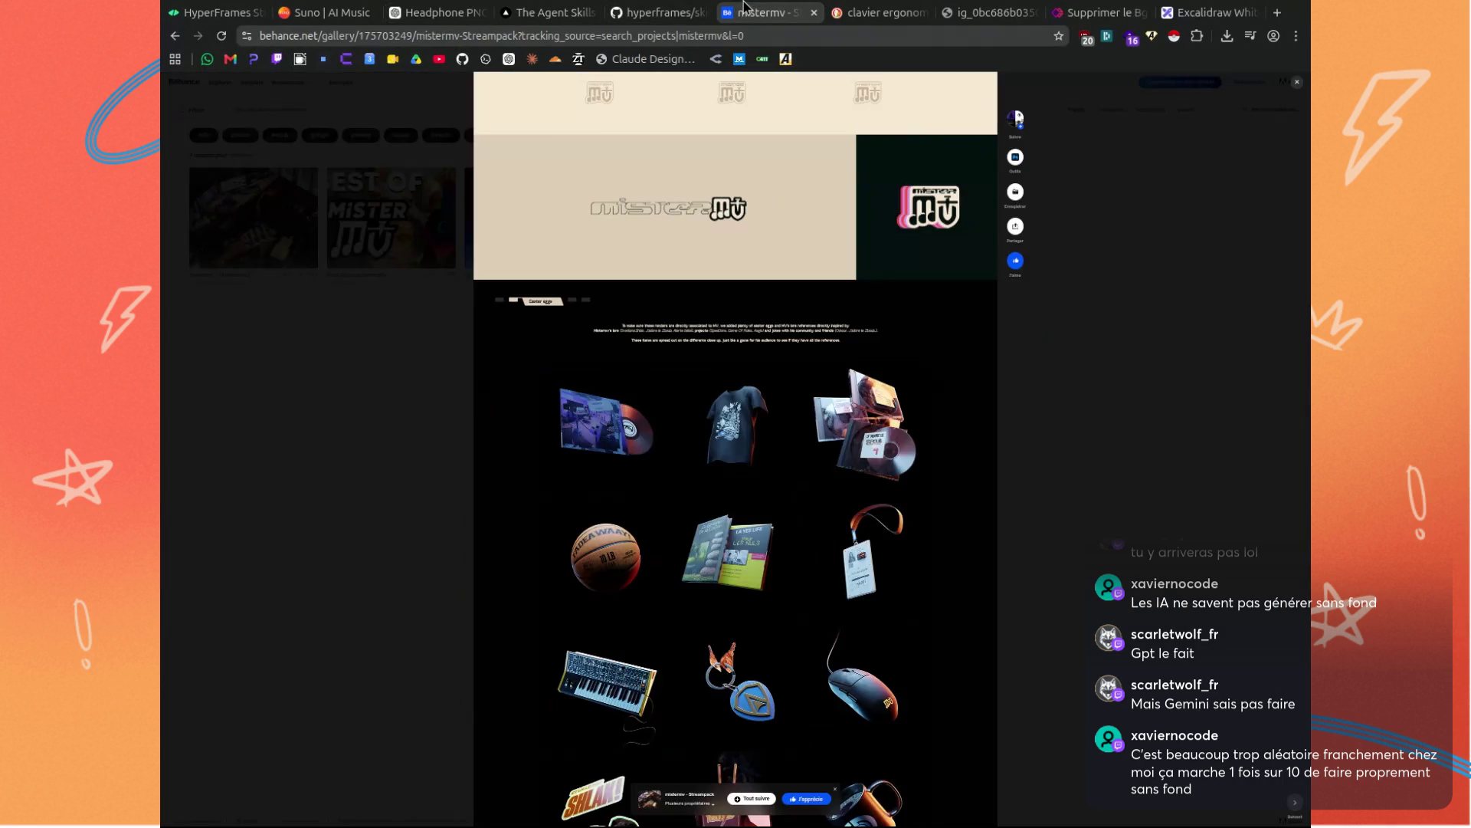
click(767, 12)
Scroll through the mistermv Streampack photos on Behance, then return to the ChatGPT conversation.
scroll(535, 493, down, 15)
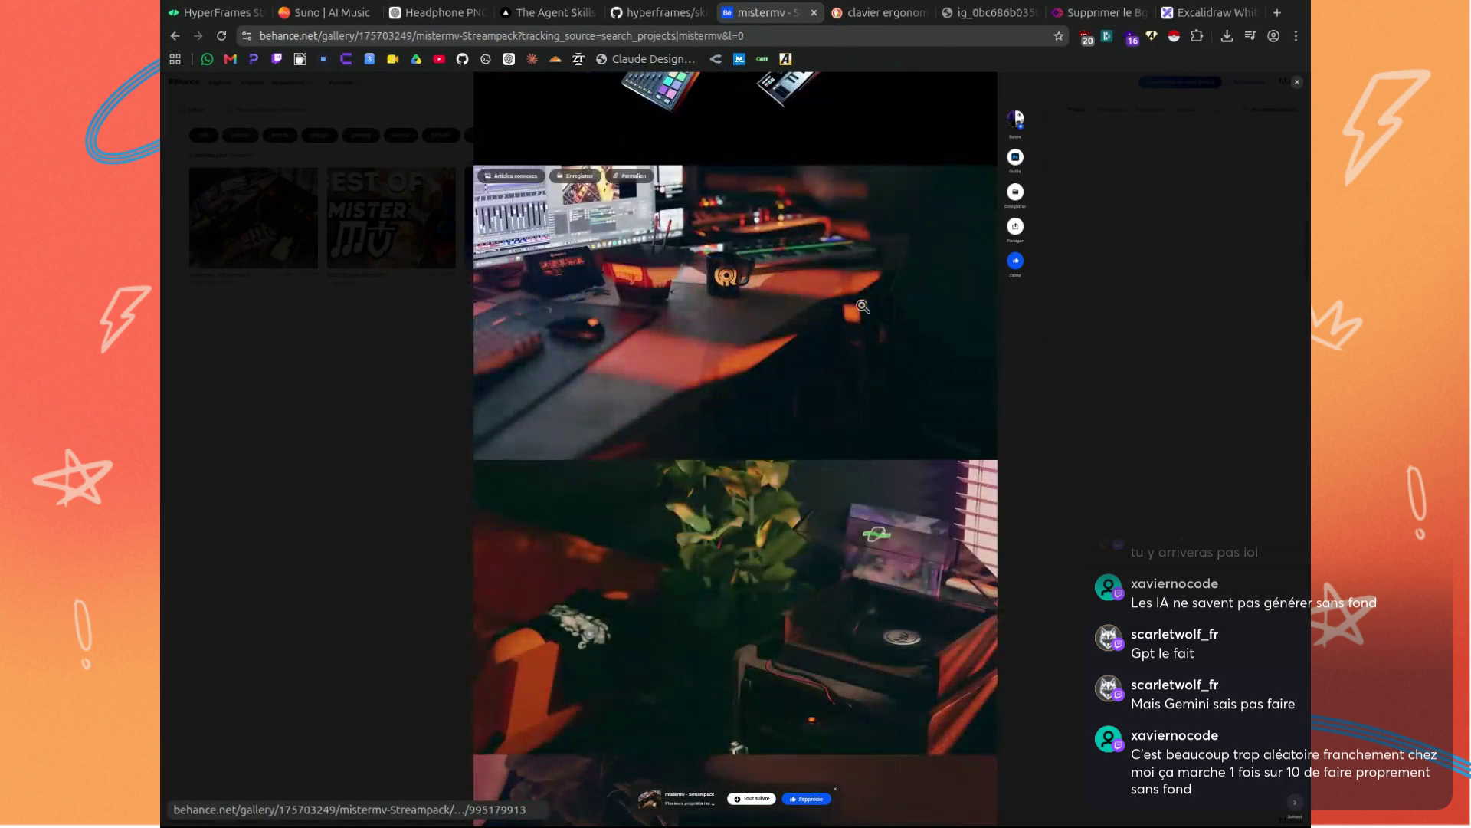
scroll(643, 315, down, 2)
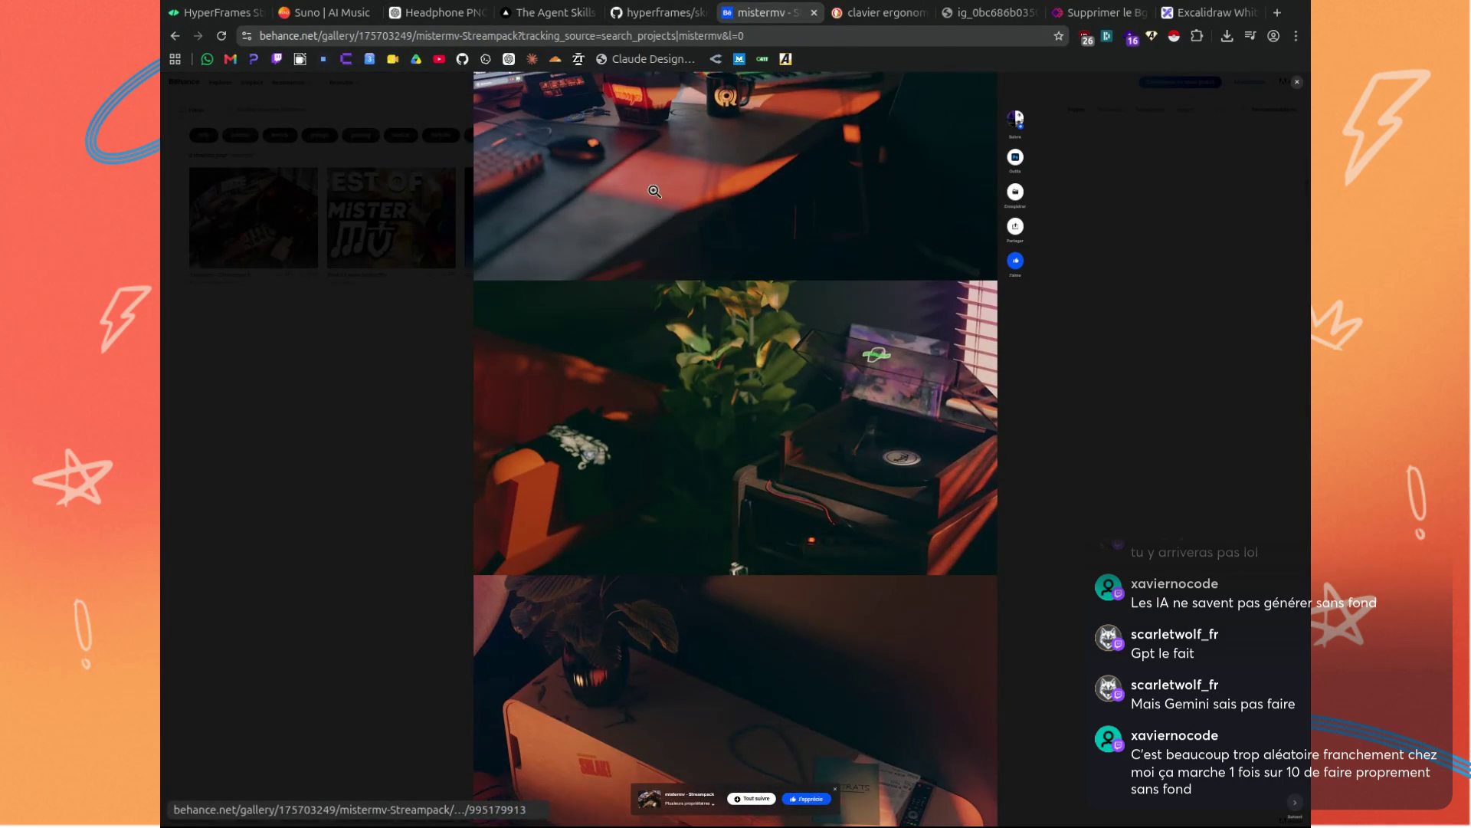
scroll(737, 281, up, 2)
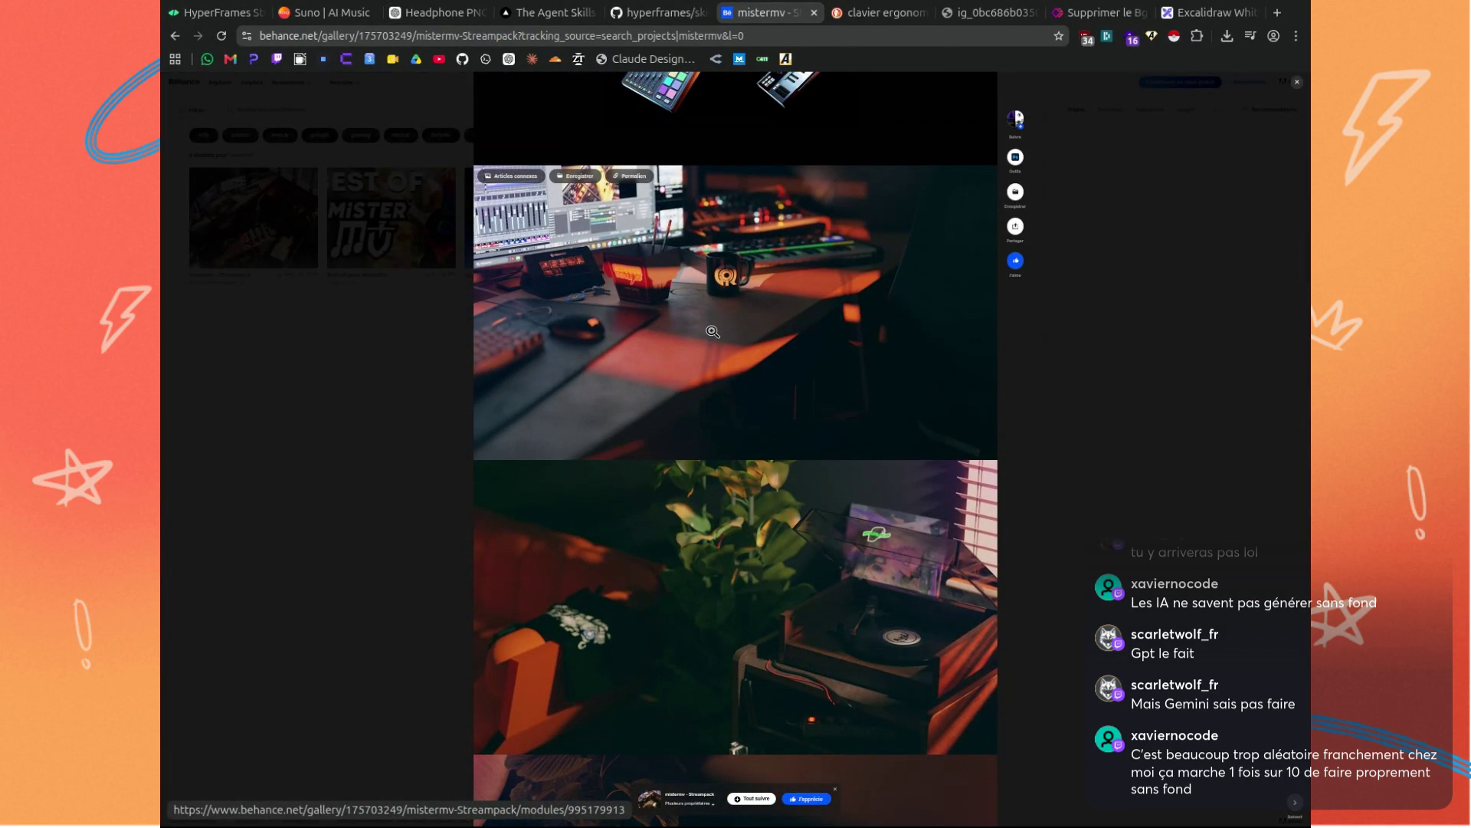
scroll(716, 361, down, 5)
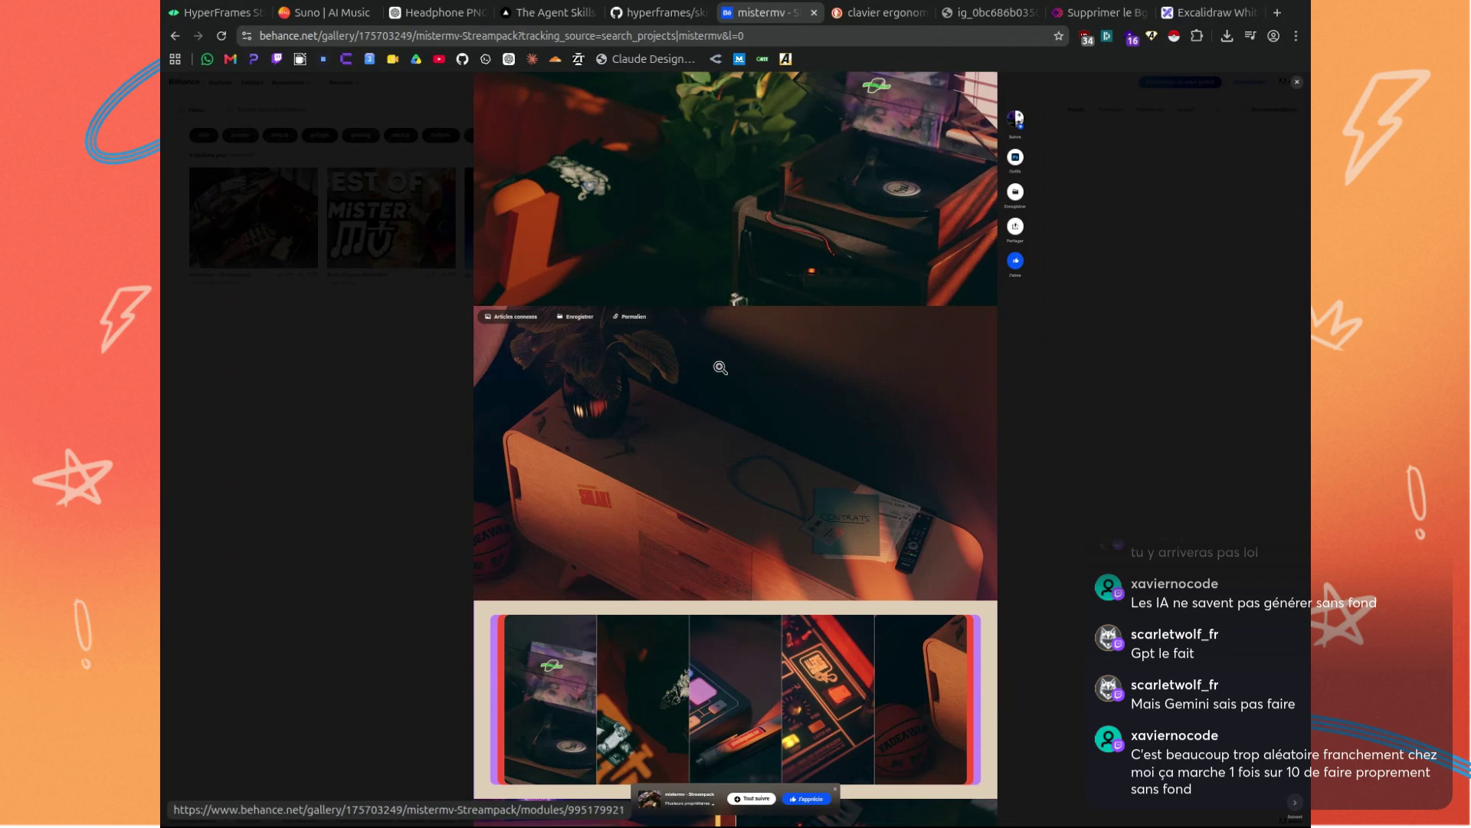
scroll(720, 369, down, 6)
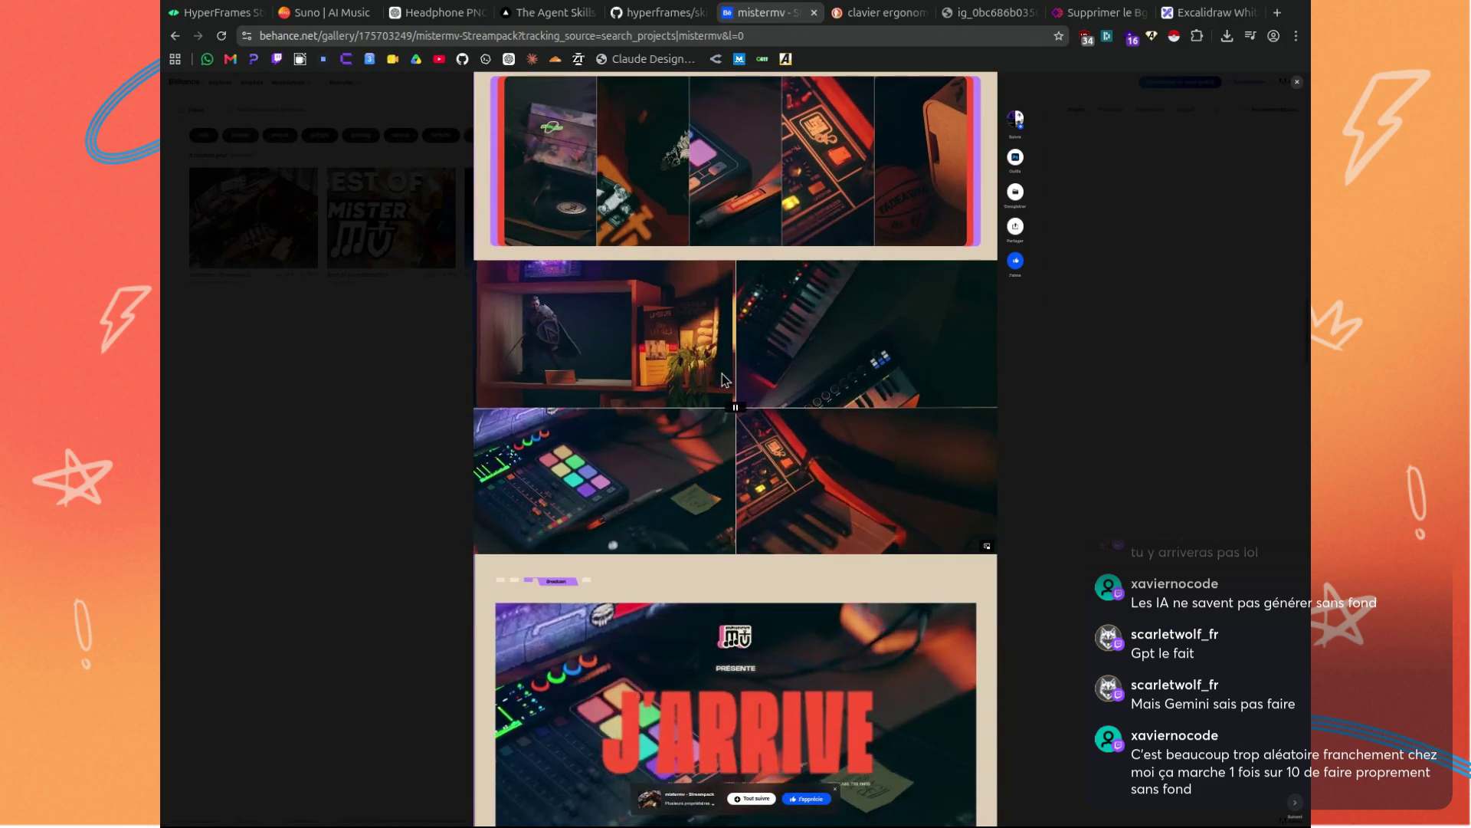
scroll(728, 380, down, 1)
scroll(736, 379, up, 2)
scroll(737, 383, up, 3)
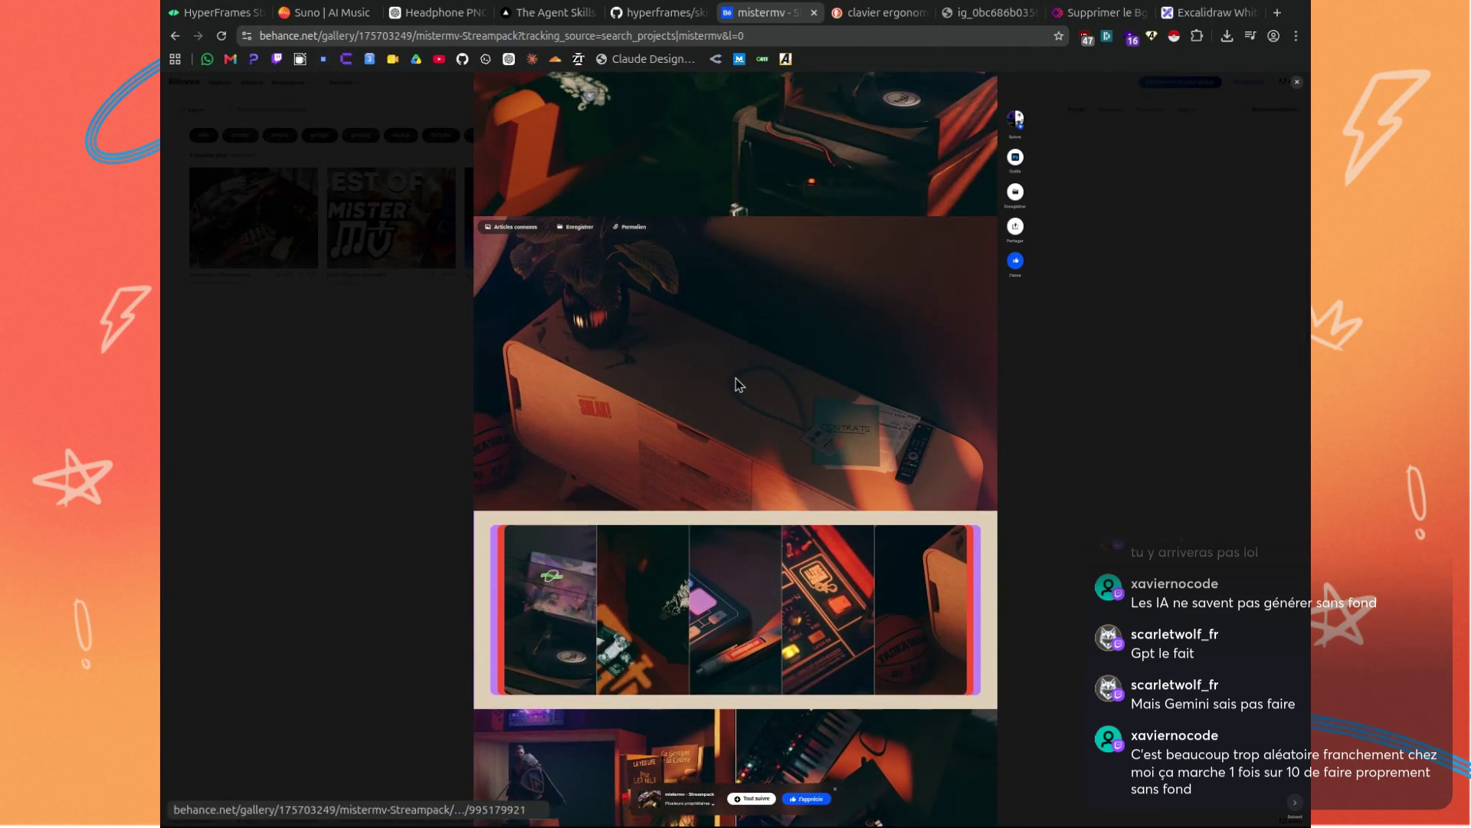
scroll(723, 427, up, 1)
scroll(724, 427, up, 2)
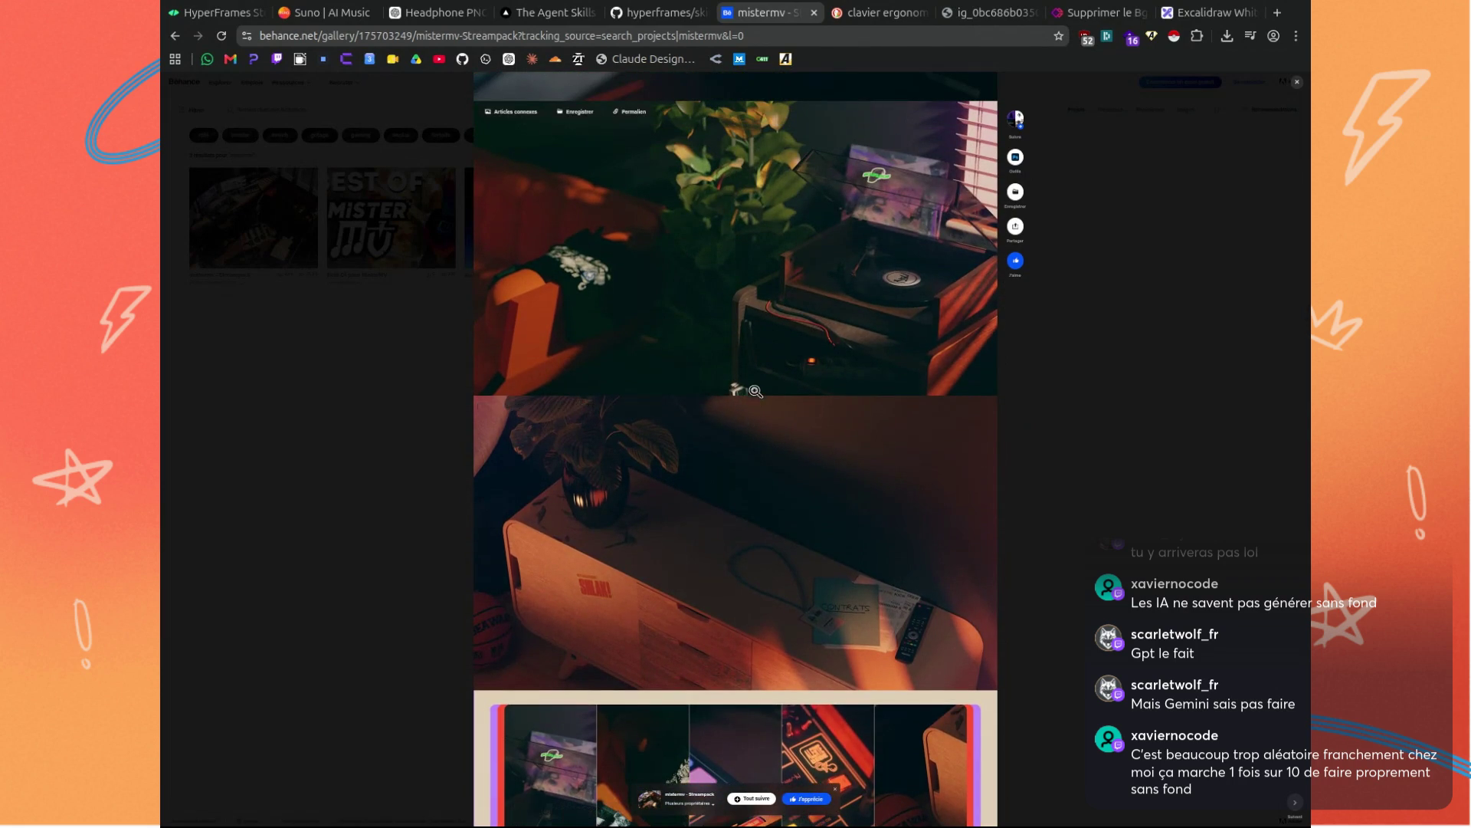
scroll(770, 367, up, 3)
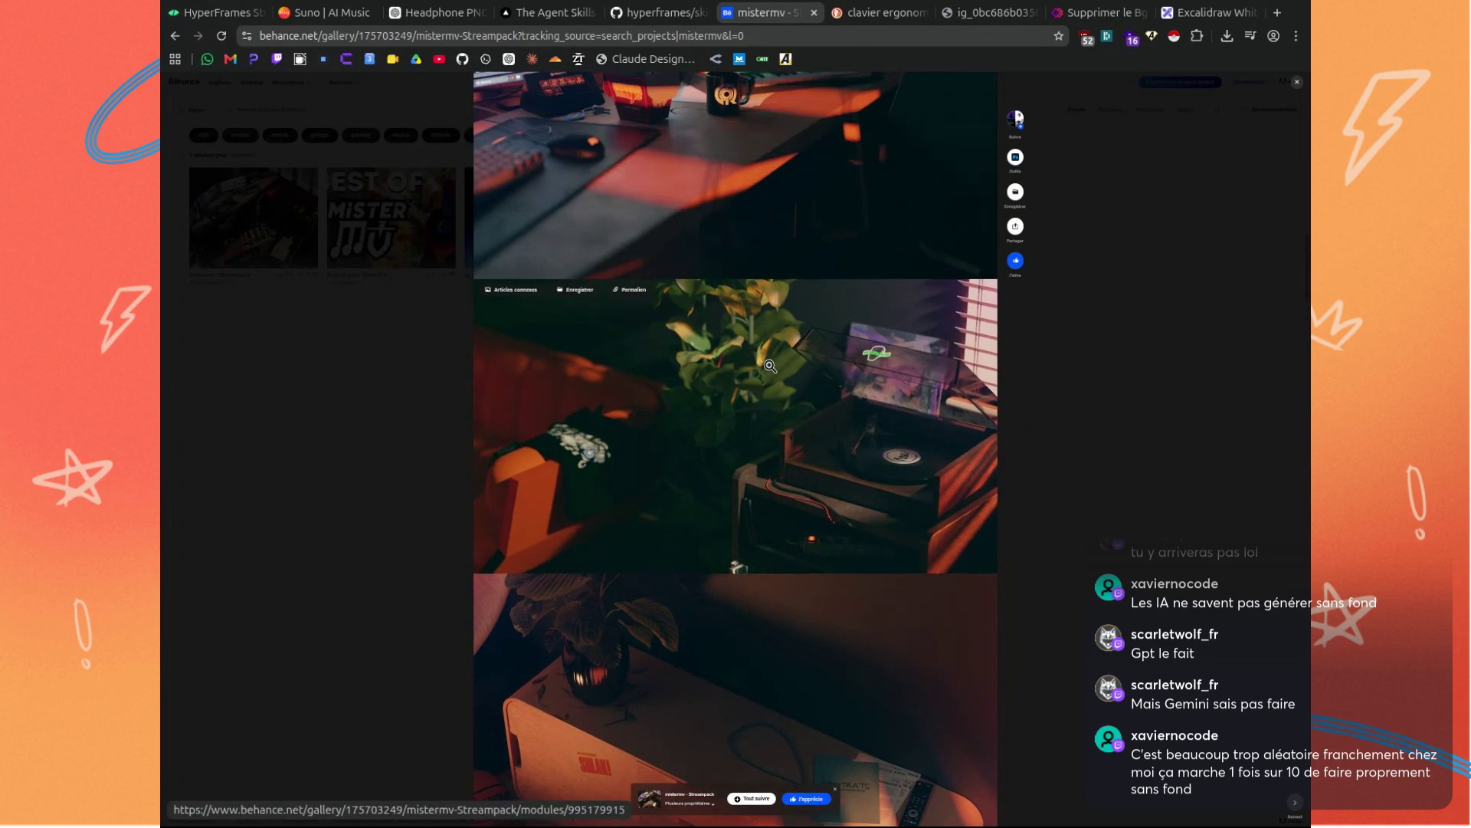
scroll(770, 367, up, 3)
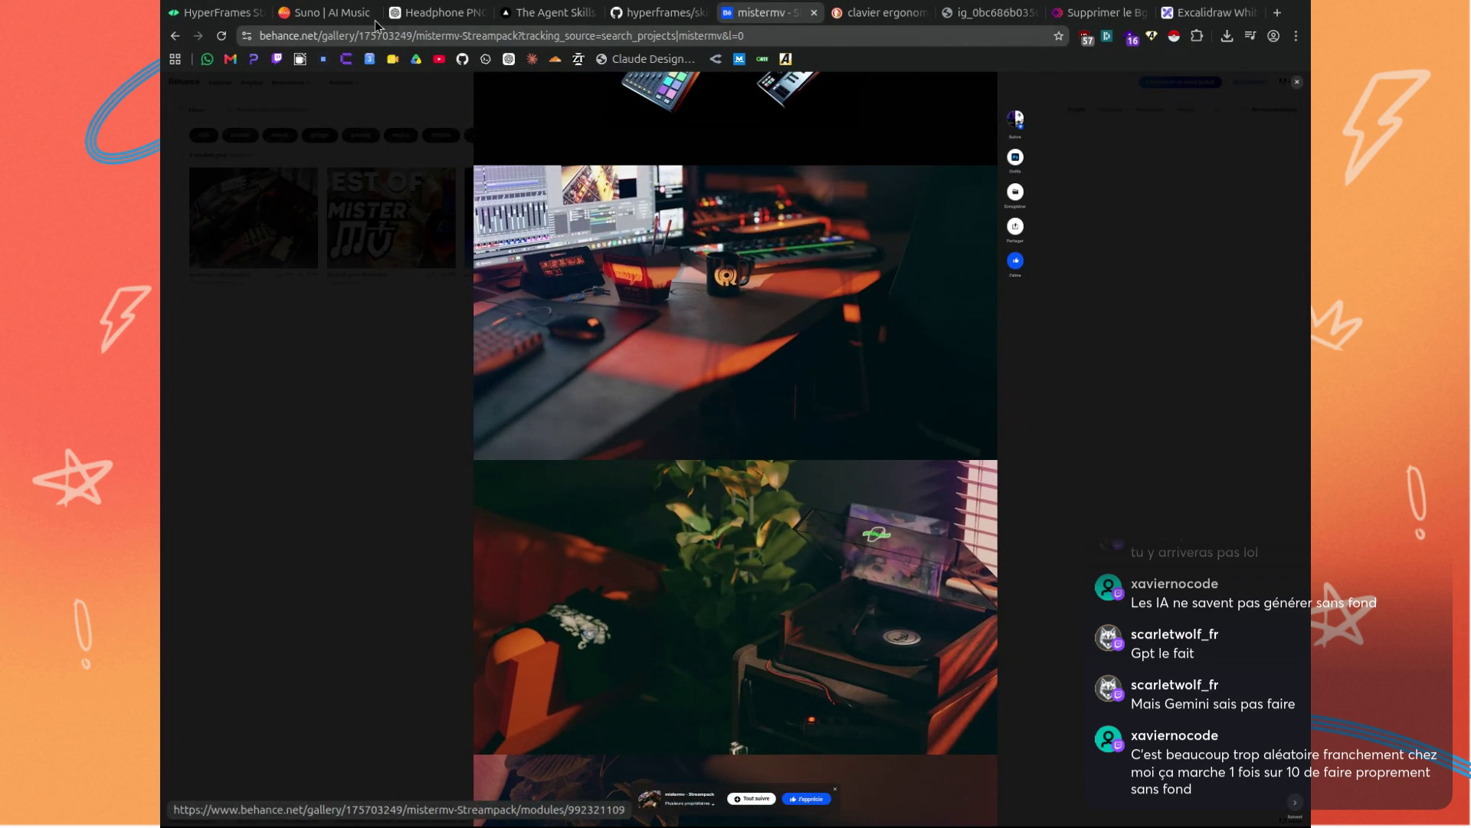
click(436, 12)
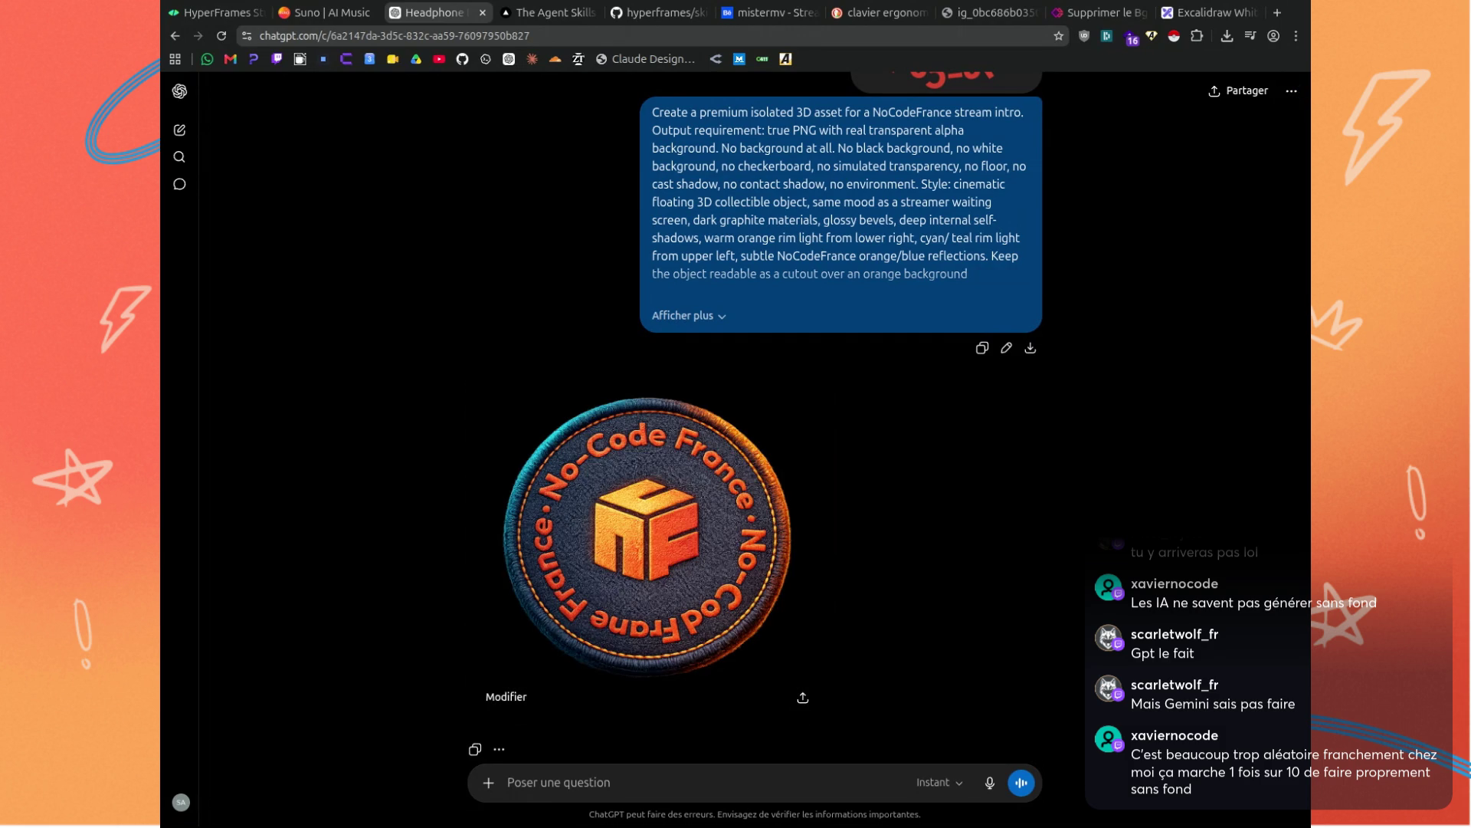
click(802, 665)
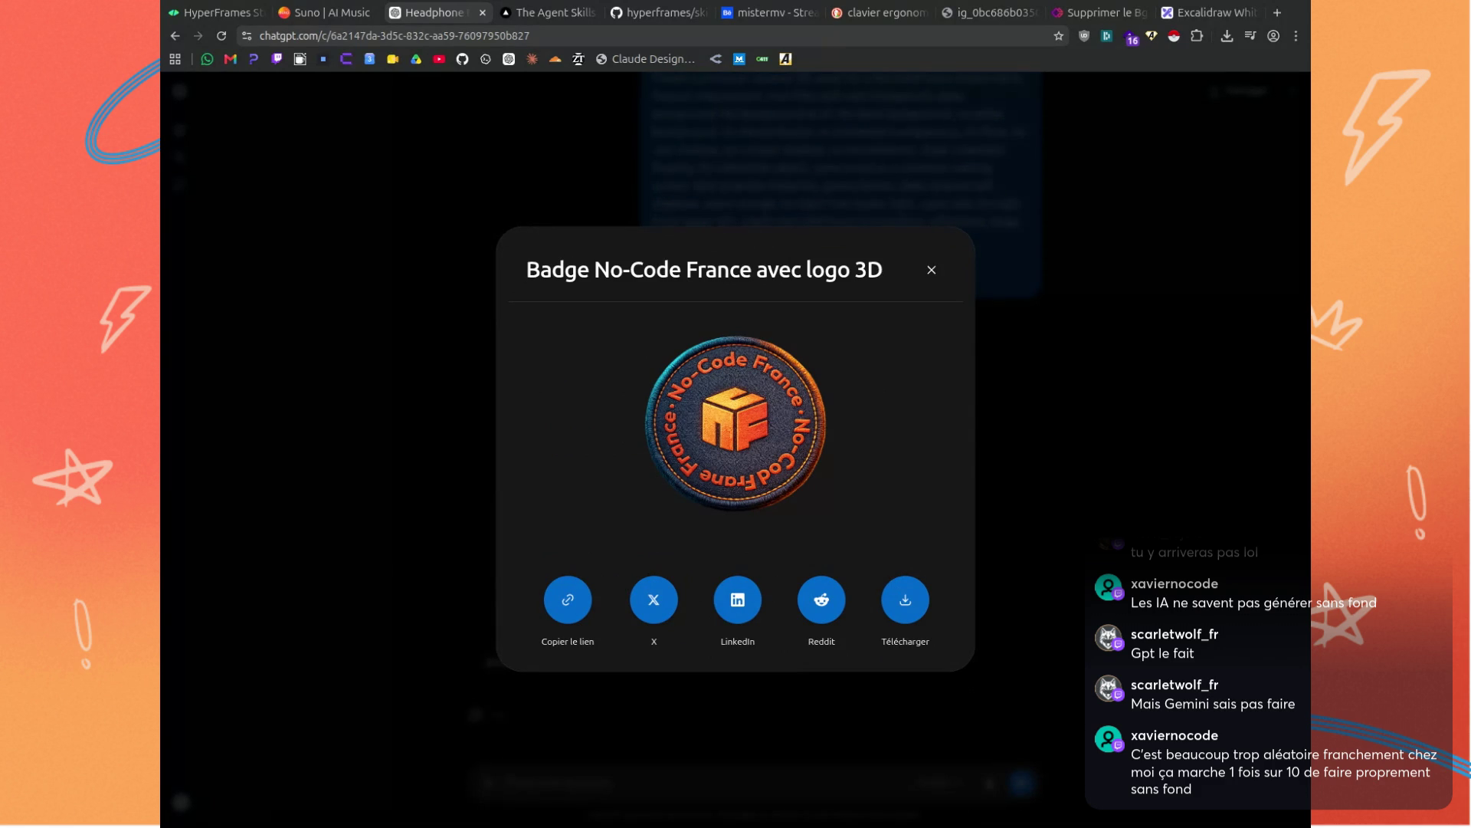
click(414, 421)
scroll(801, 607, up, 2)
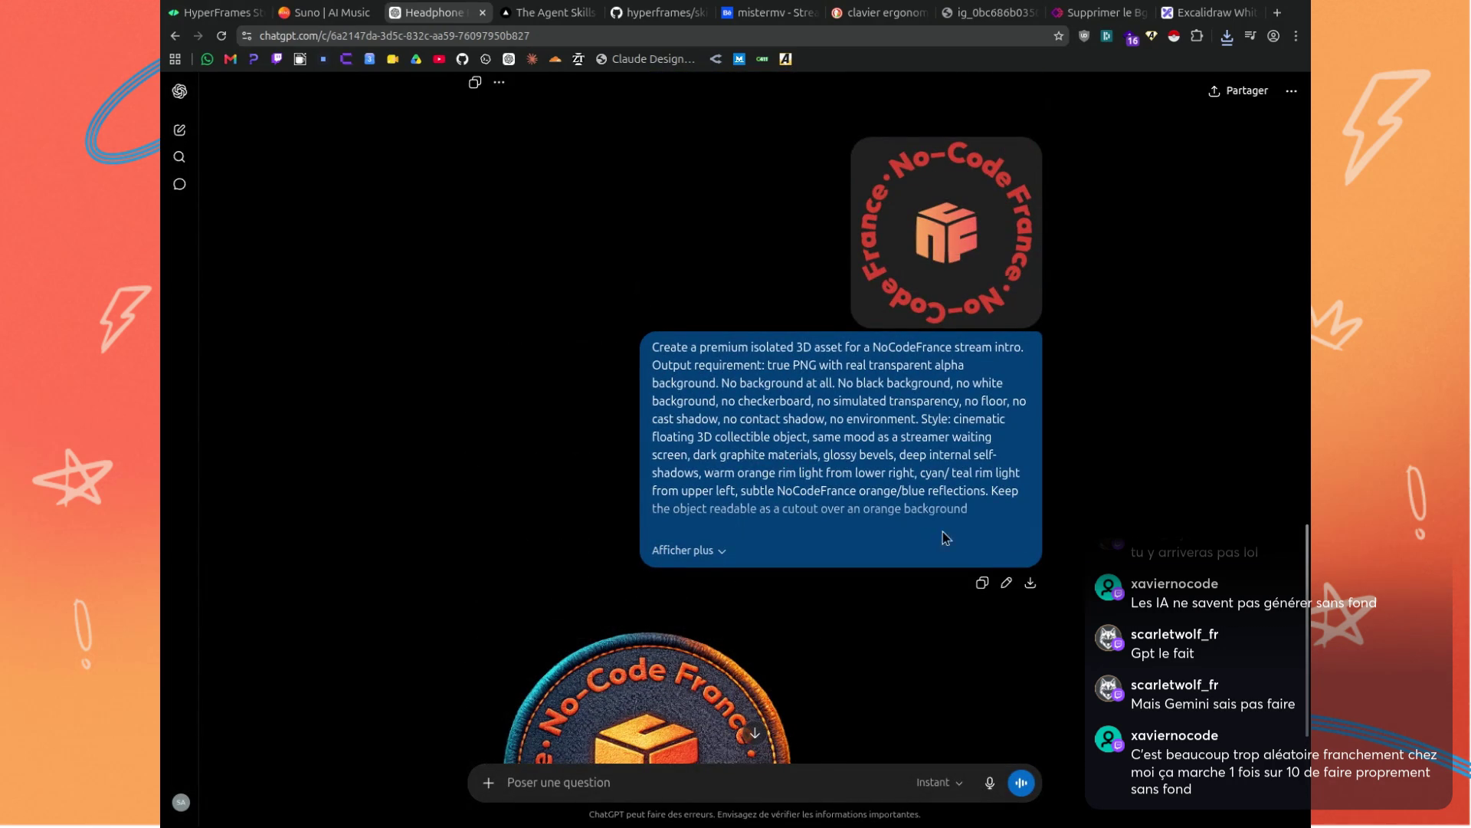
Expand the earlier prompt and copy its text from the Output requirement section onward.
click(689, 550)
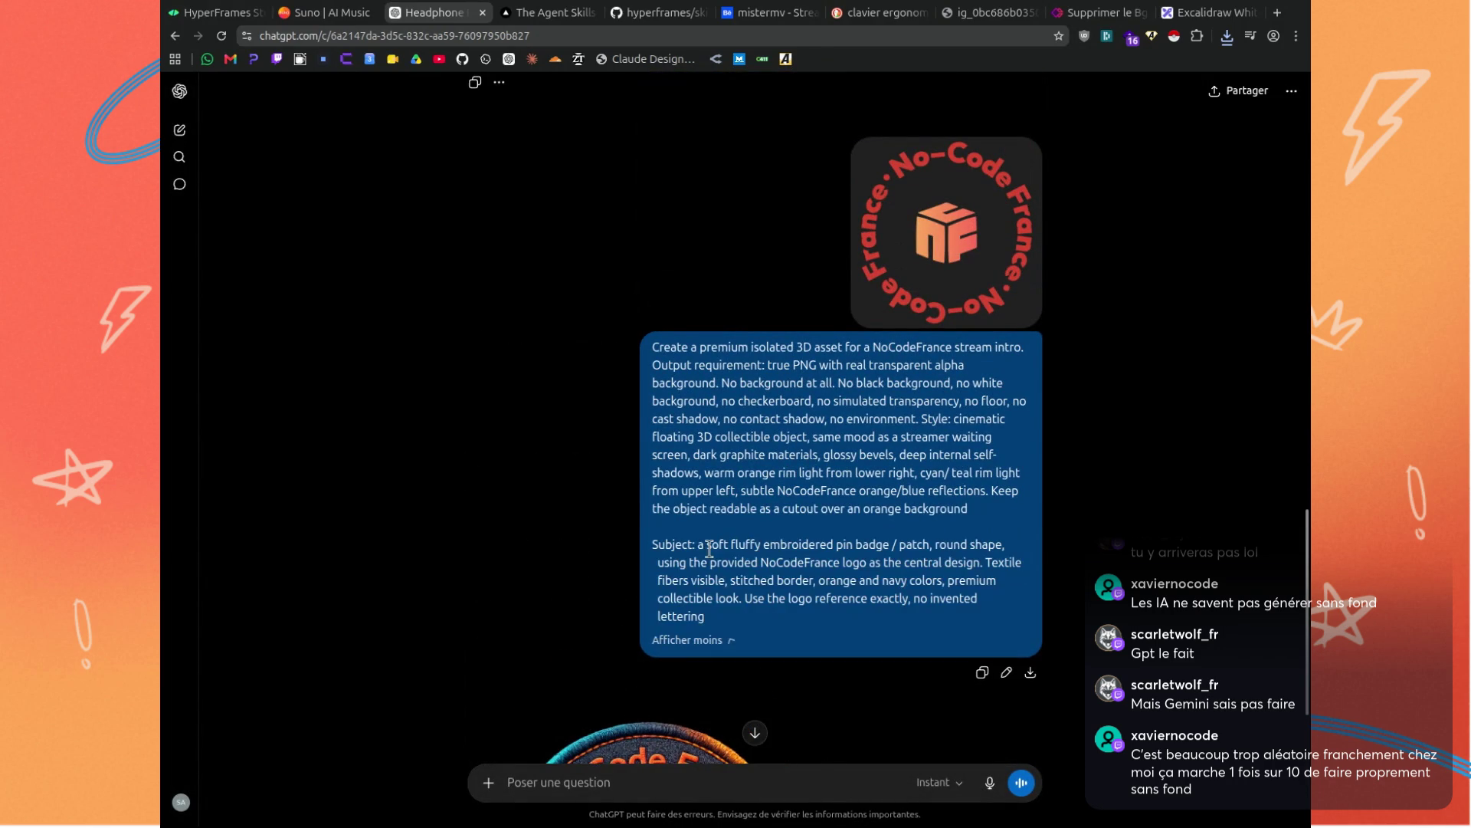
drag(970, 508, 929, 509)
triple_click(873, 492)
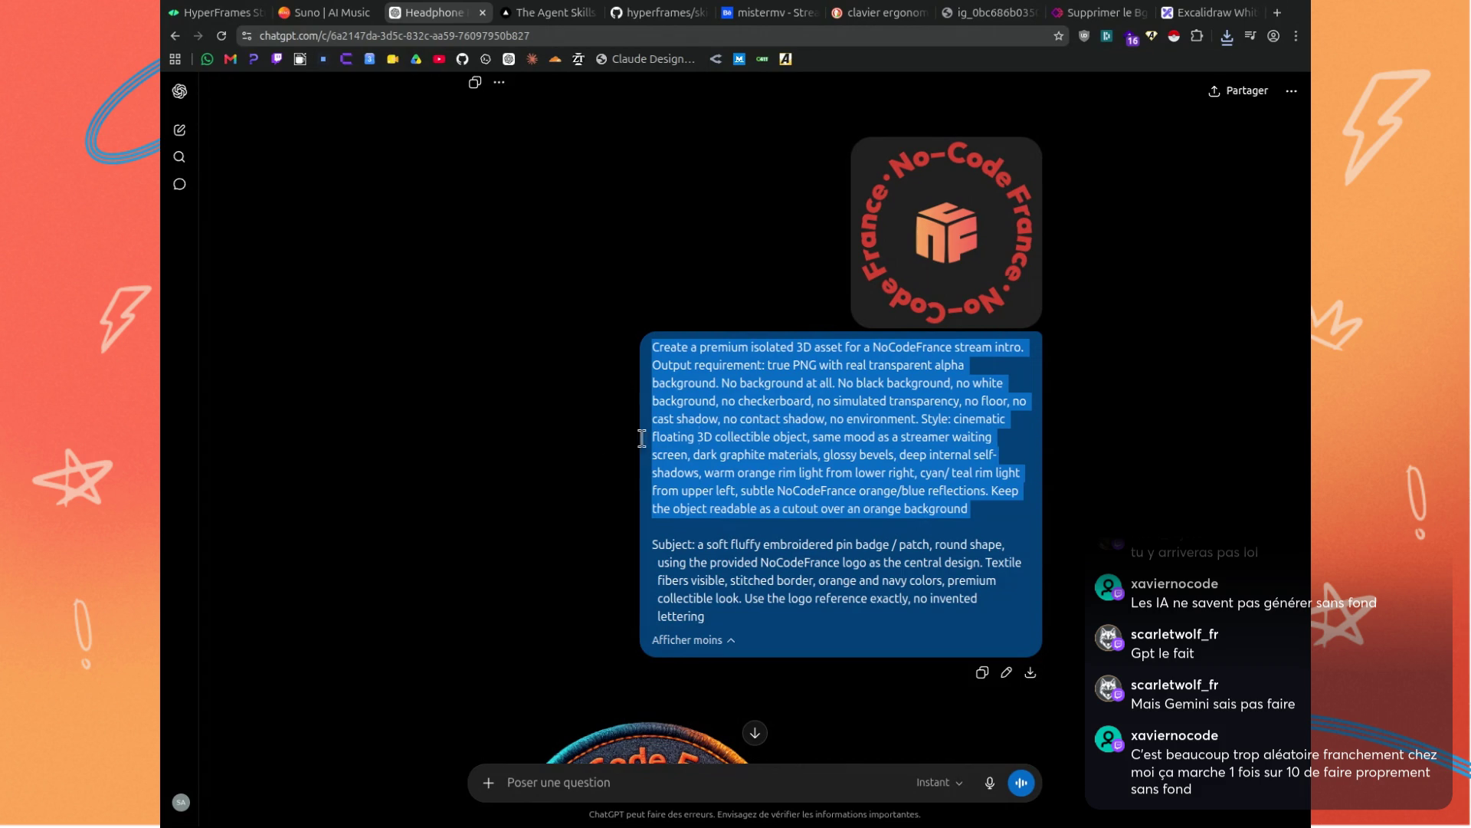
click(661, 362)
mouse_move(651, 348)
mouse_down()
mouse_move(738, 346)
mouse_move(720, 364)
mouse_move(767, 420)
mouse_move(1010, 510)
mouse_up()
click(720, 365)
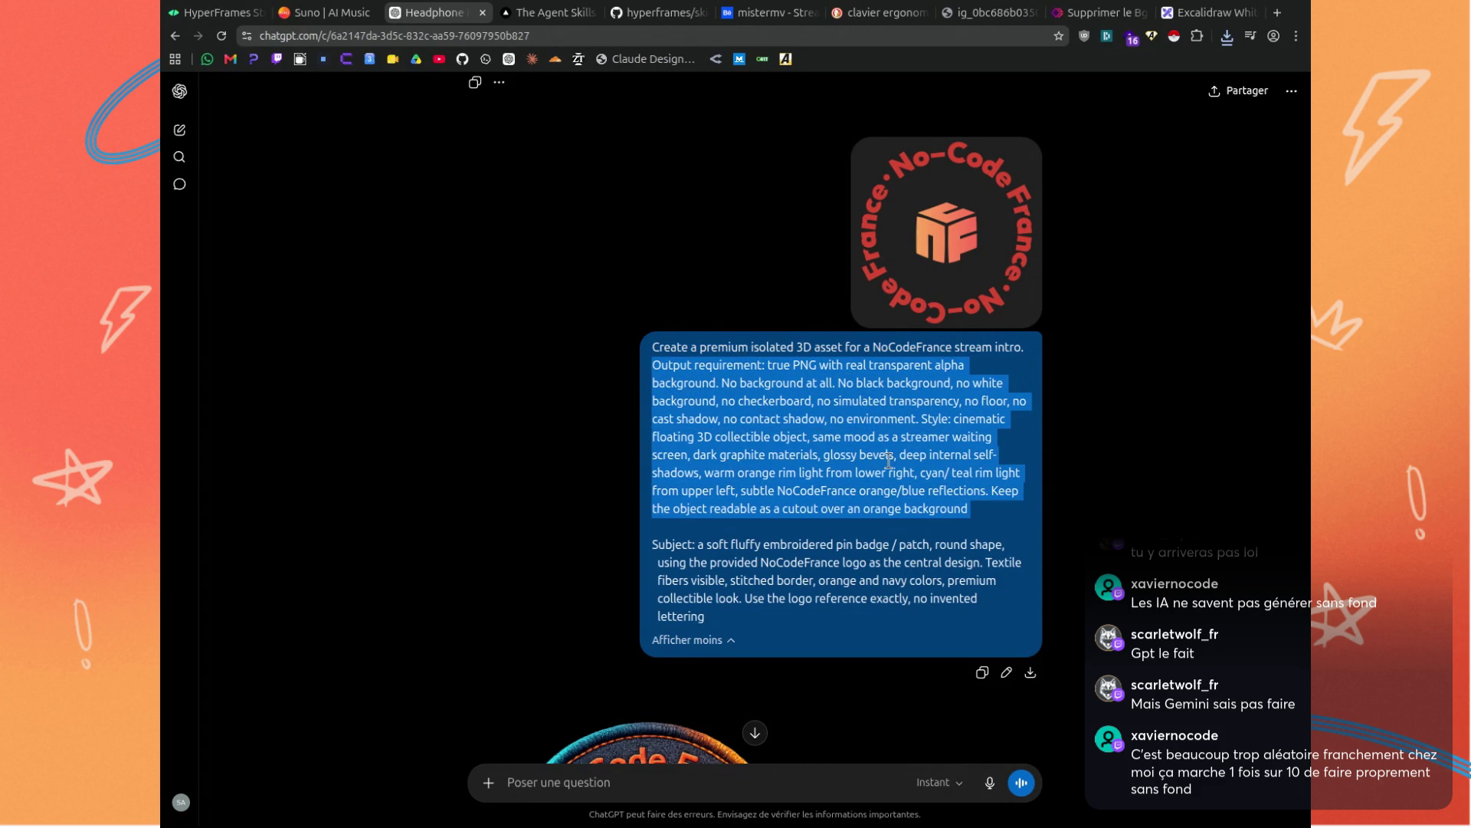
key(ctrl+c)
Paste it into a new message, add 'Sujet : bureau assis-debout' and send it.
scroll(802, 467, down, 5)
click(564, 781)
key(ctrl+v)
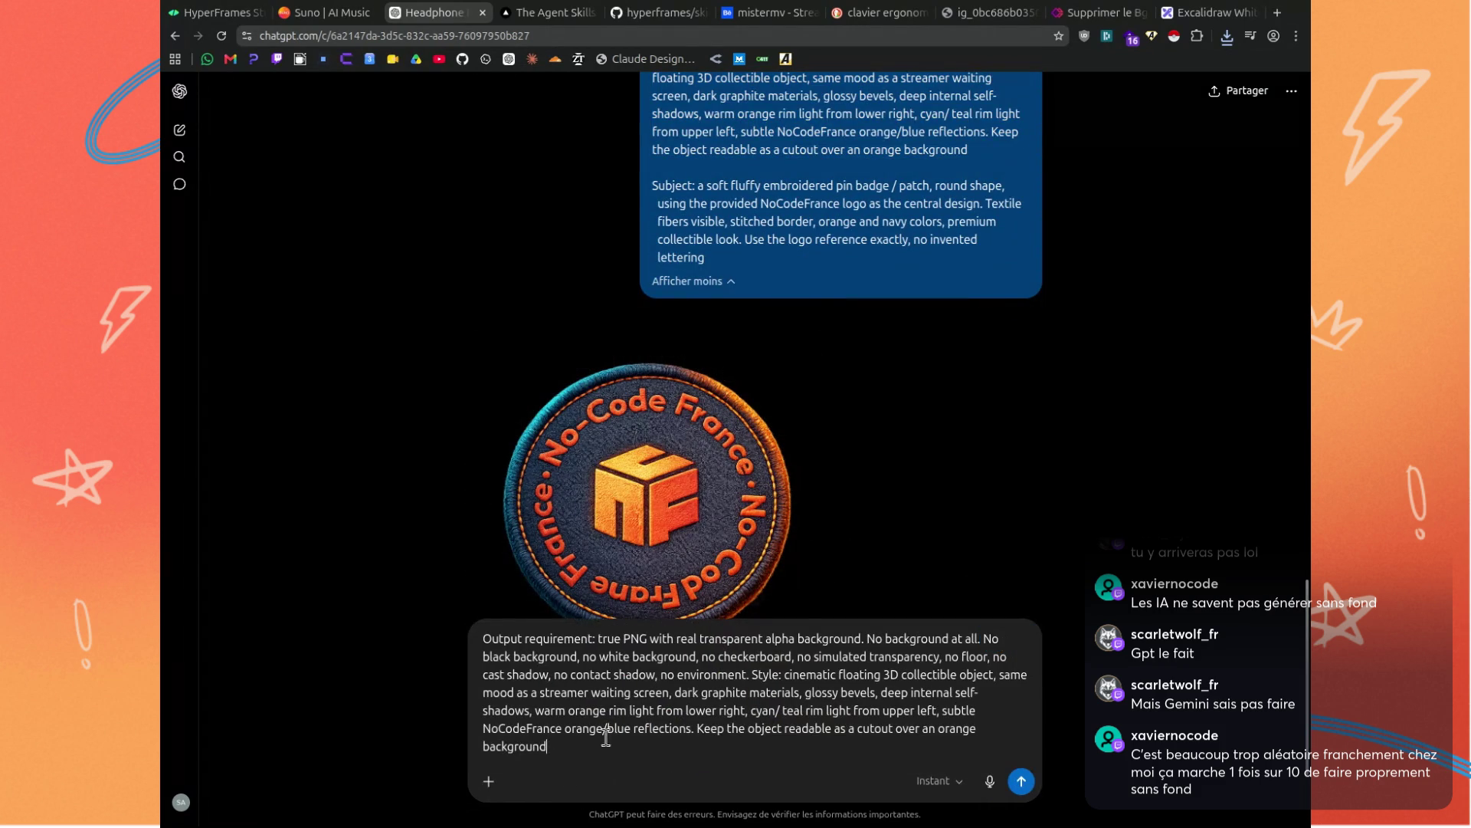
scroll(601, 740, down, 2)
key(shift+Return)
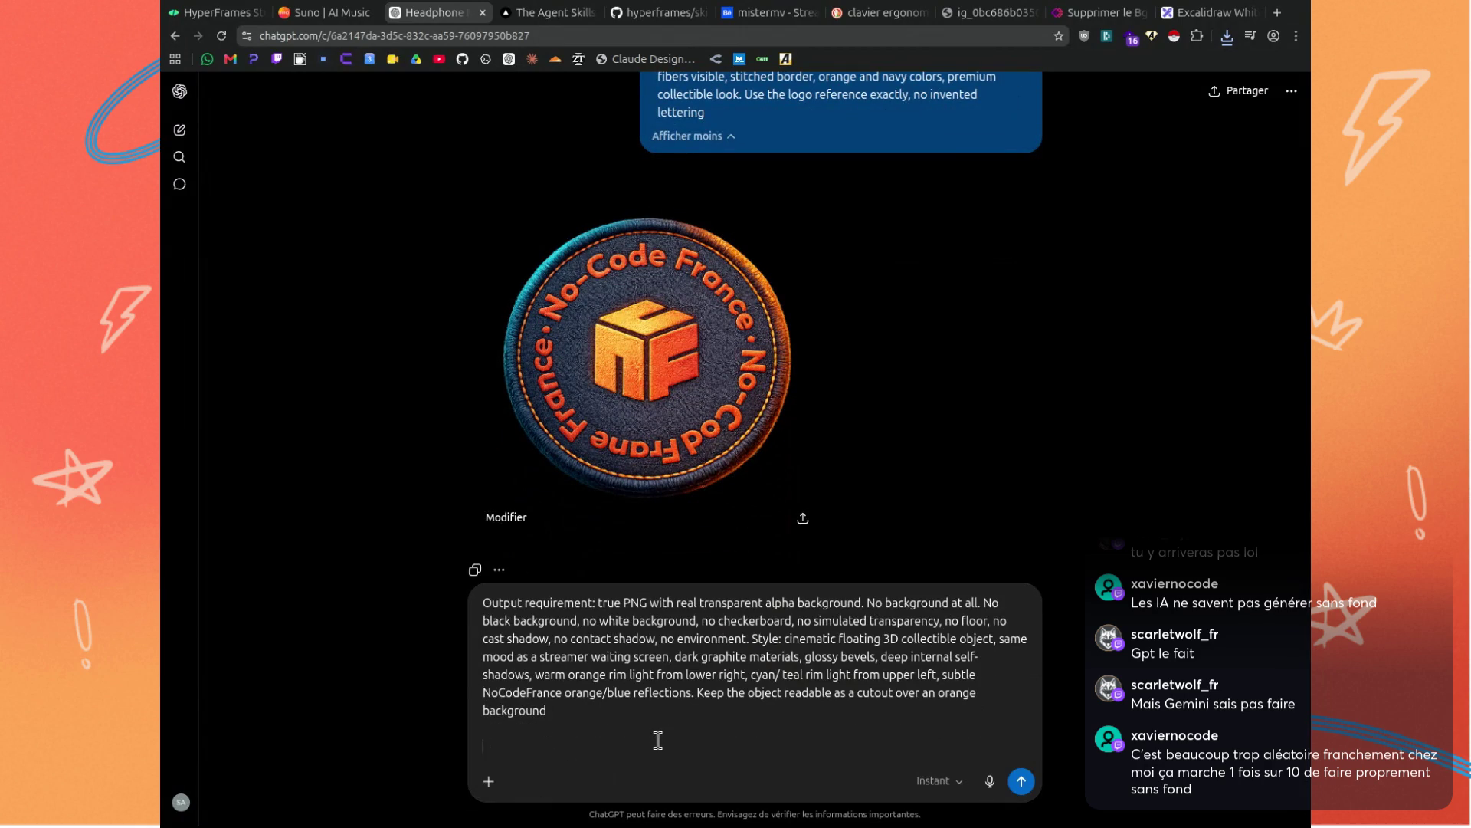
text(Sujet :)
text(bureau assis)
text(-)
text(debout)
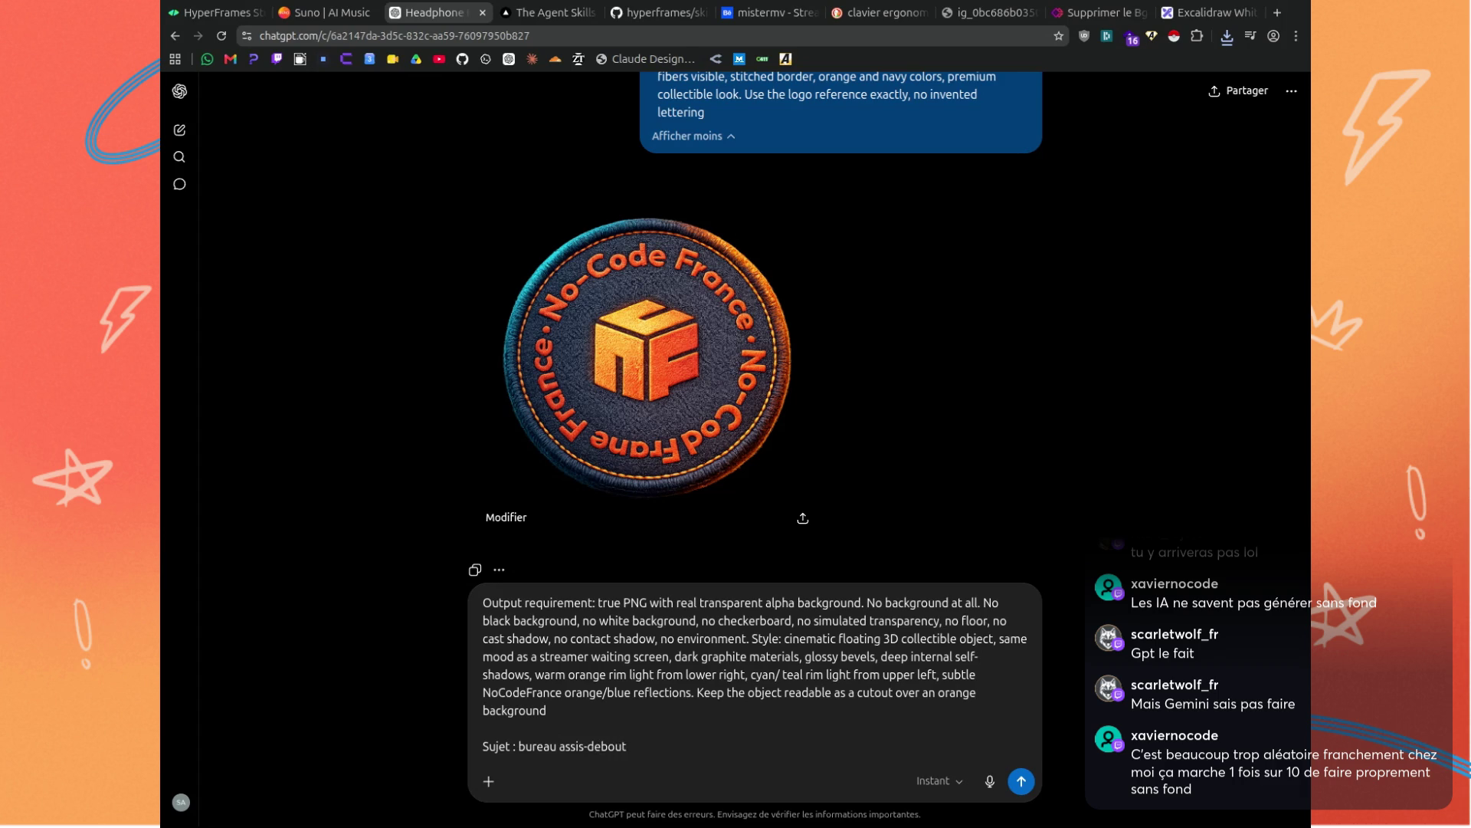
key(Return)
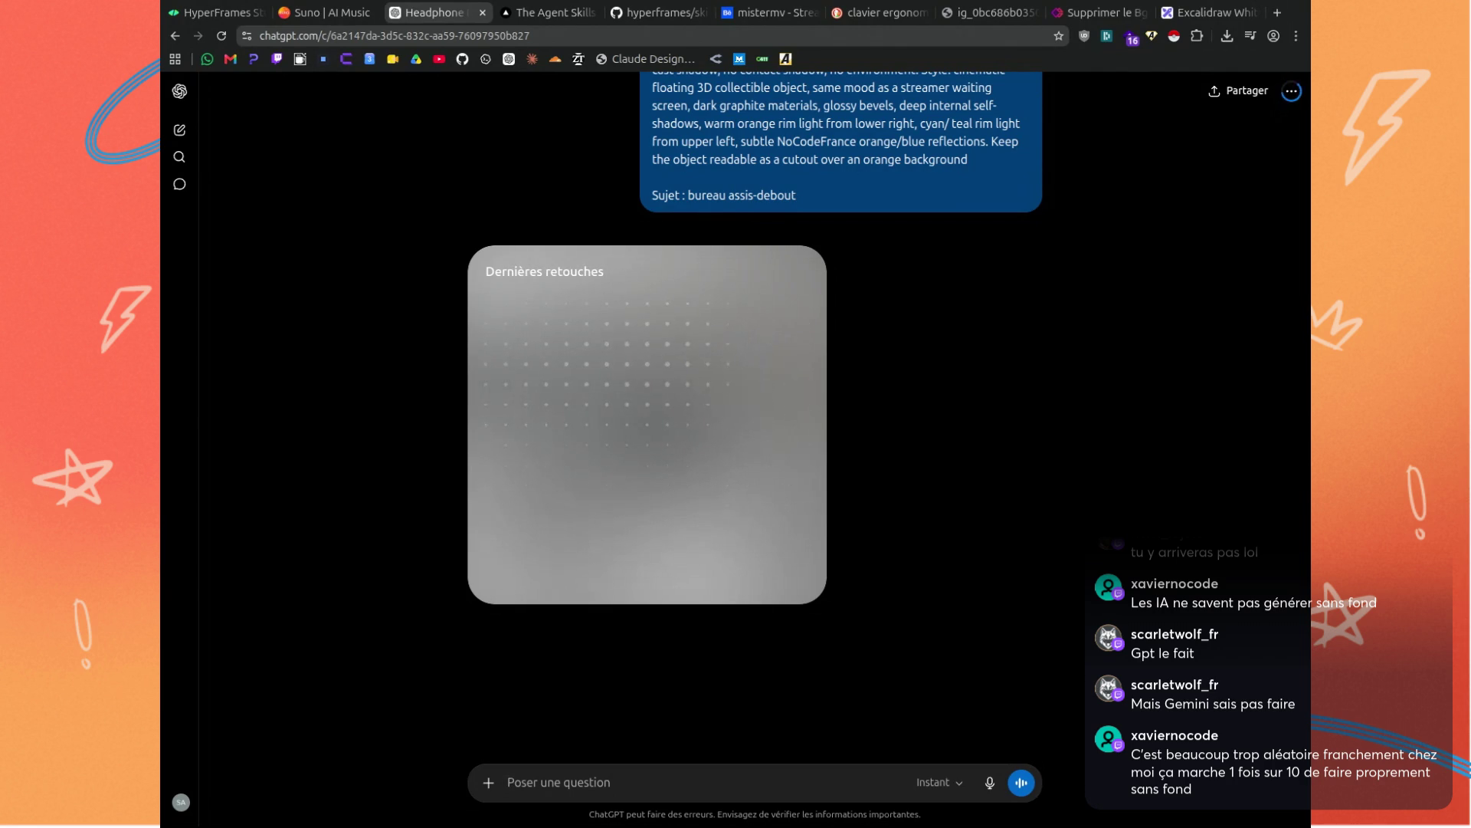
click(770, 13)
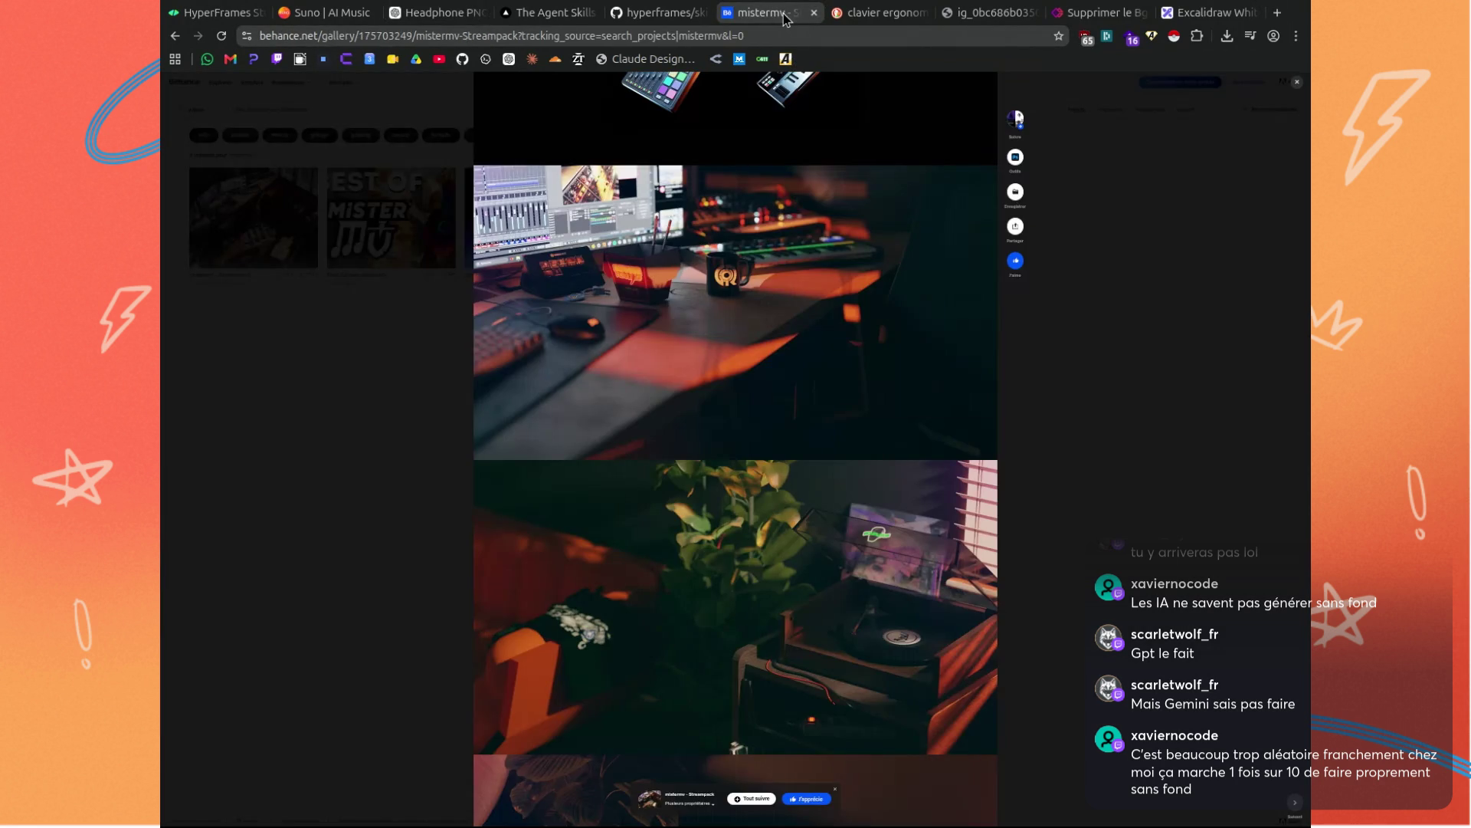
Browse the Streampack floating 3D props sheet, moody desk-setup photos and close-up collage strip.
scroll(760, 394, up, 3)
scroll(760, 394, up, 3)
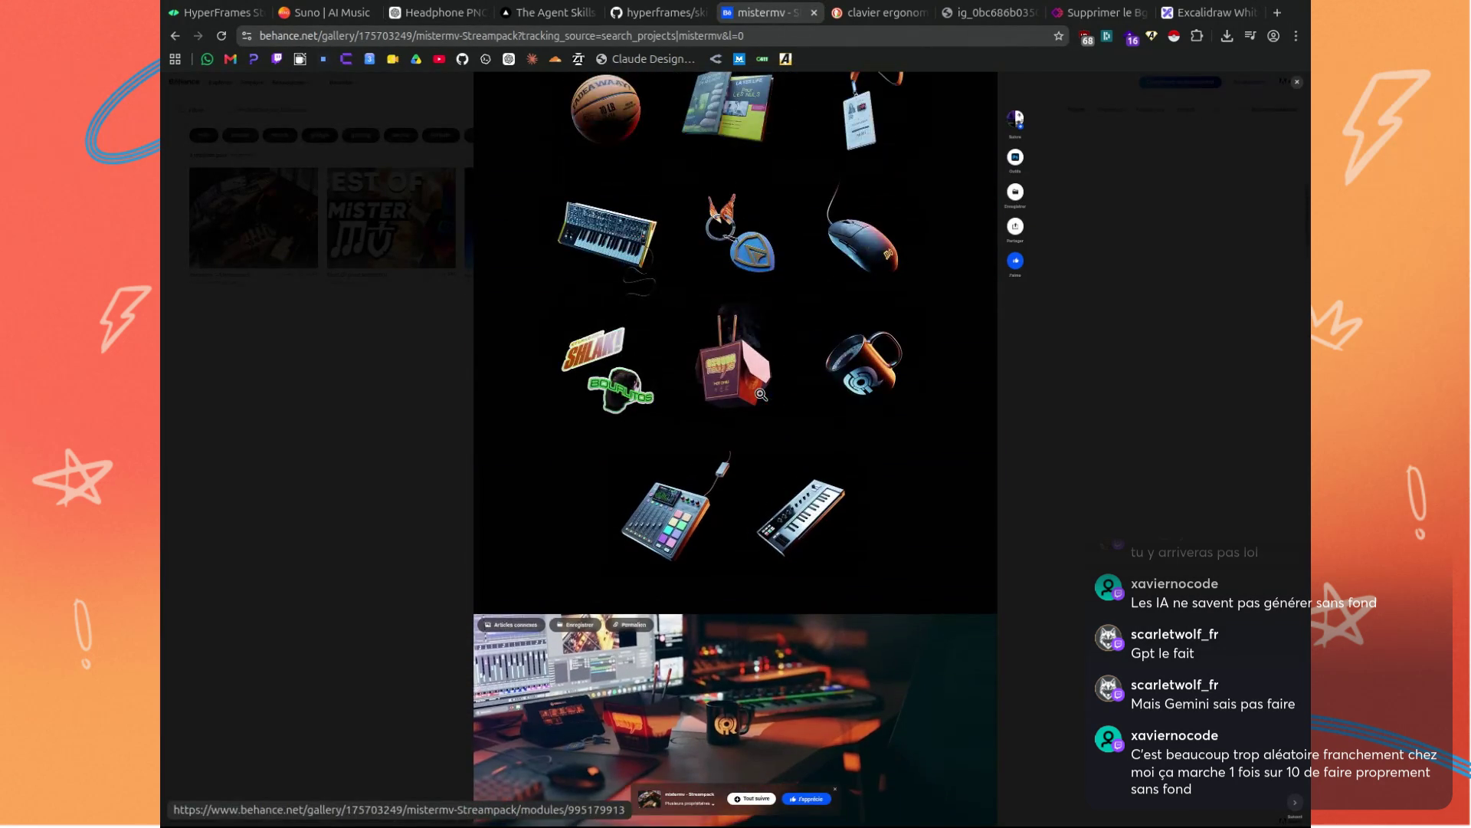
scroll(758, 383, down, 6)
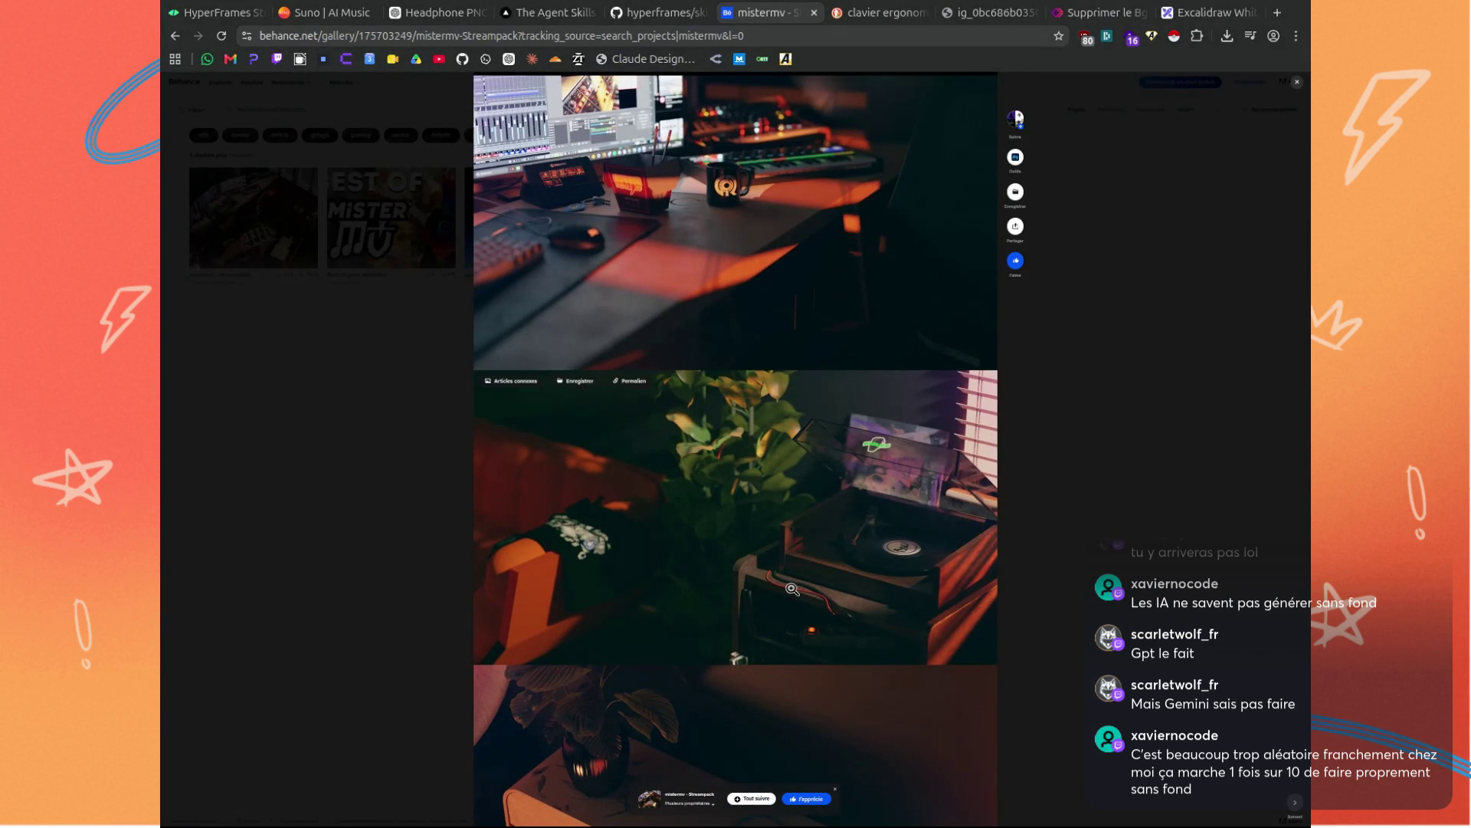
scroll(793, 573, down, 9)
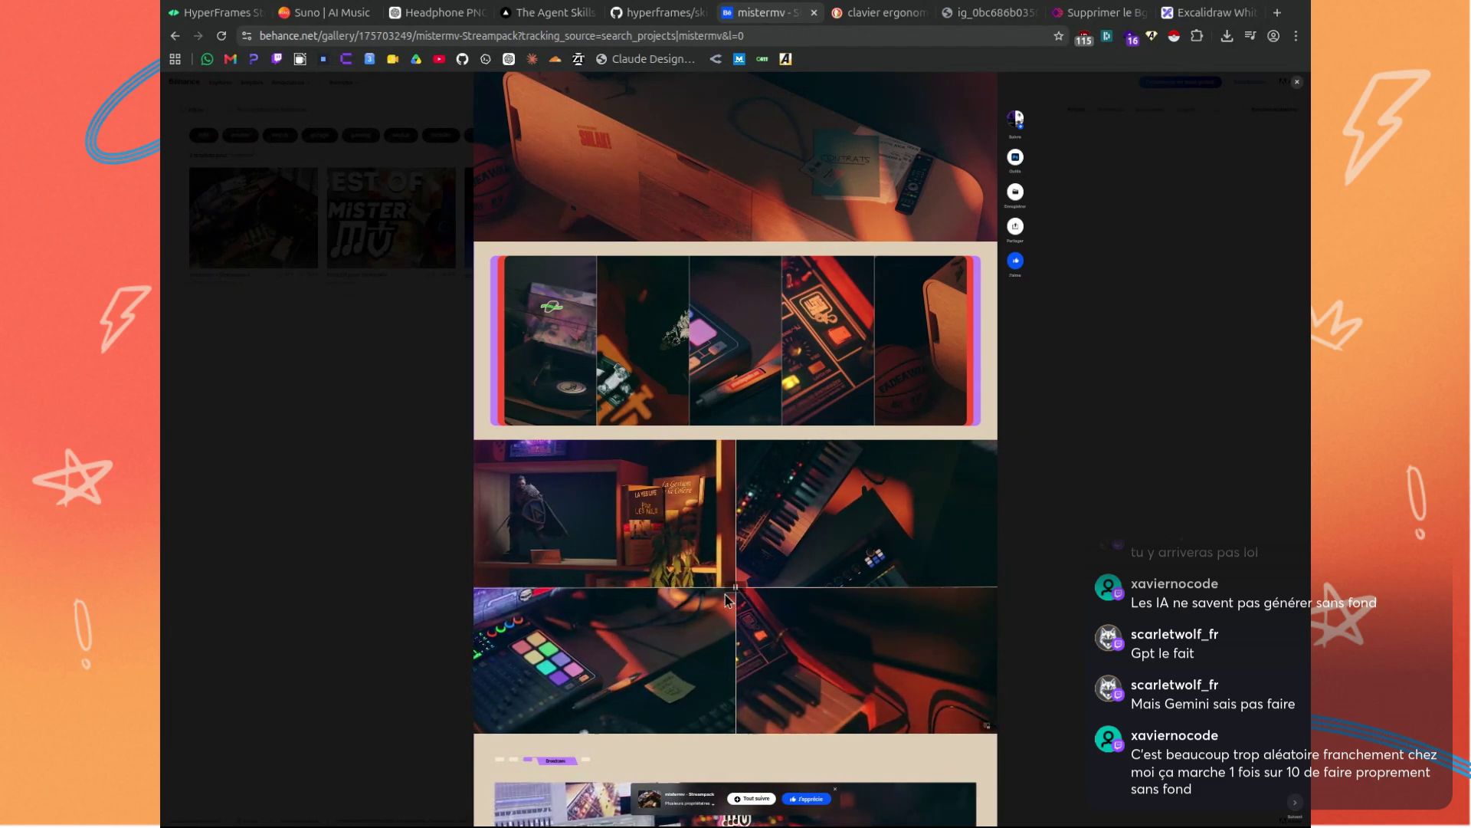
scroll(804, 557, up, 7)
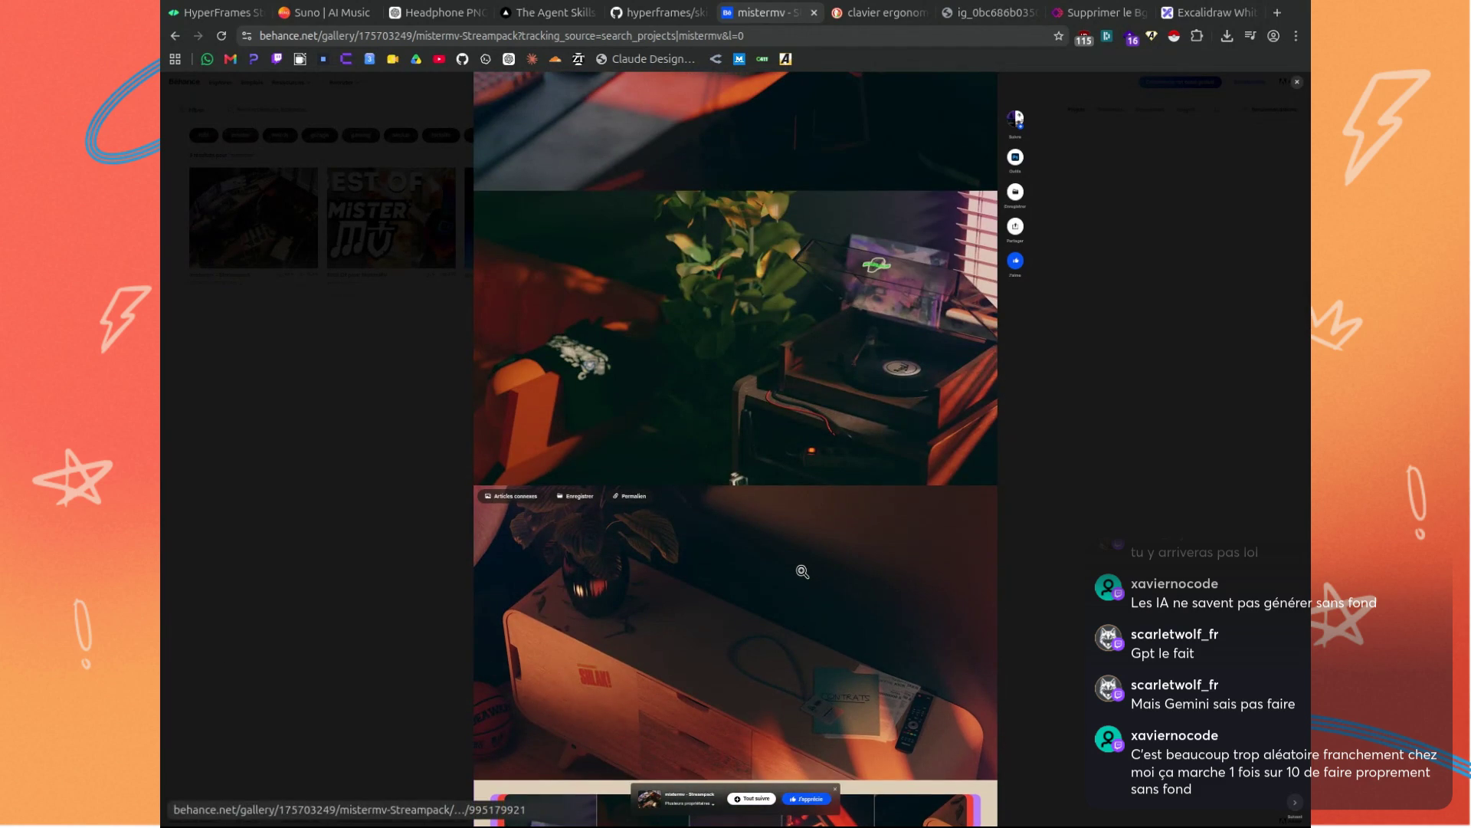
scroll(802, 571, up, 5)
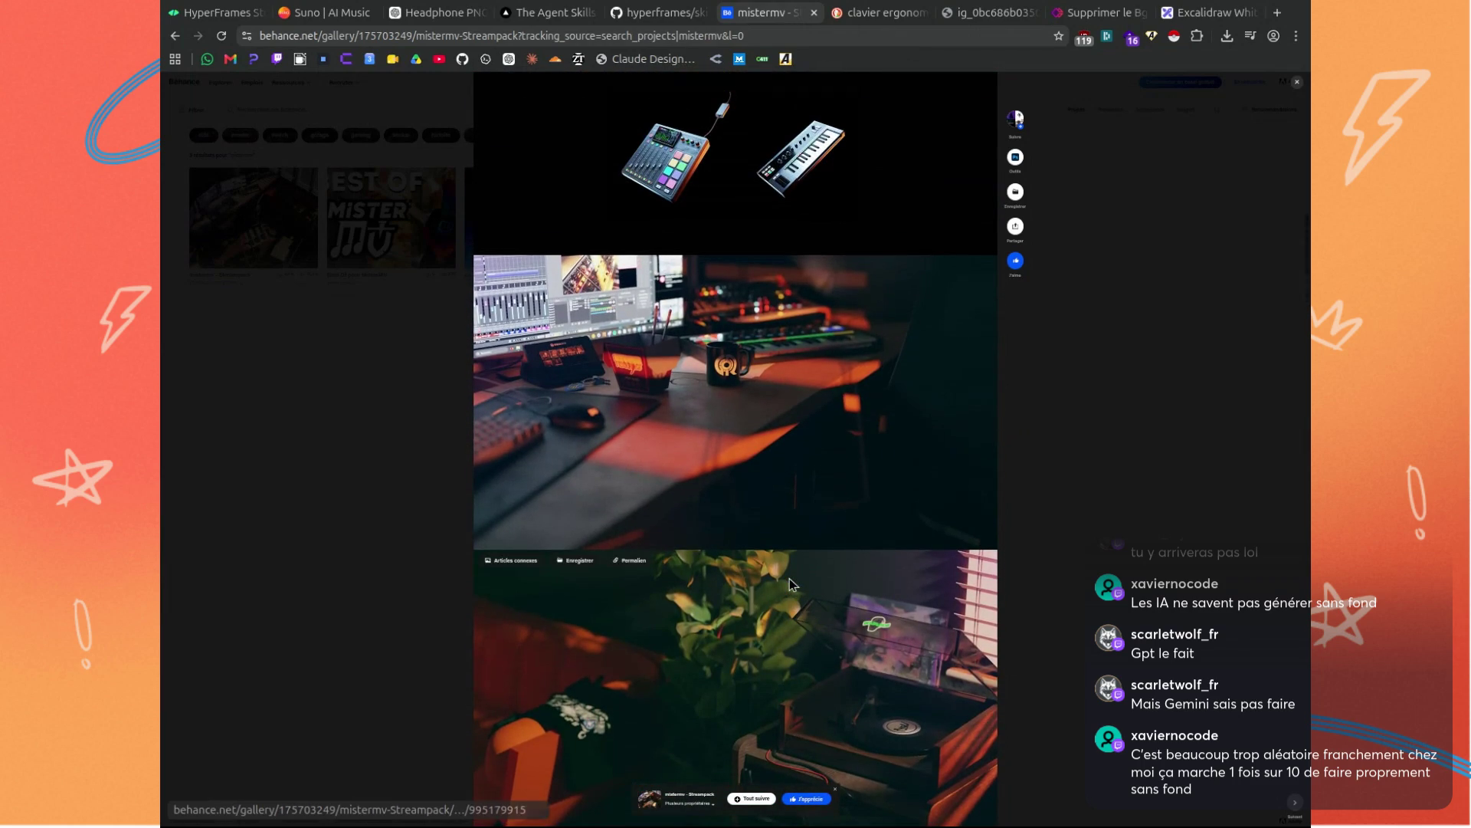
scroll(790, 580, up, 1)
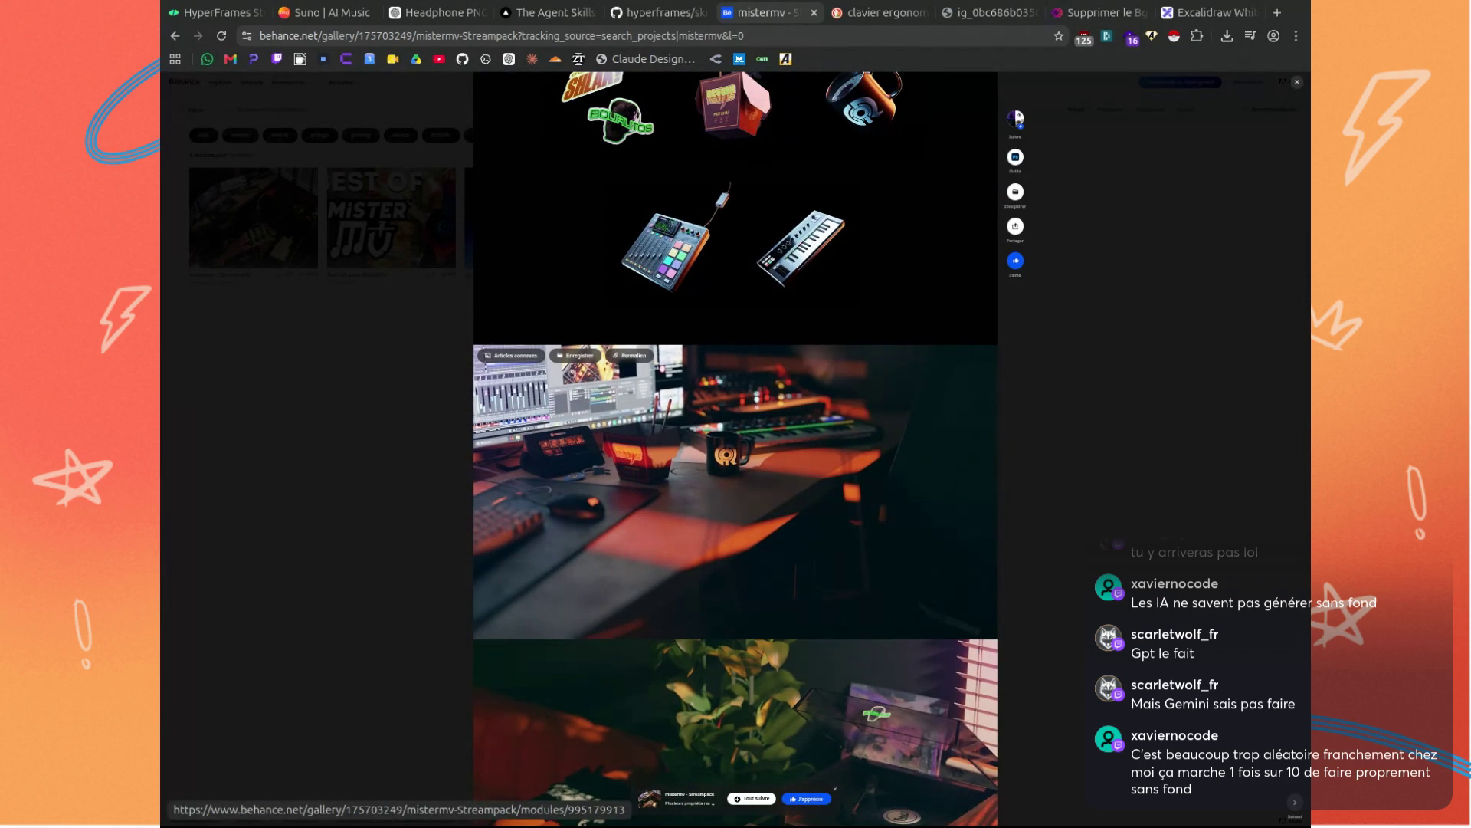
scroll(787, 539, up, 2)
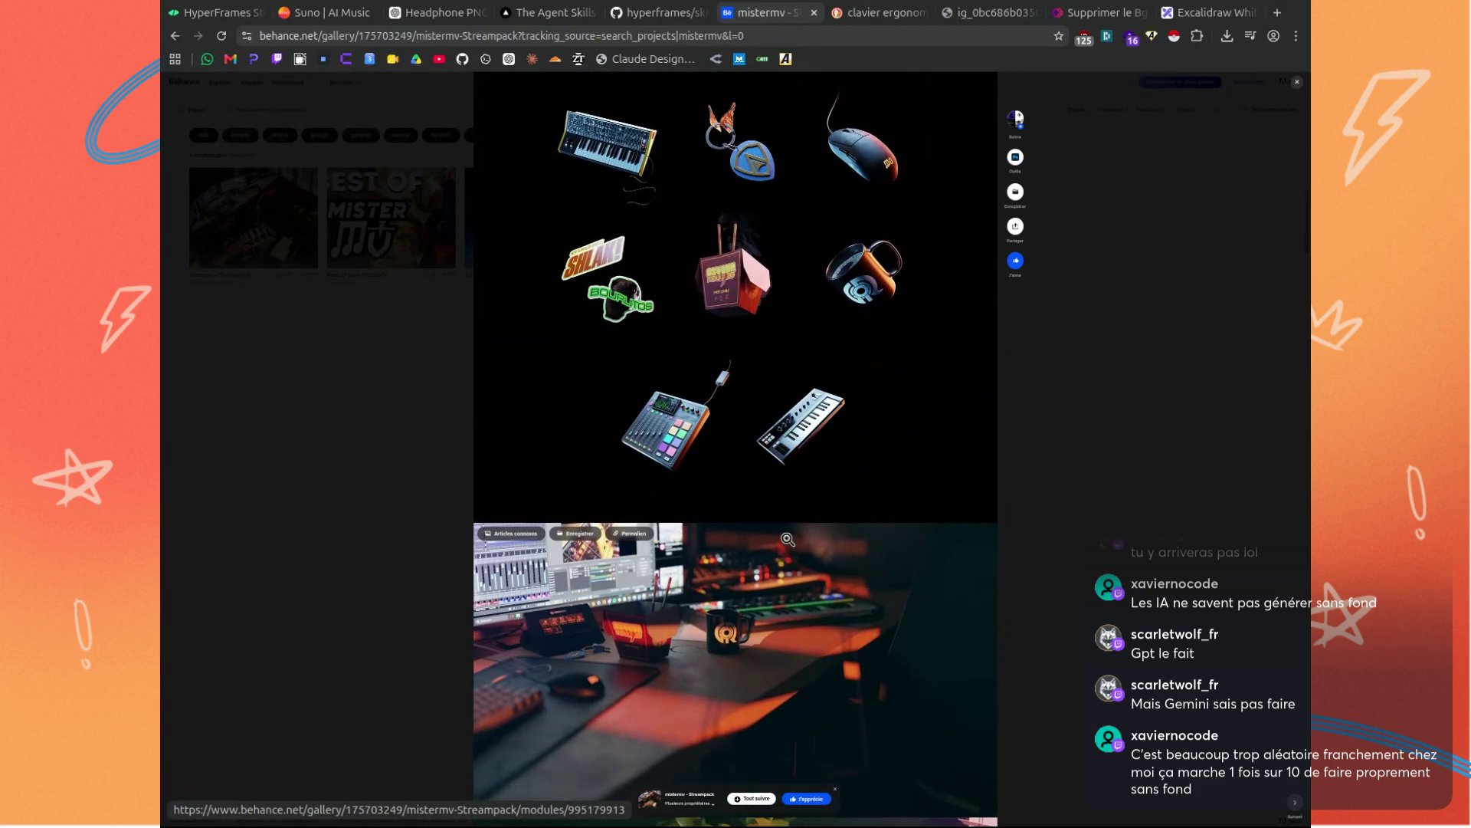
scroll(787, 539, up, 2)
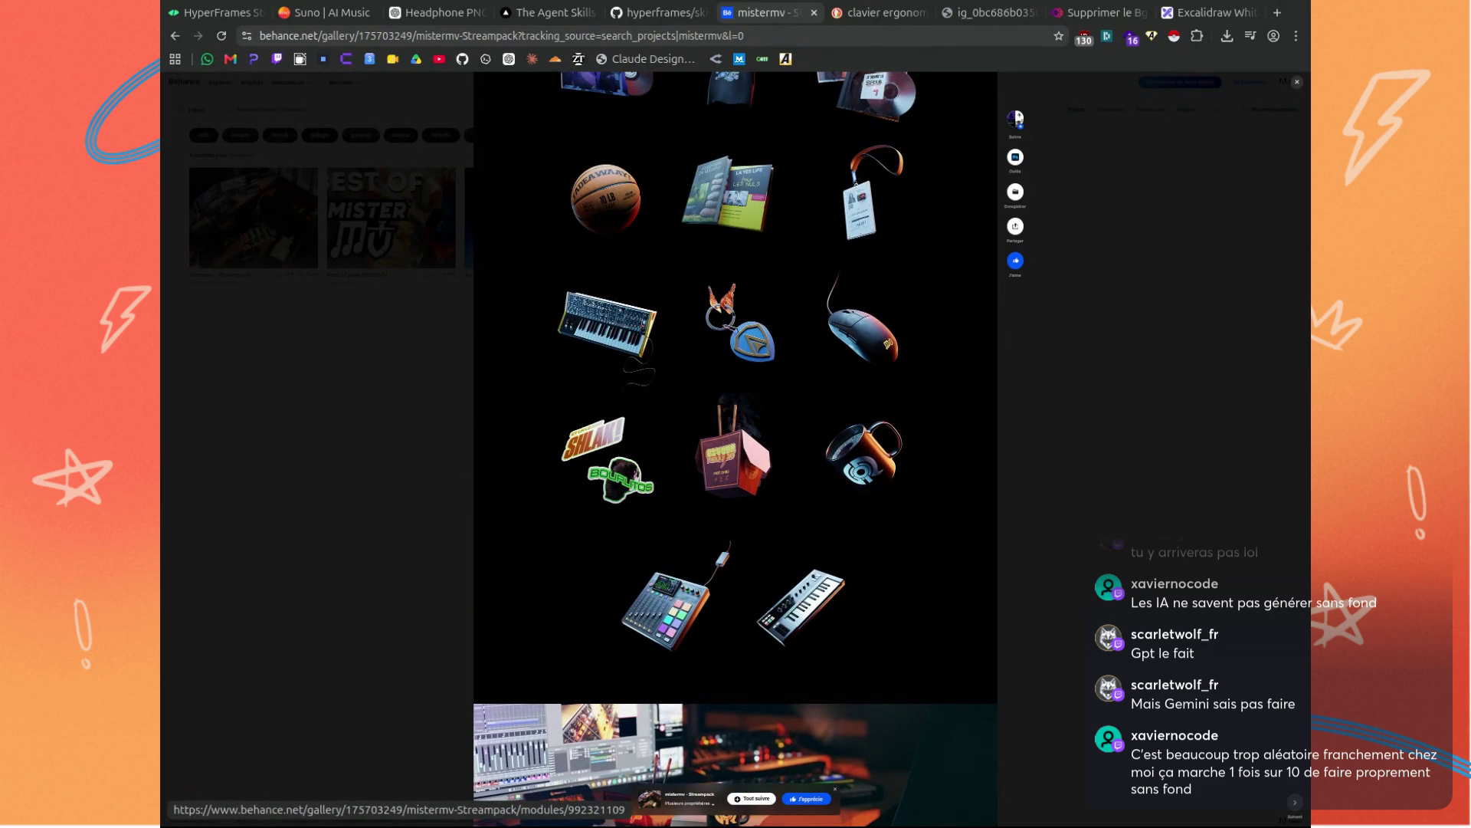
scroll(936, 542, down, 3)
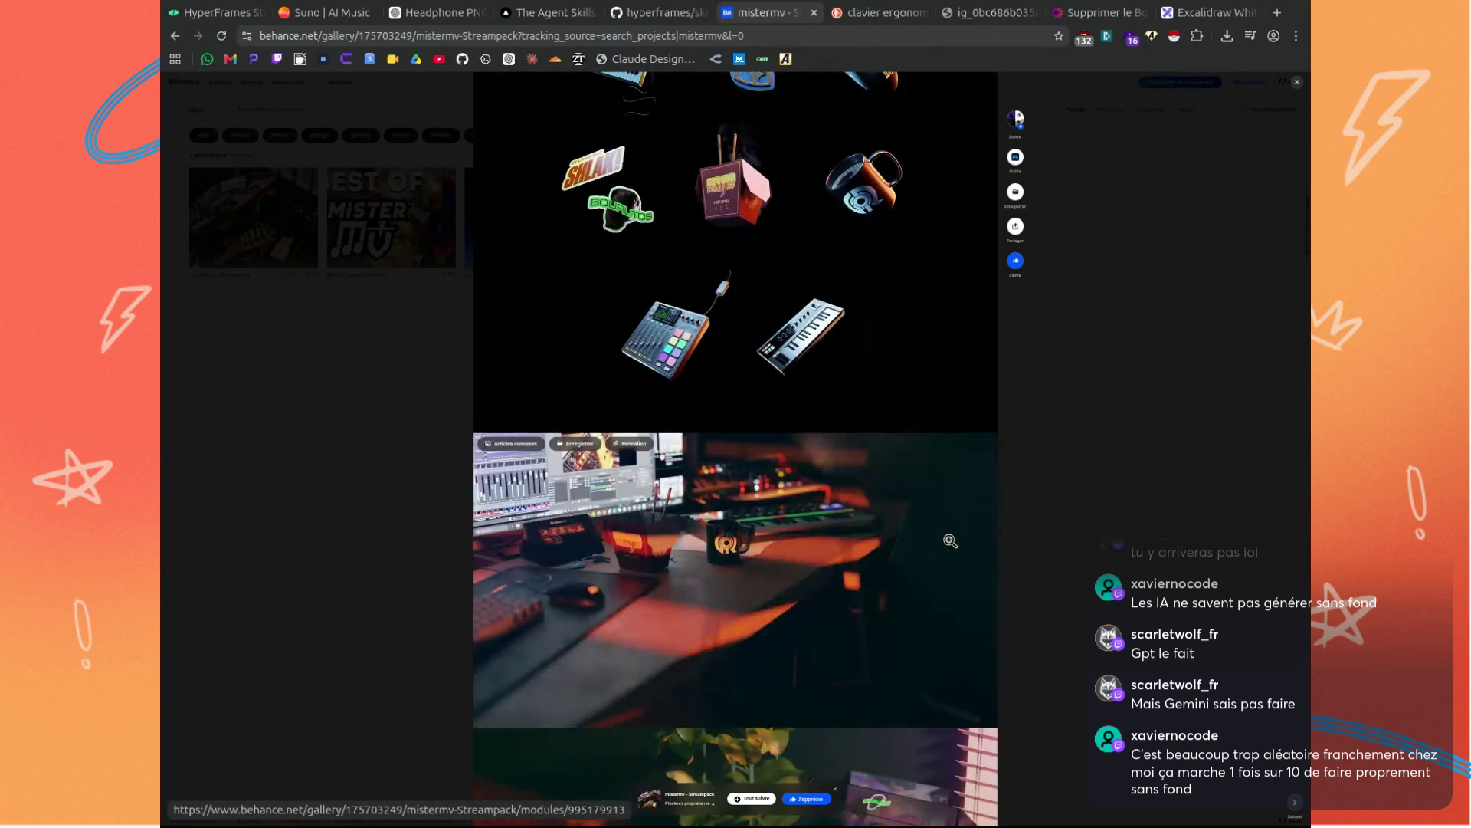
scroll(950, 541, down, 5)
scroll(1041, 562, down, 3)
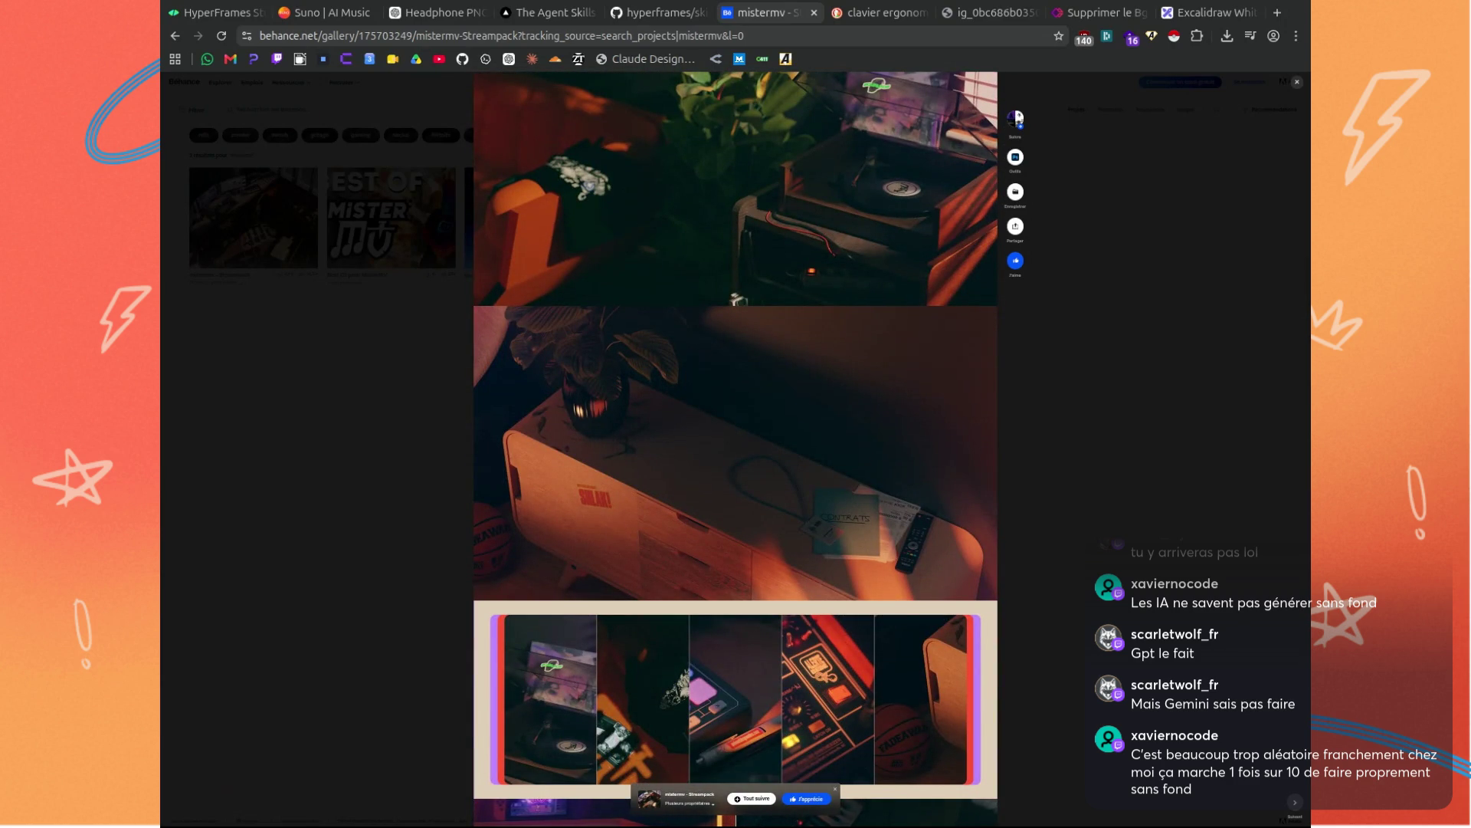
scroll(840, 617, down, 4)
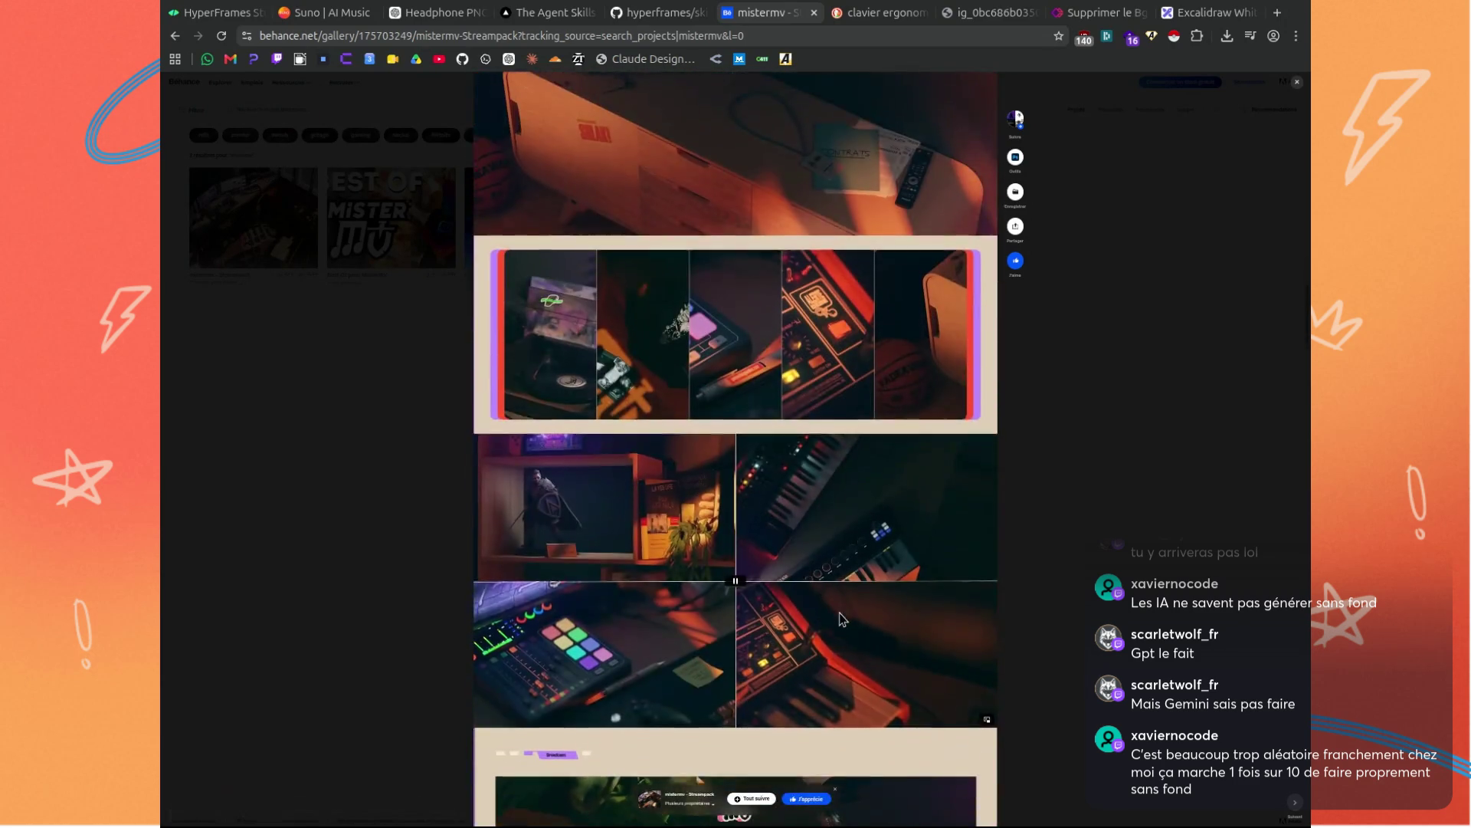
scroll(874, 600, down, 4)
scroll(900, 590, up, 5)
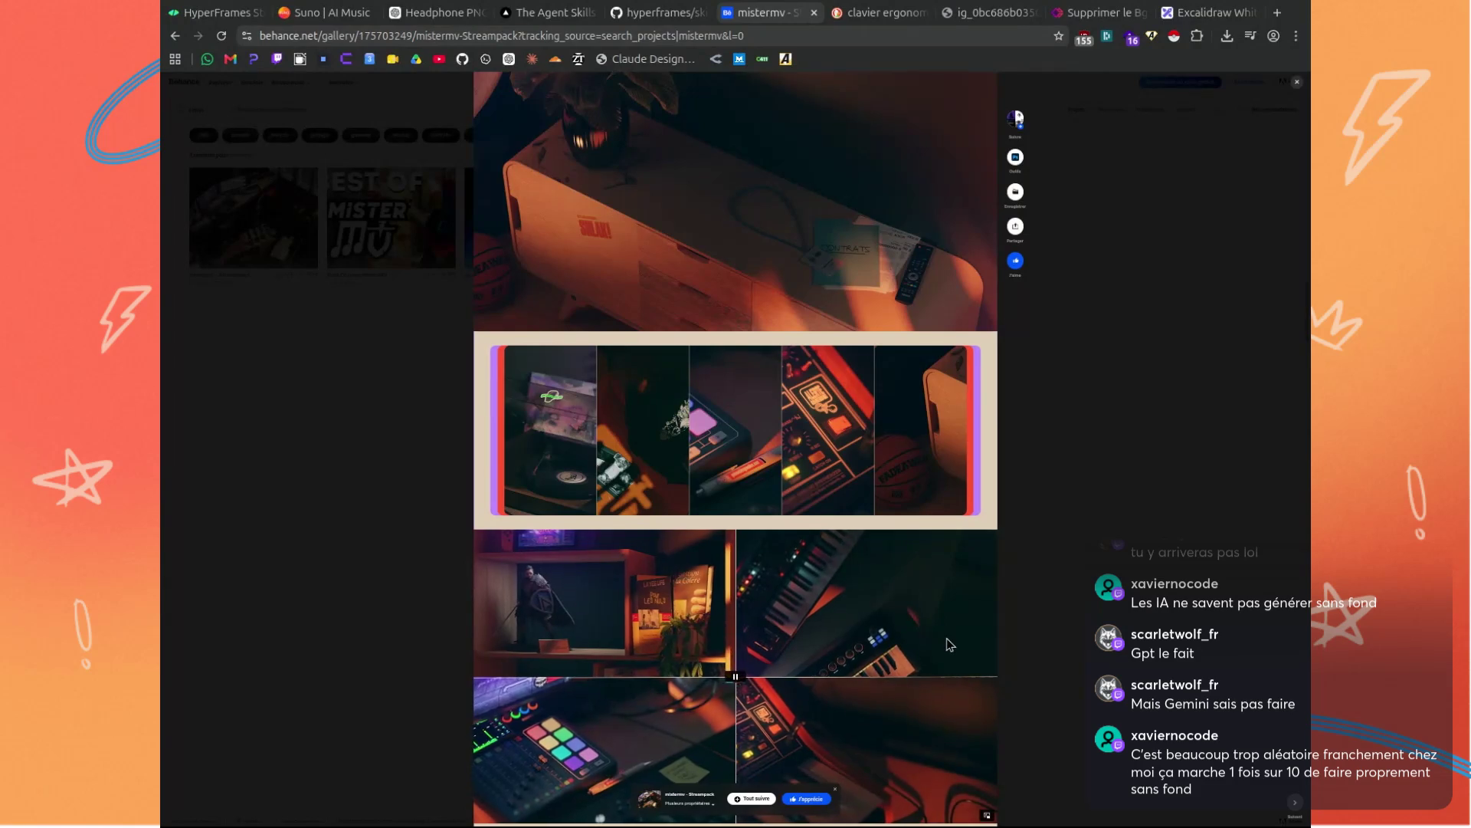
scroll(948, 644, down, 1)
scroll(949, 644, up, 3)
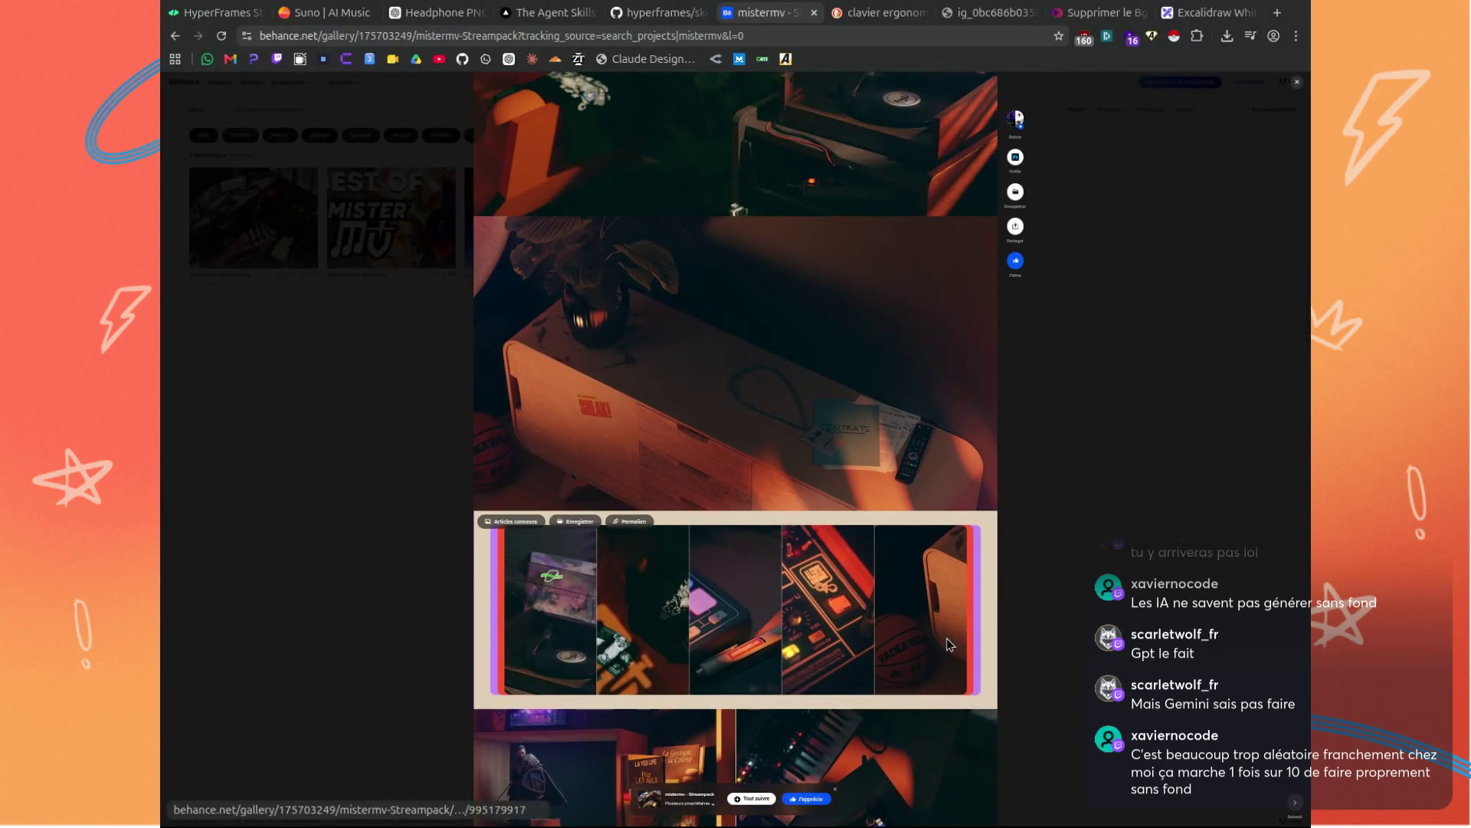
scroll(945, 638, up, 4)
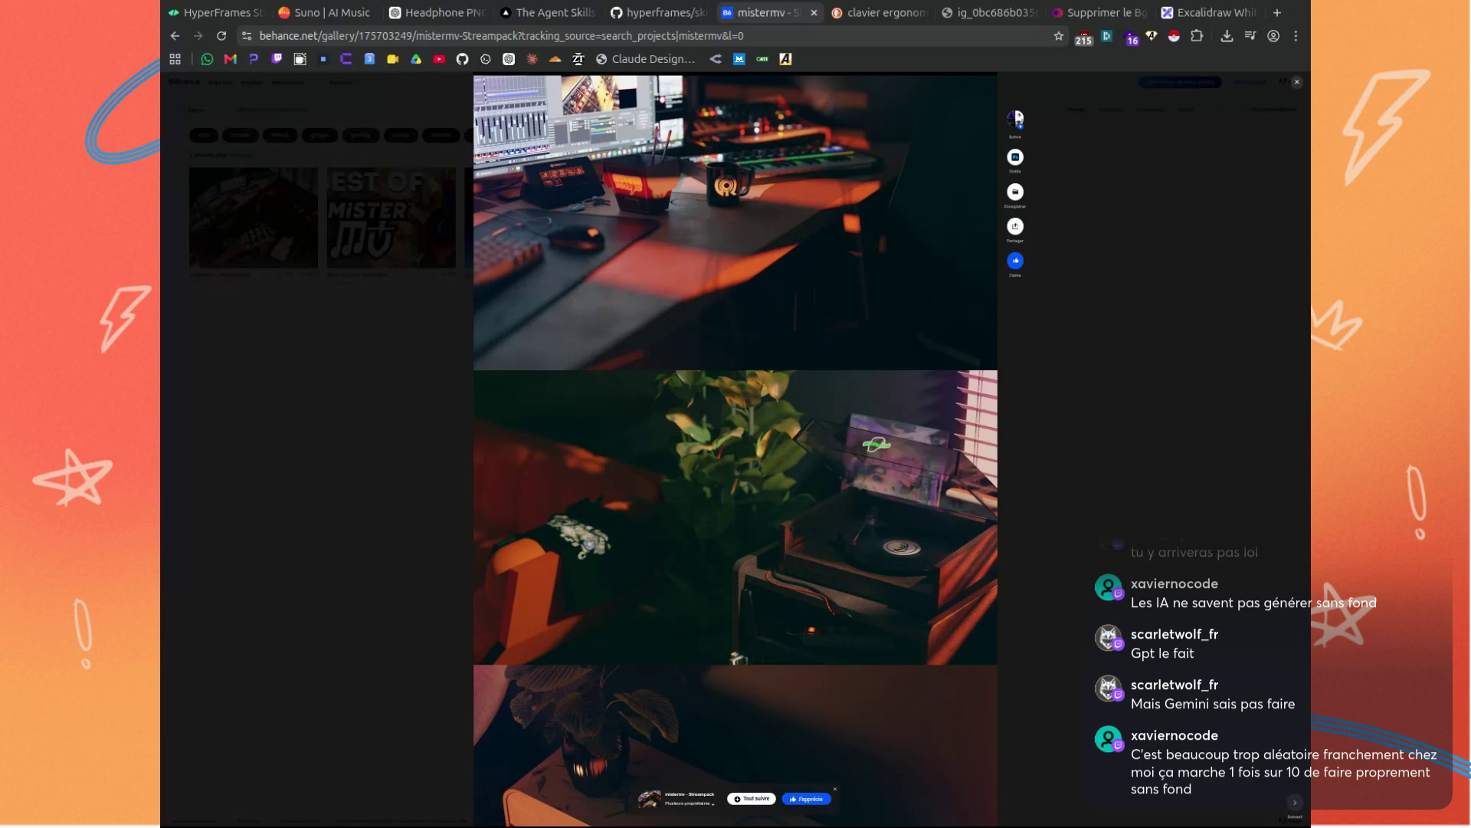
Check and close the desk image's sharing options, then reopen the desk prompt for editing.
click(434, 12)
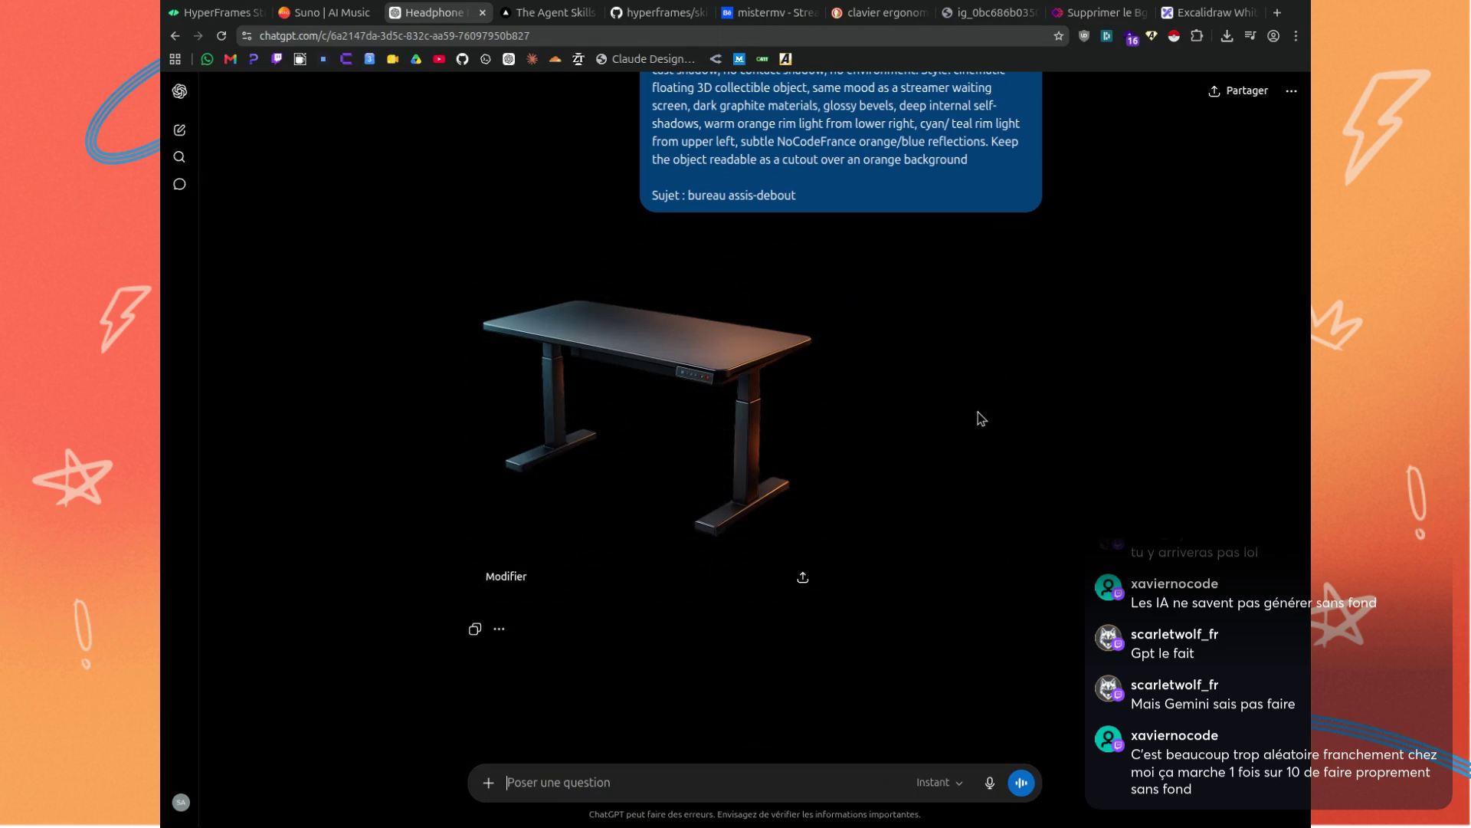
click(803, 579)
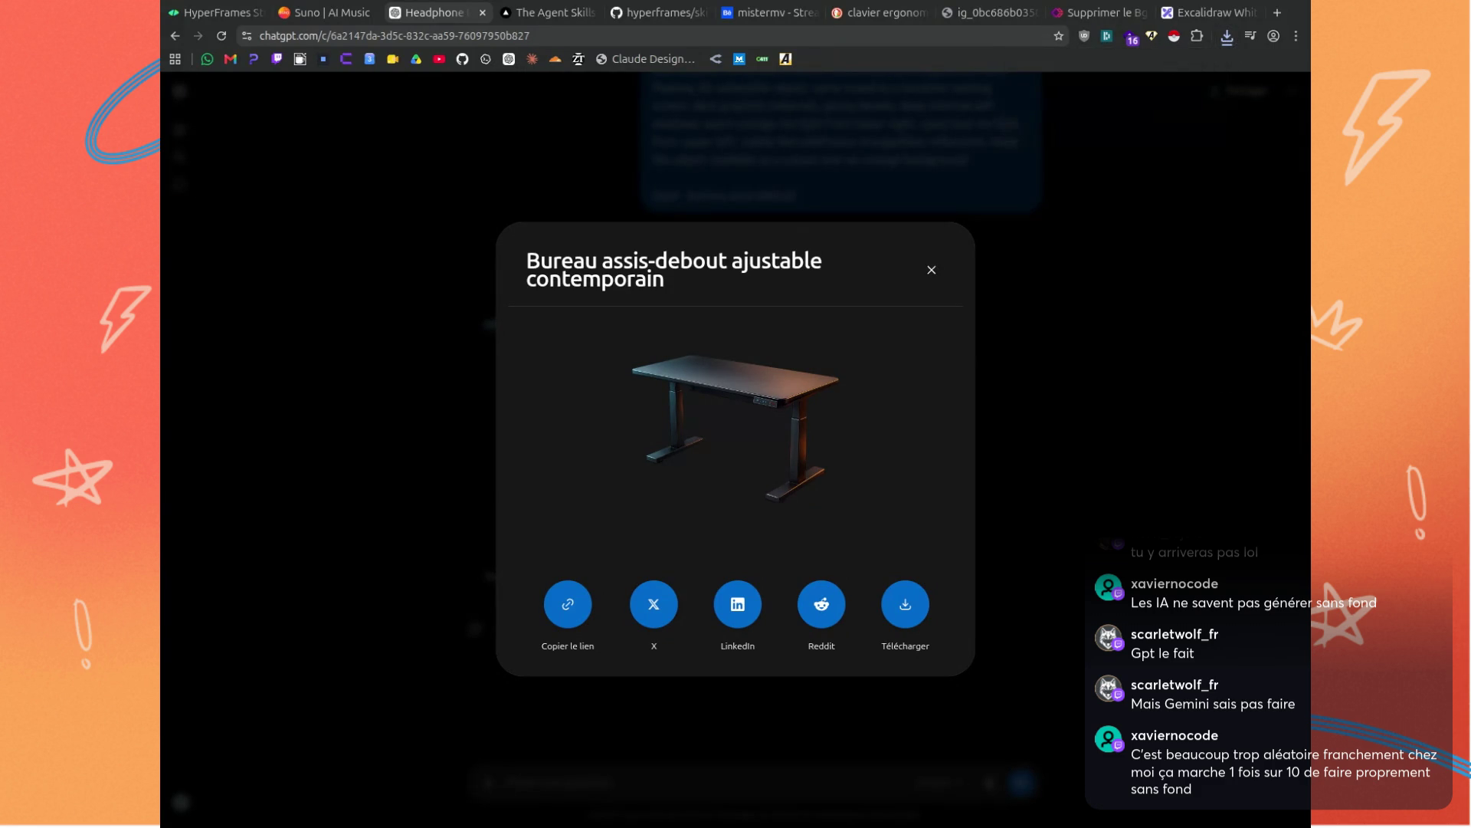
click(932, 270)
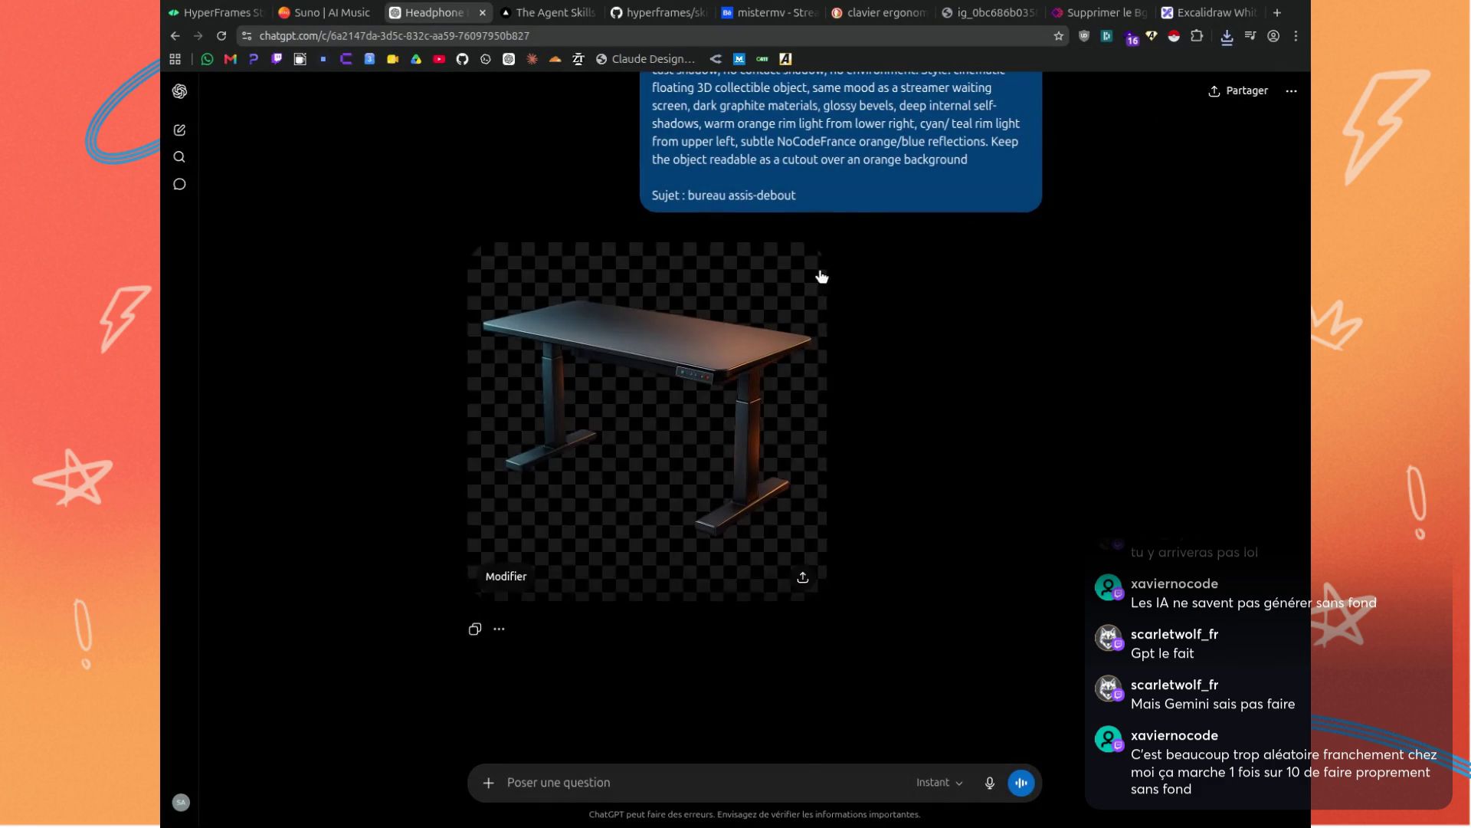
scroll(804, 306, up, 2)
click(1032, 408)
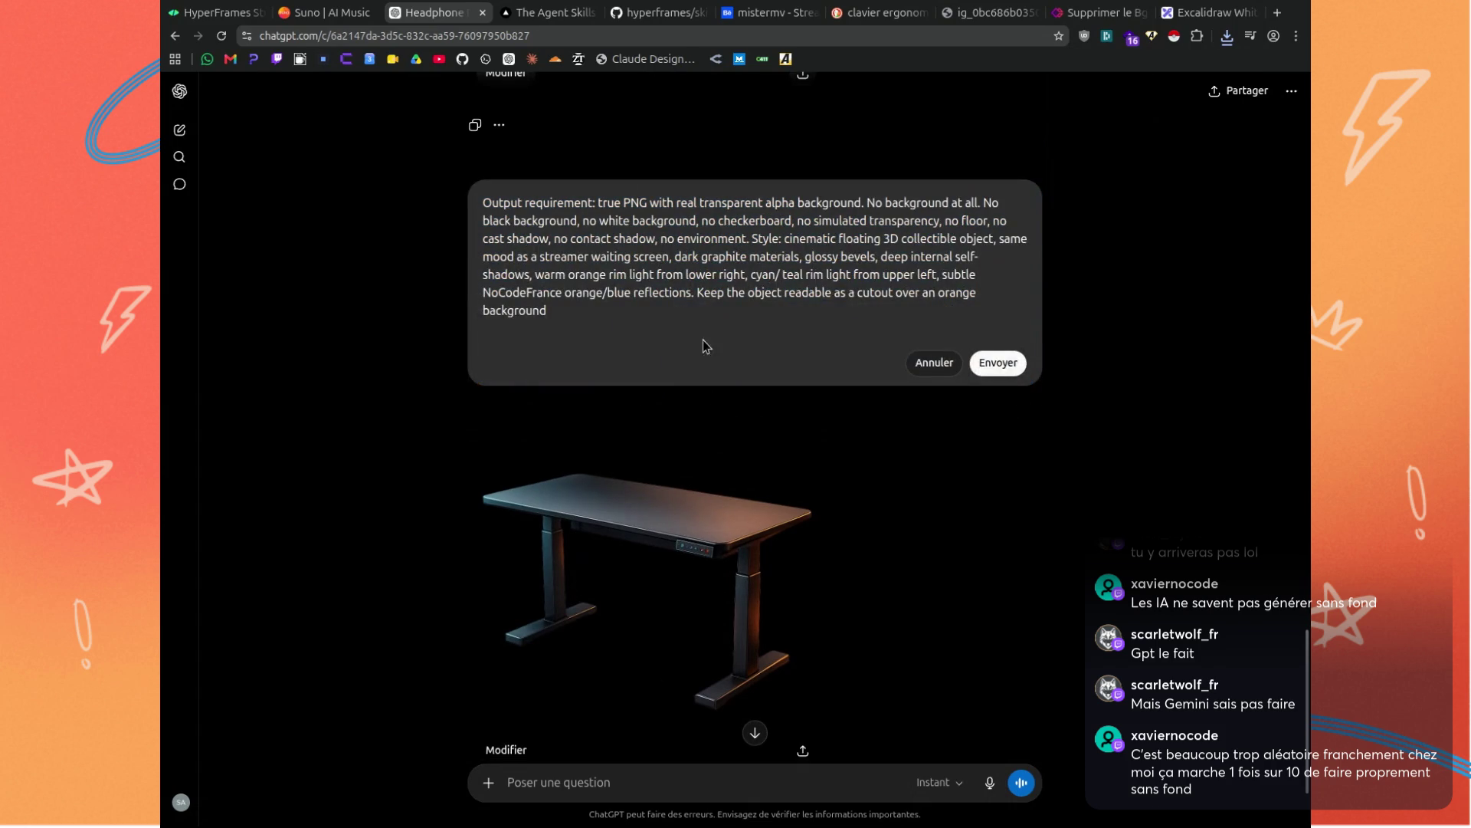
Resend the prompt with 'sujet : webcam & micro pied shure' and duplicate the conversation tab.
scroll(697, 337, up, 2)
click(661, 406)
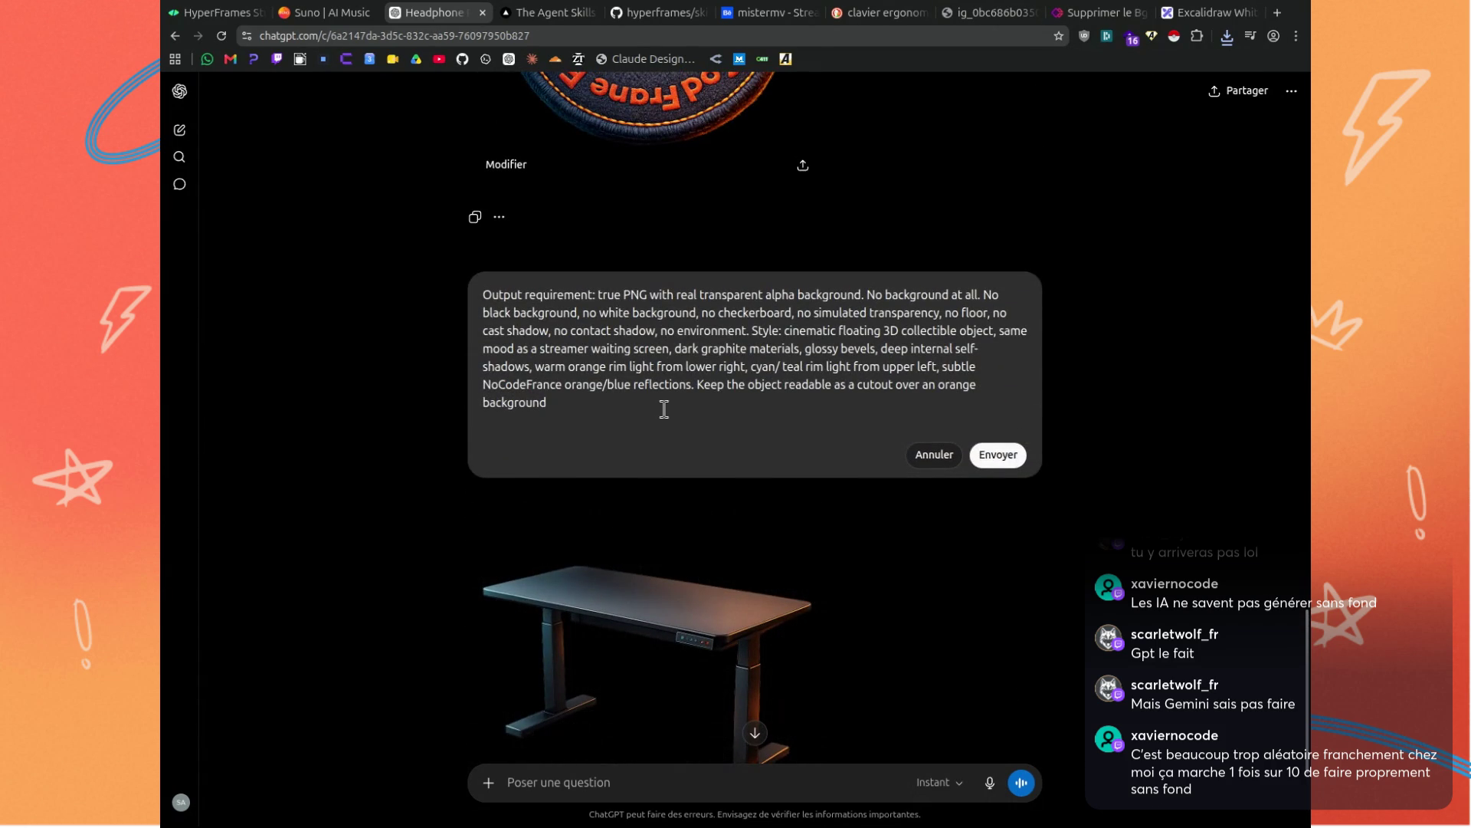
key(shift+Return)
key(shift+Return)
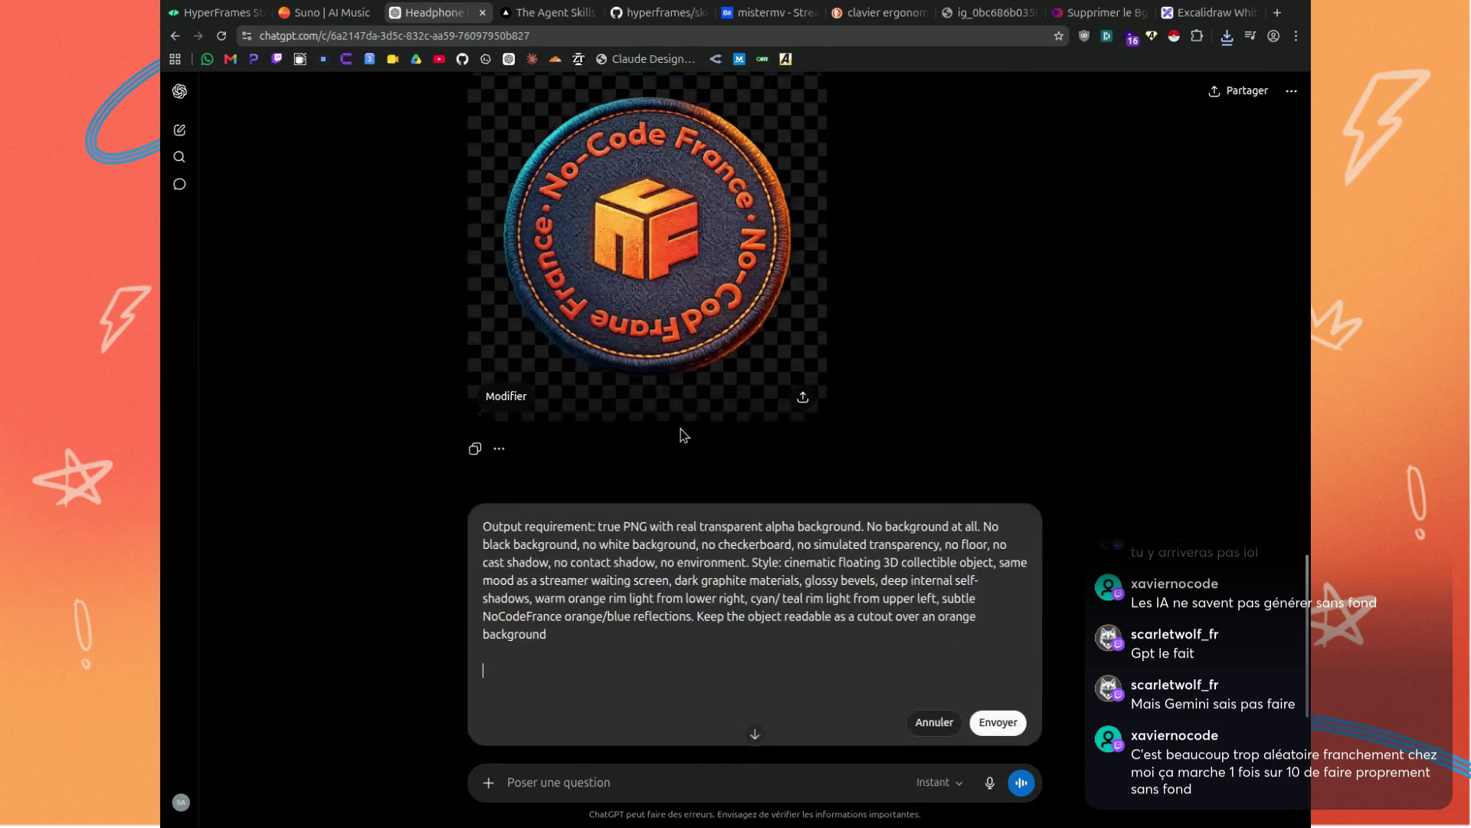
text(sujet :)
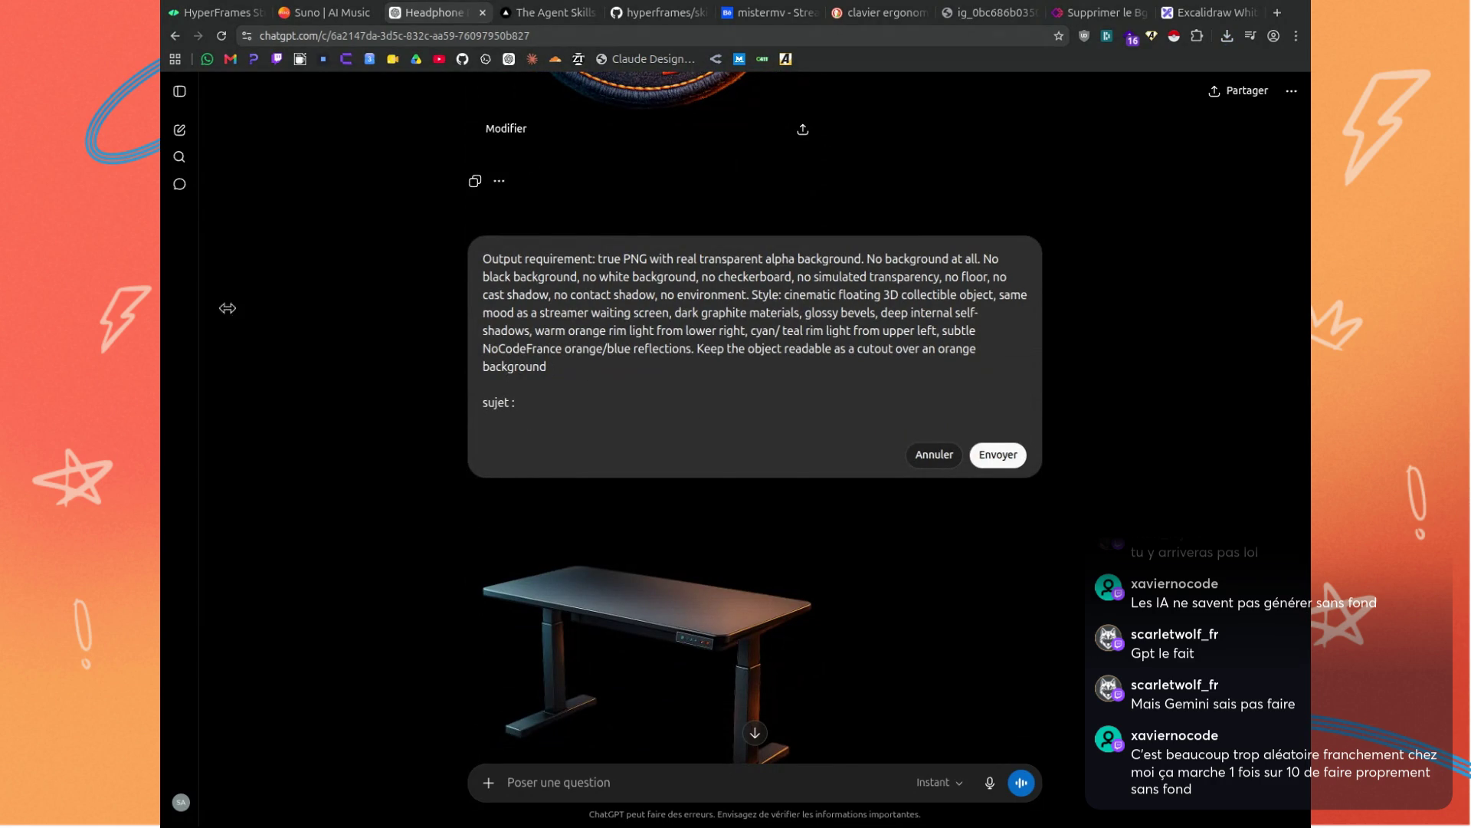
scroll(753, 307, up, 2)
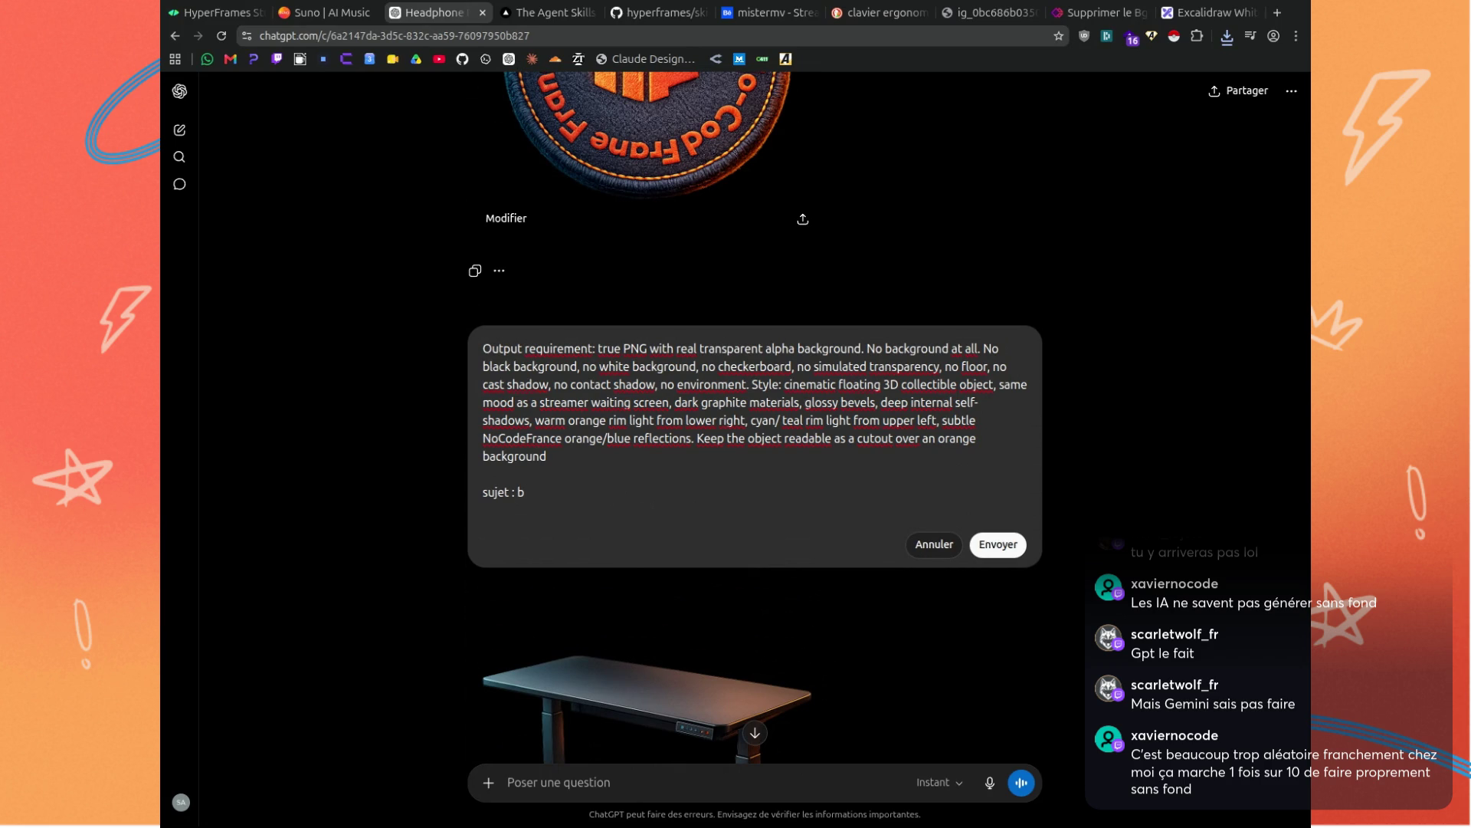
text(we)
key(BackSpace)
key(BackSpace)
text(web)
text(cam & mic)
text(ro pied)
text( shure)
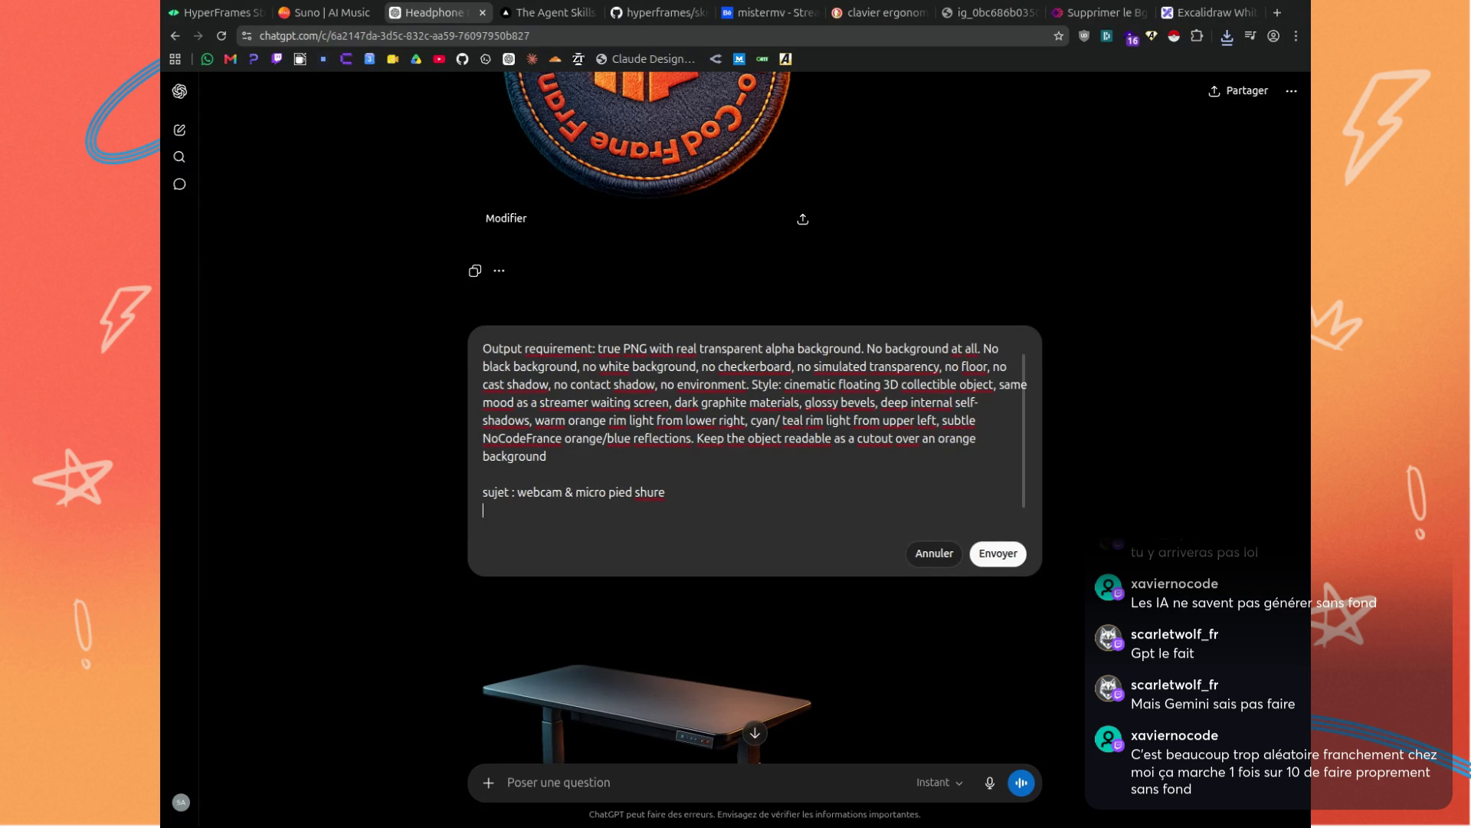
click(997, 544)
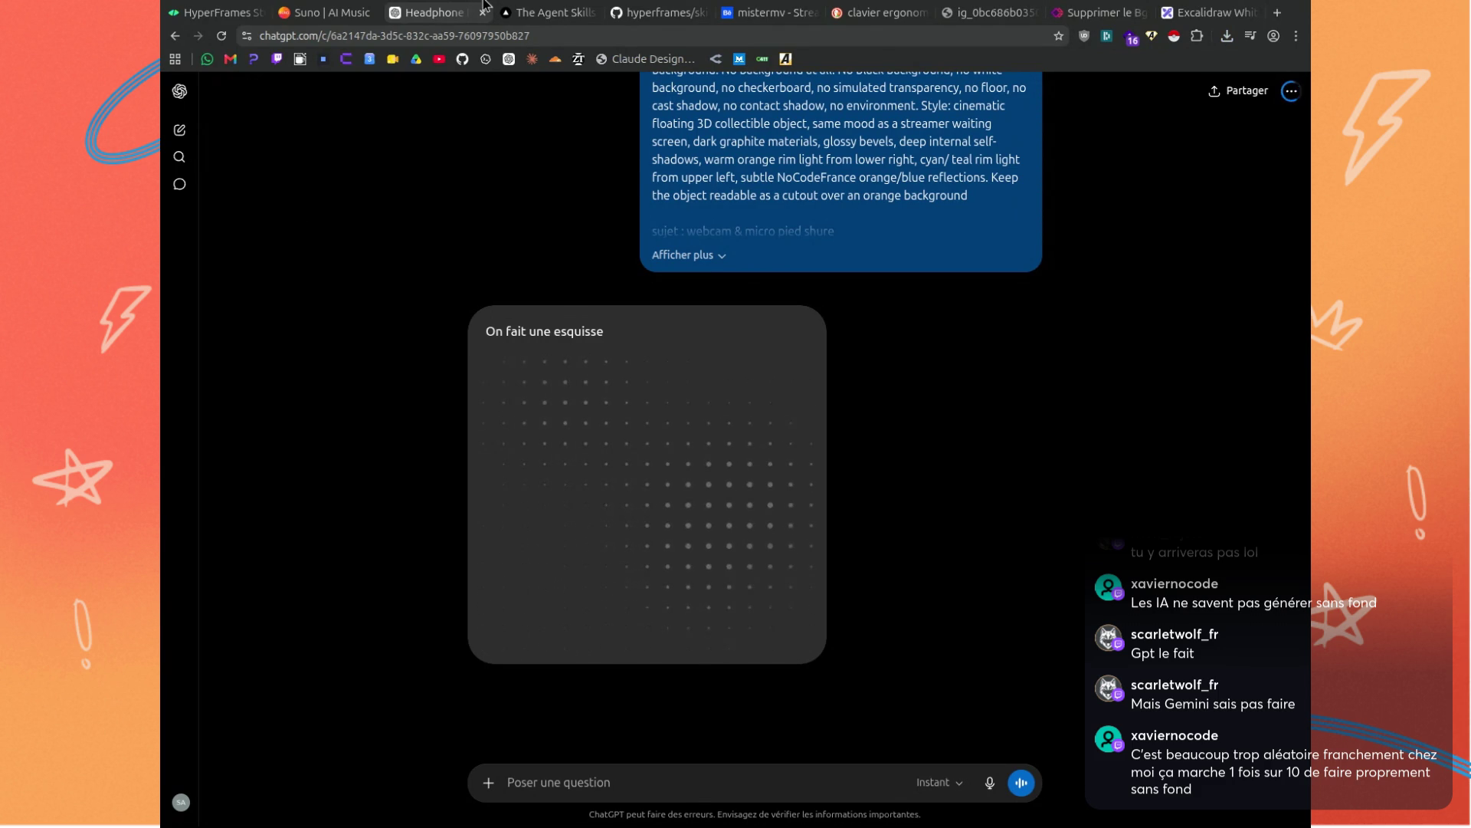
right_click(414, 15)
click(472, 154)
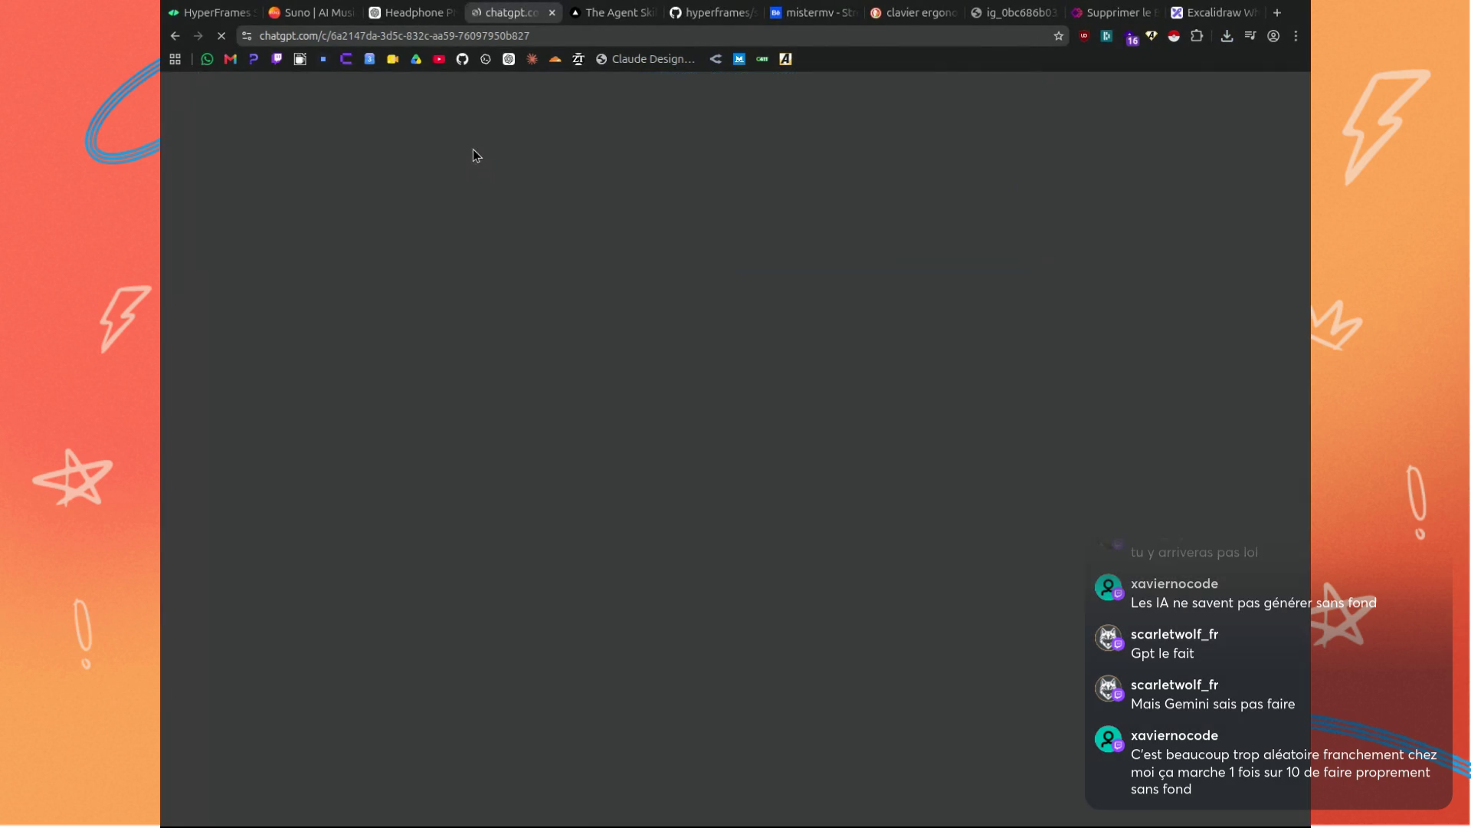
In a new chat, send the moody night freelance desk prompt with Créer une image and the Scene paragraph.
click(179, 130)
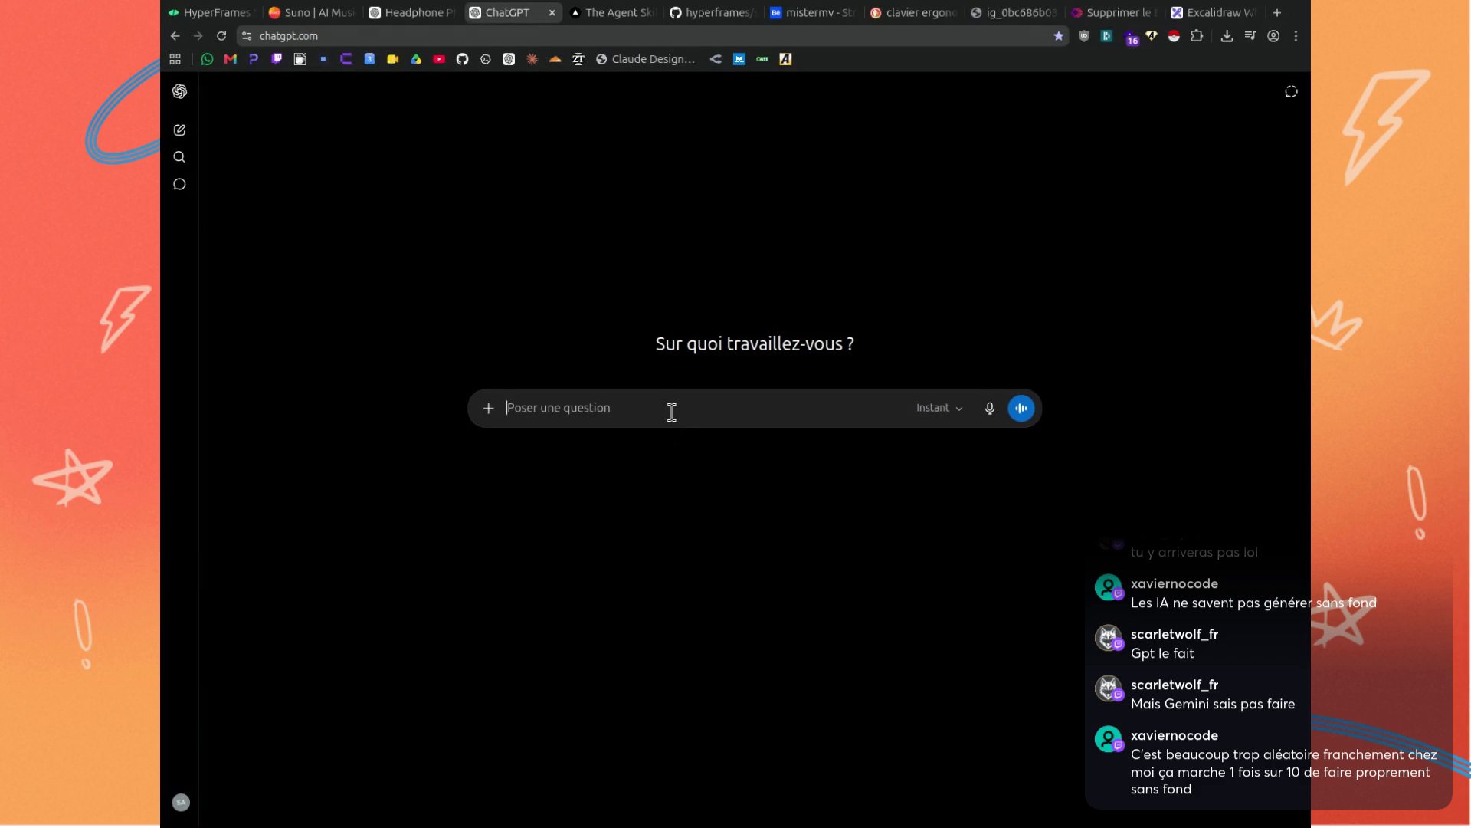
key(ctrl+v)
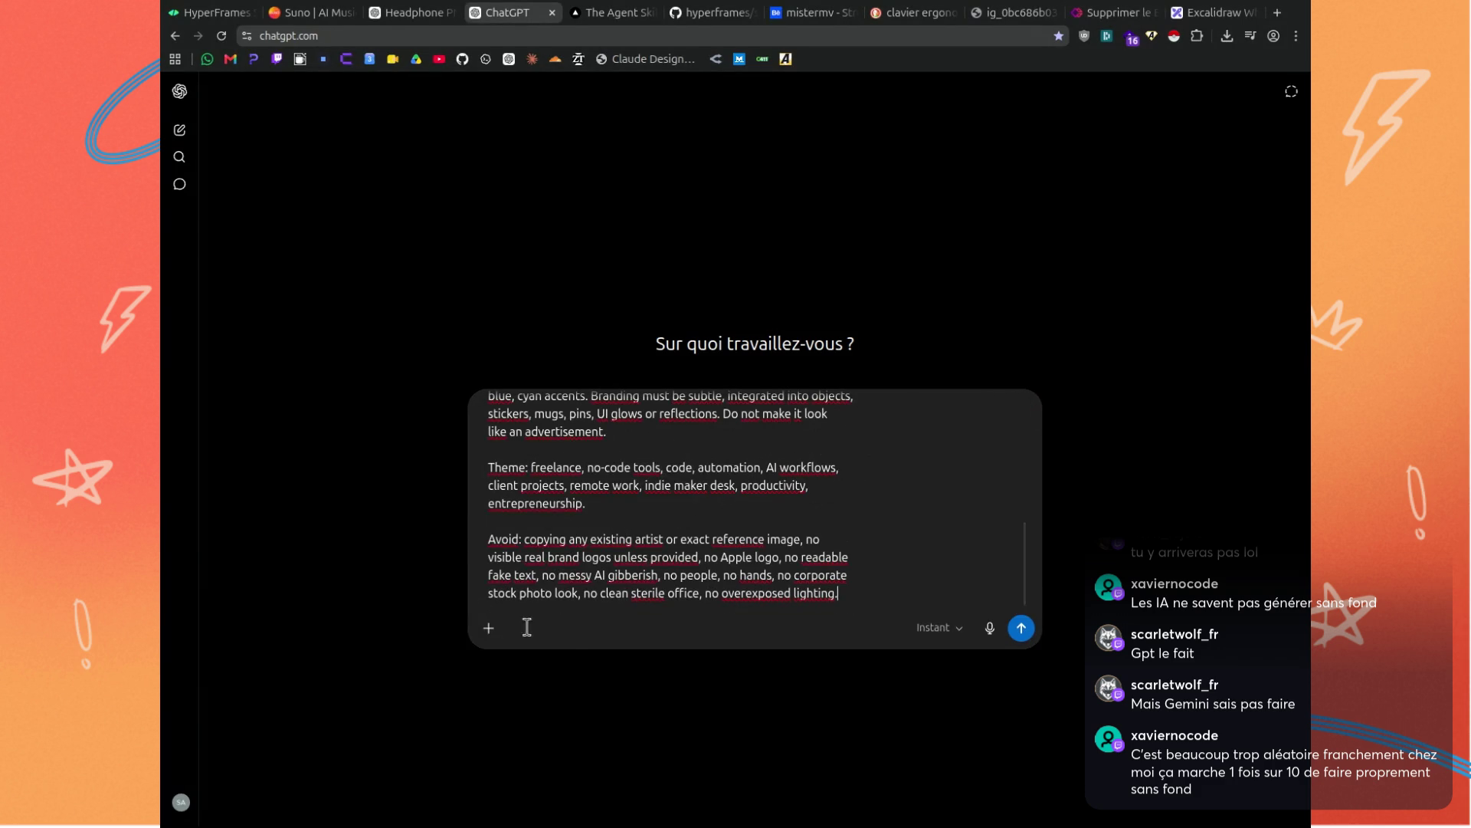
click(488, 627)
click(513, 480)
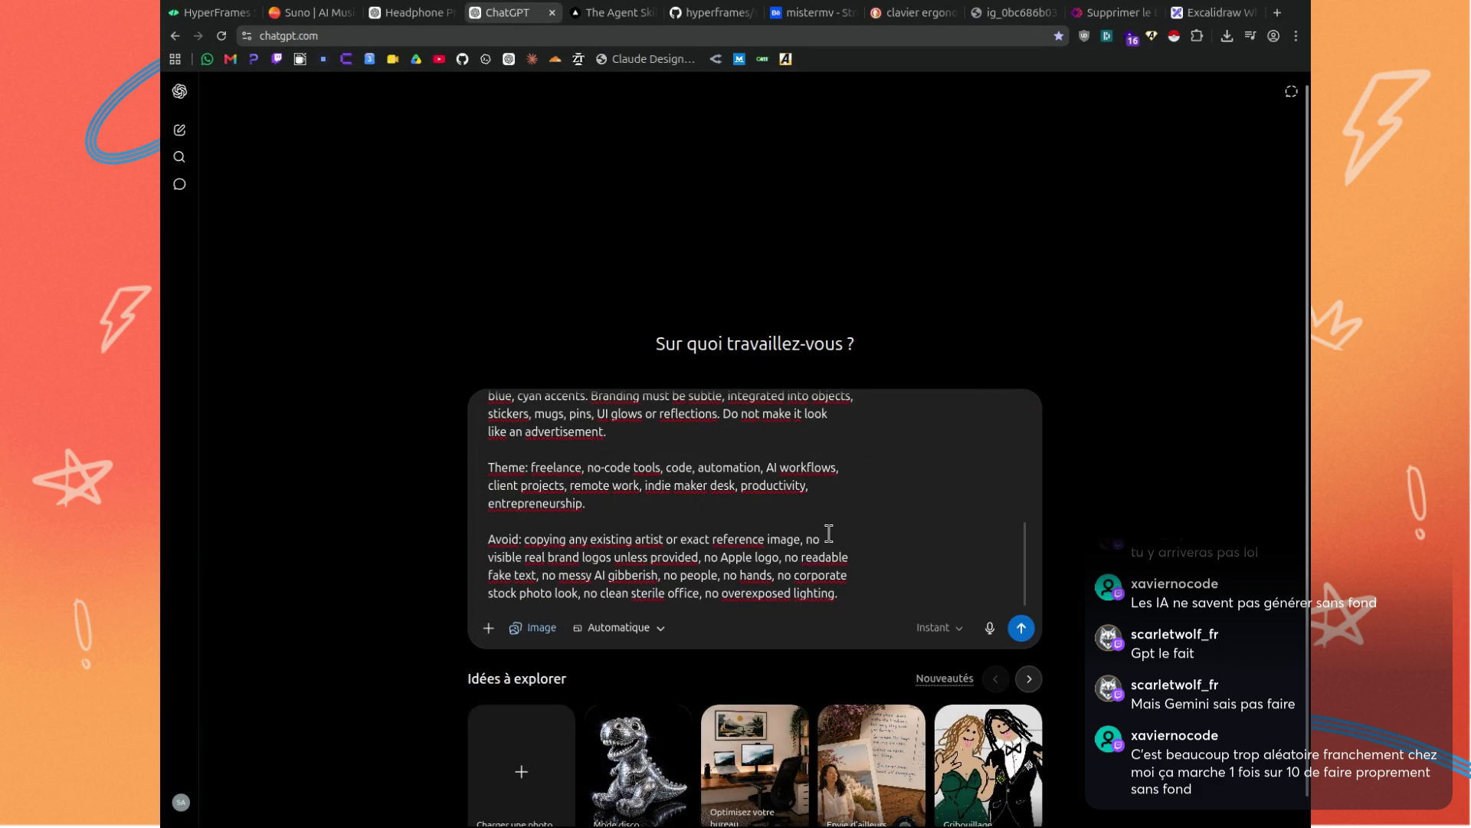
key(shift+Return)
key(shift+Return)
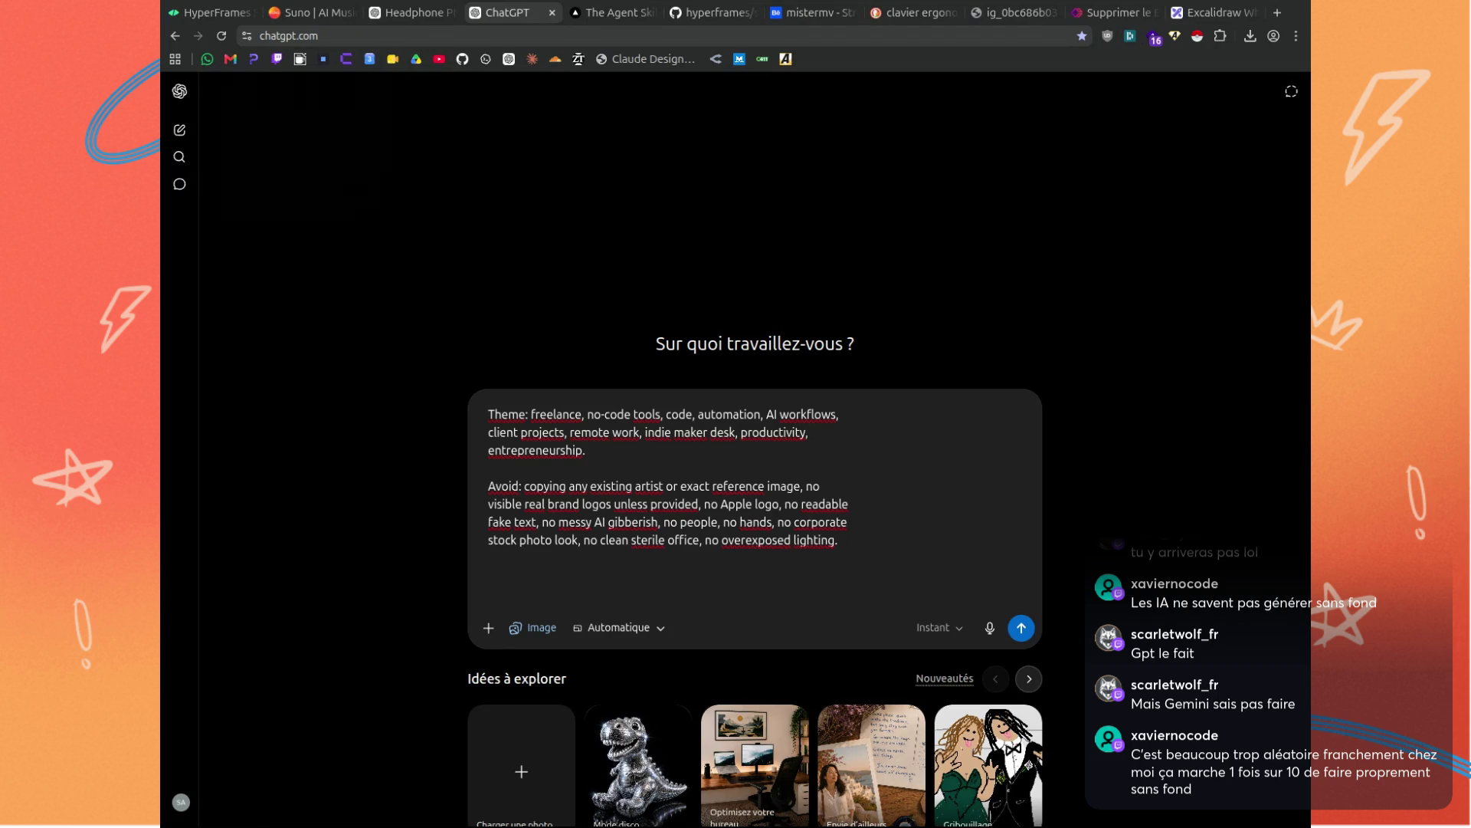
key(ctrl+v)
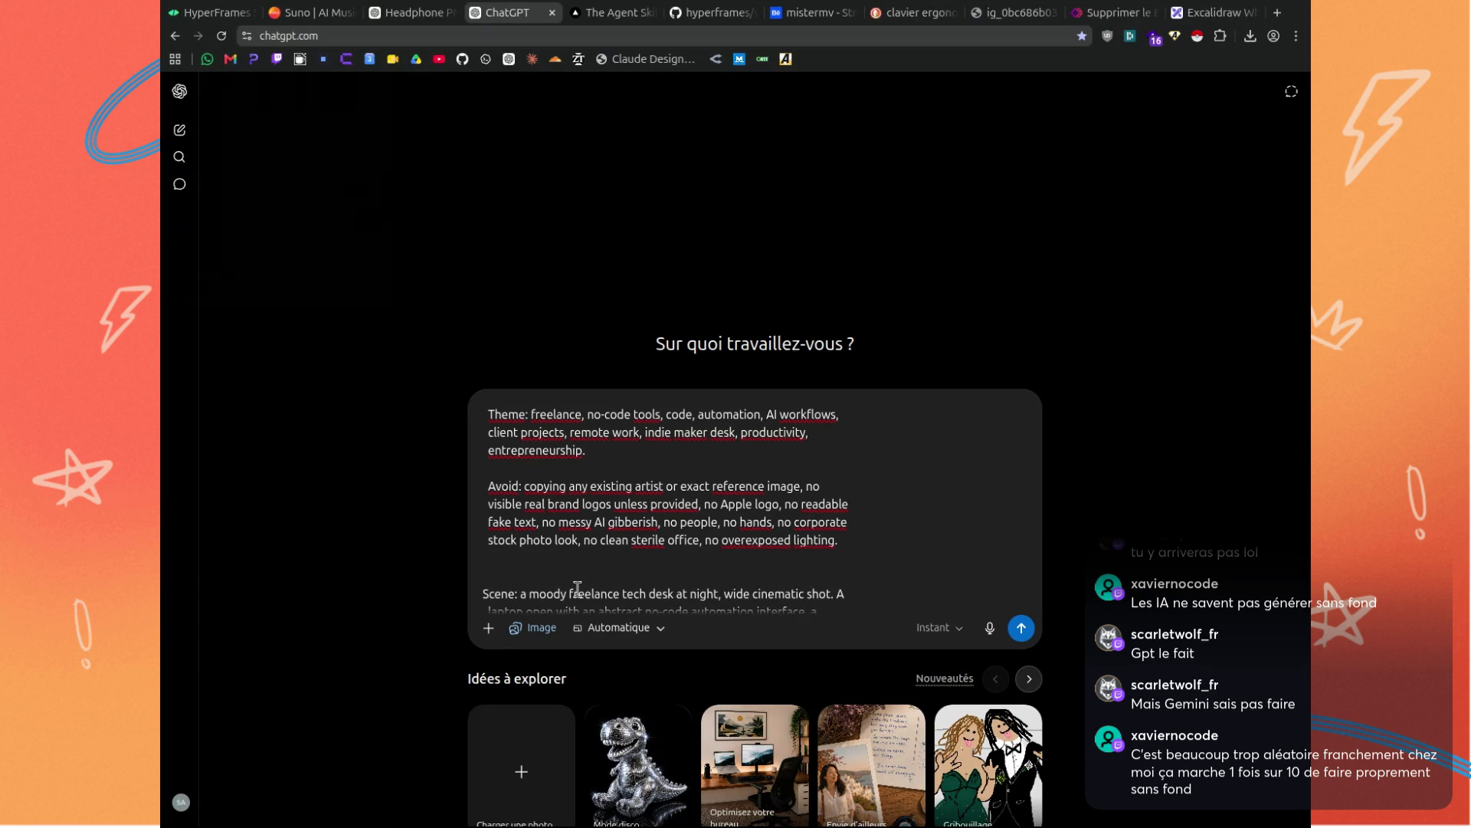
key(Return)
click(391, 11)
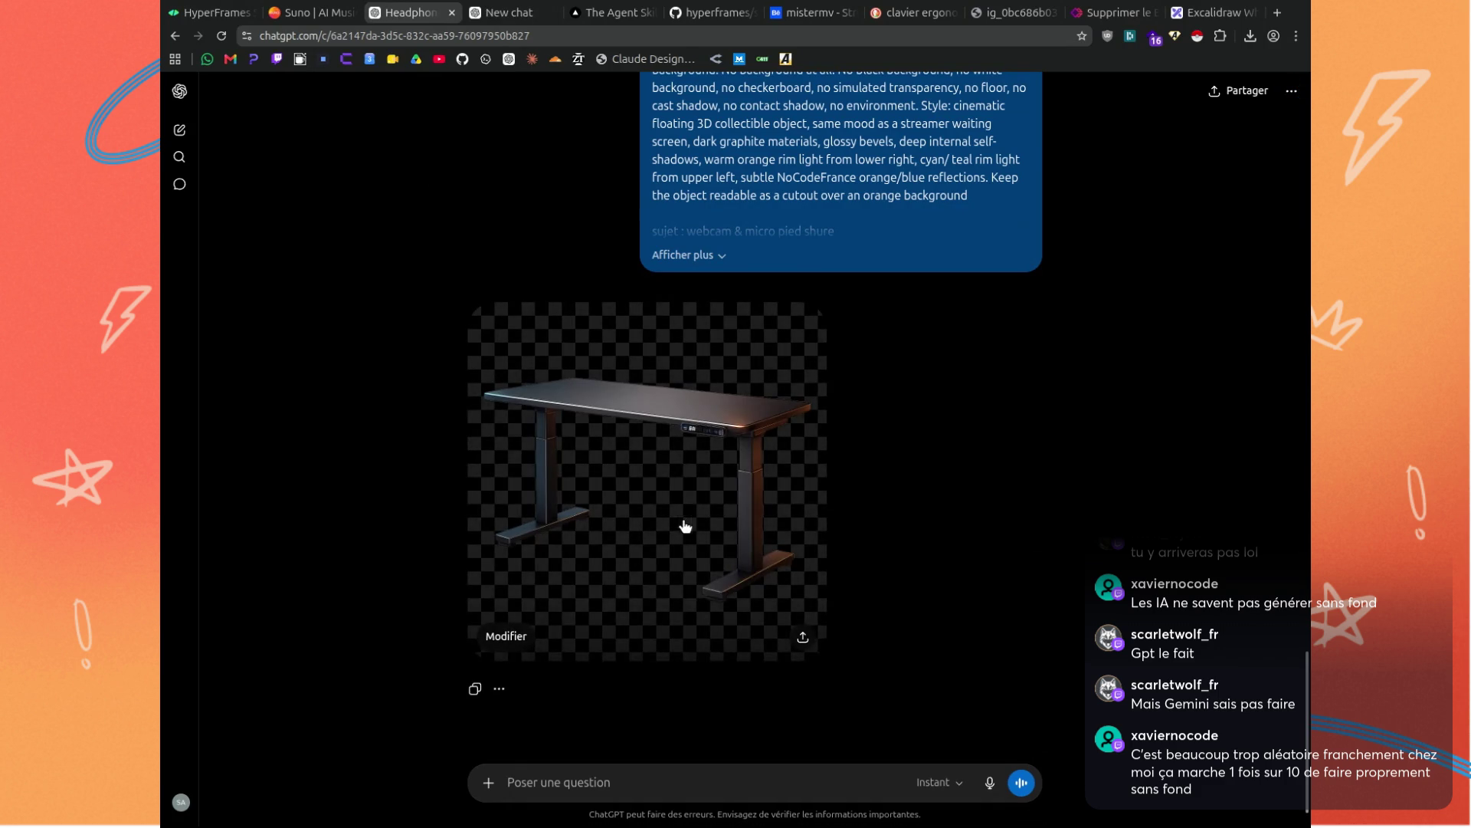
Delete the 'Sujet : bureau assis-debout' line from the webcam prompt and resend it.
mouse_move(786, 286)
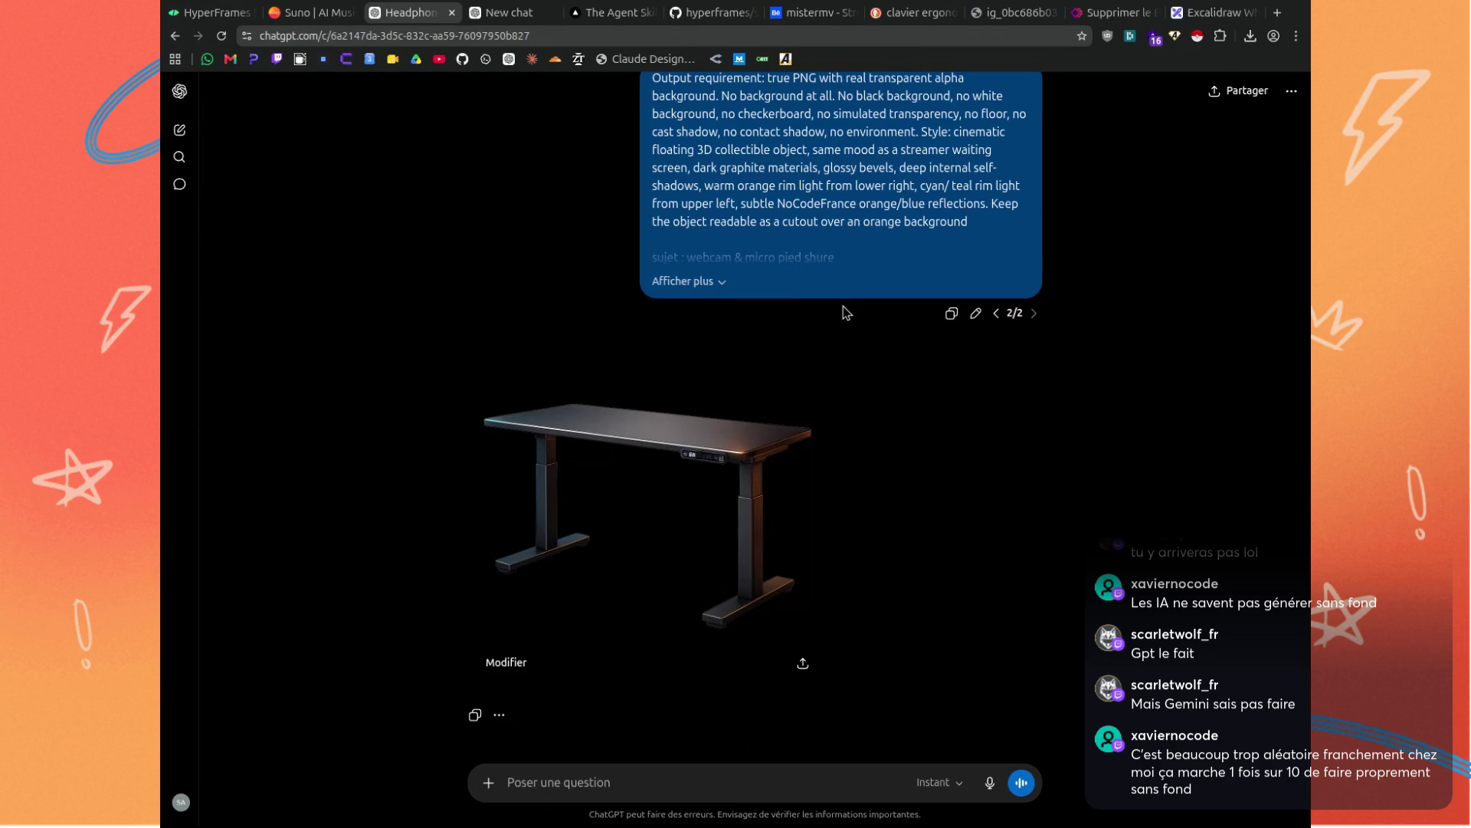
click(687, 281)
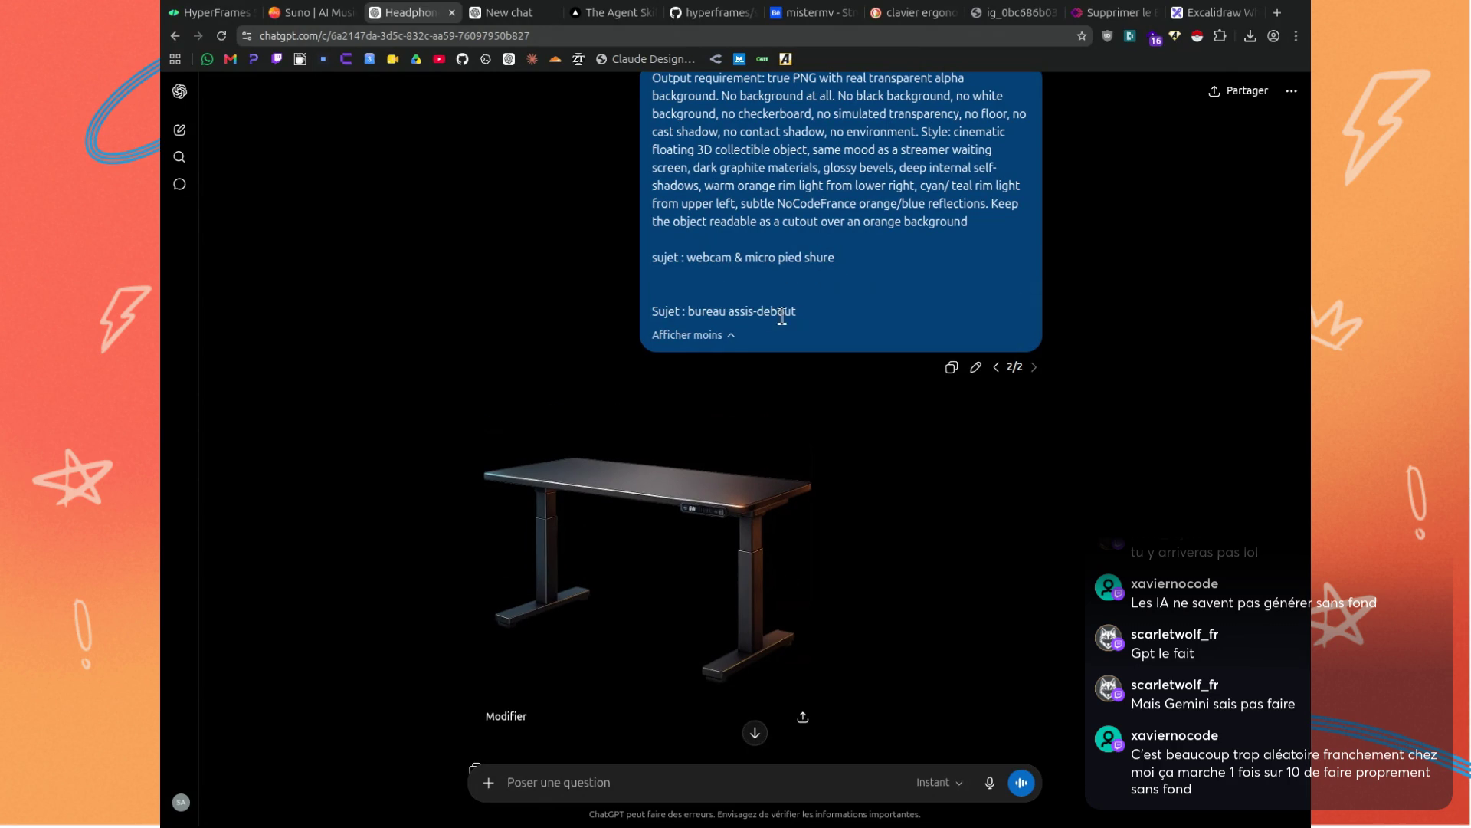
drag(714, 311, 747, 310)
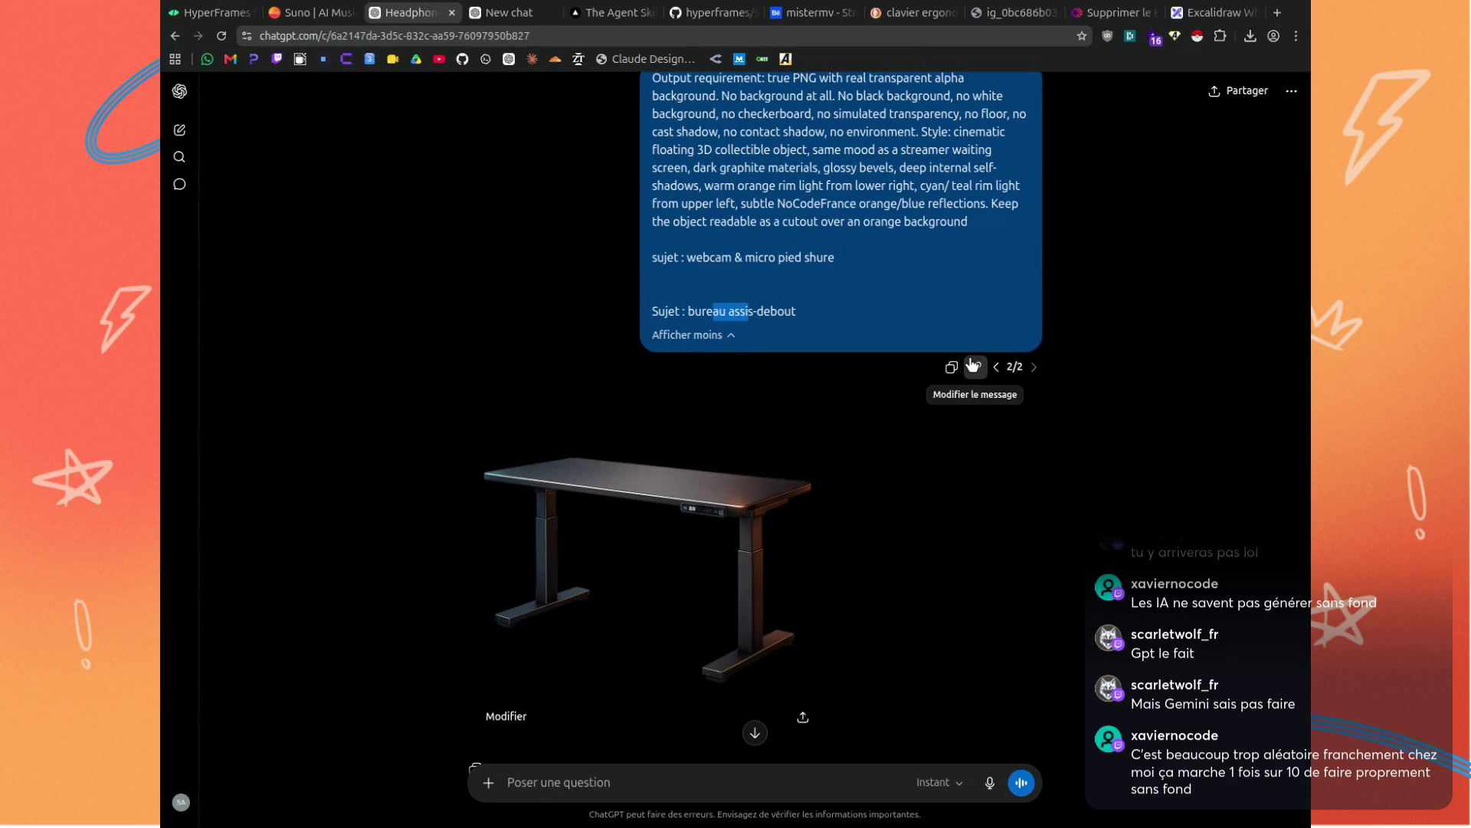
click(976, 366)
scroll(659, 502, down, 2)
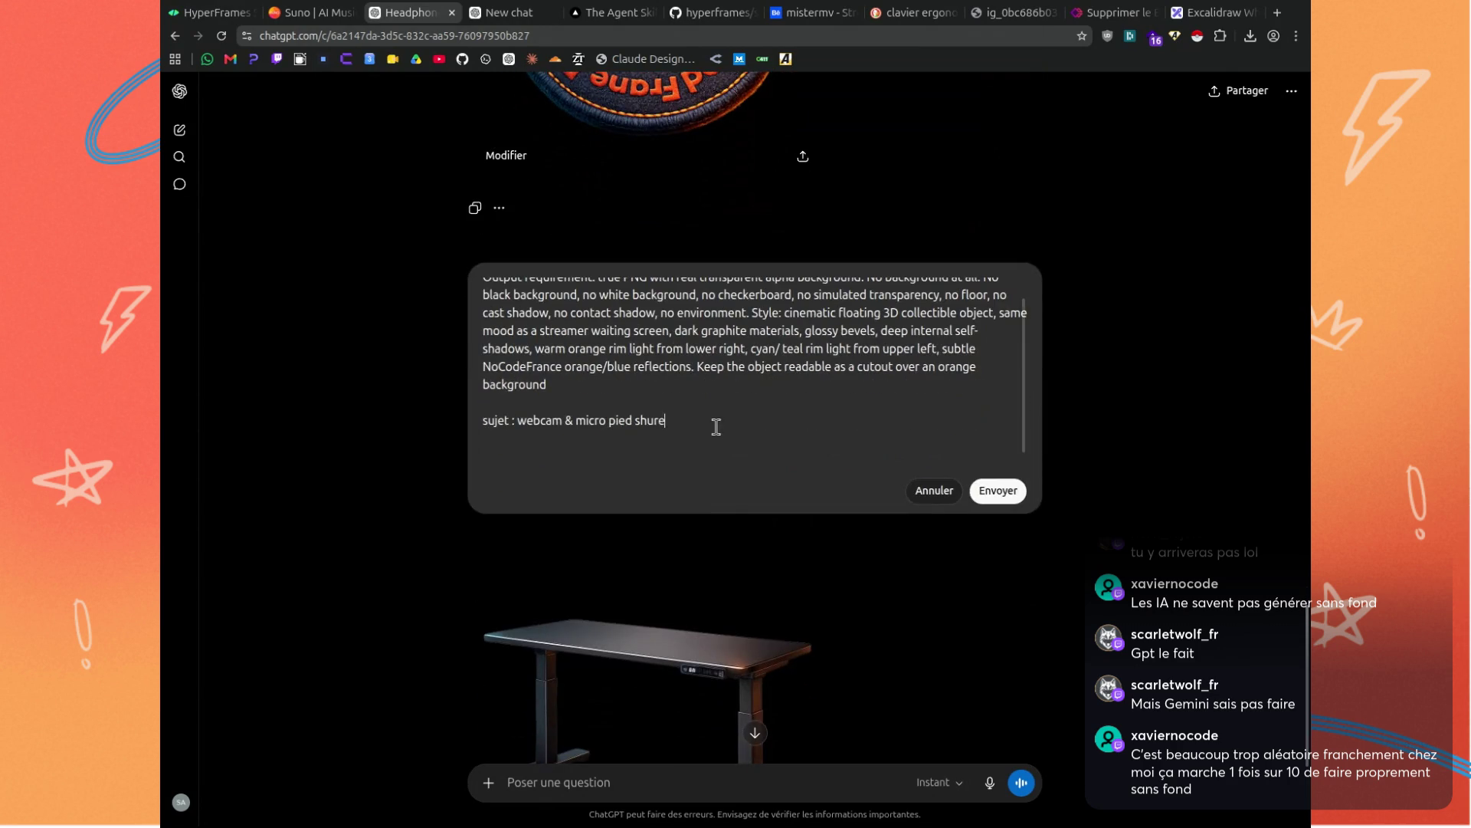
scroll(713, 427, down, 2)
scroll(683, 414, up, 5)
scroll(742, 657, down, 1)
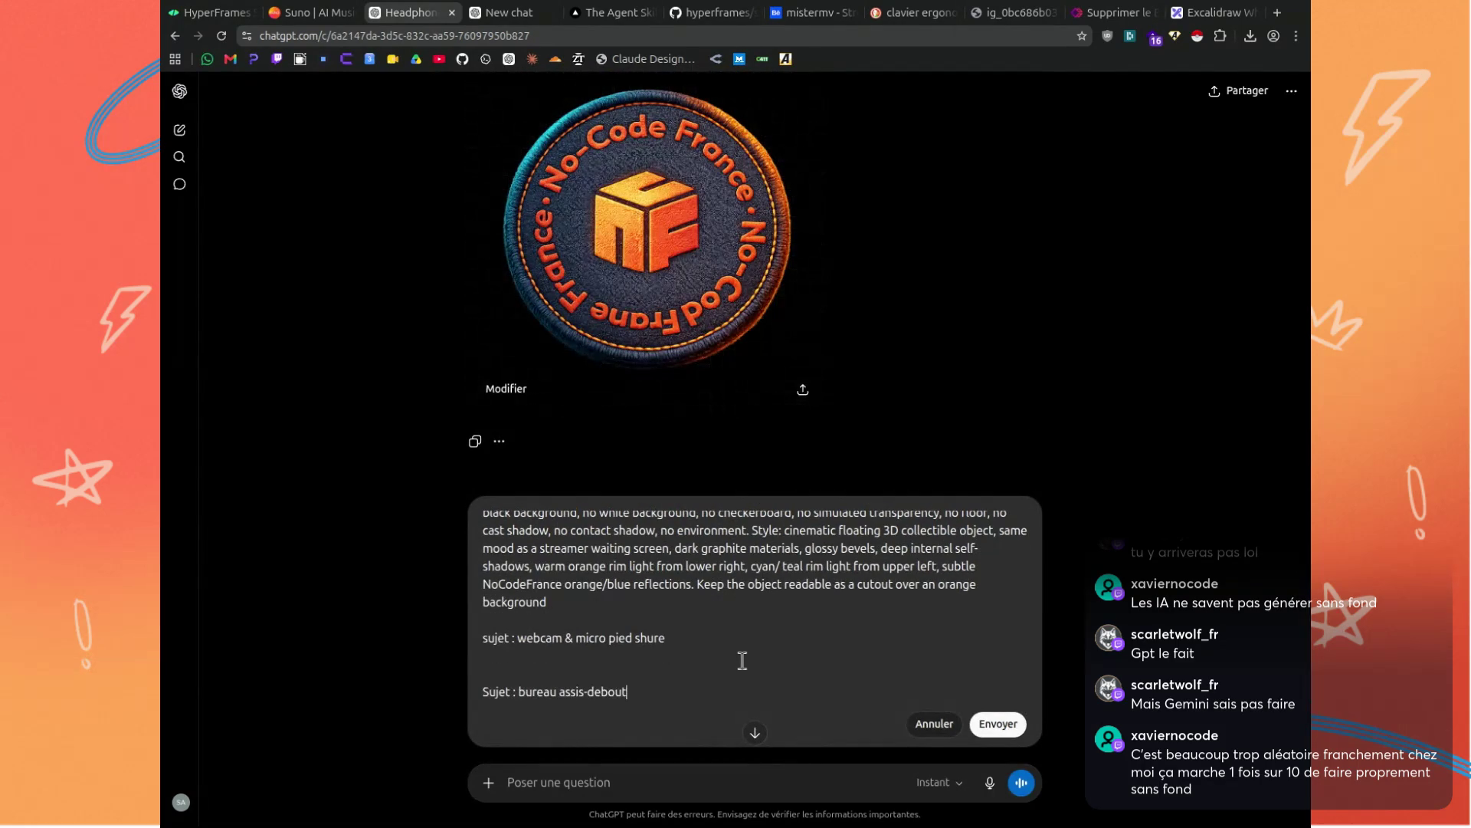
drag(650, 689, 467, 688)
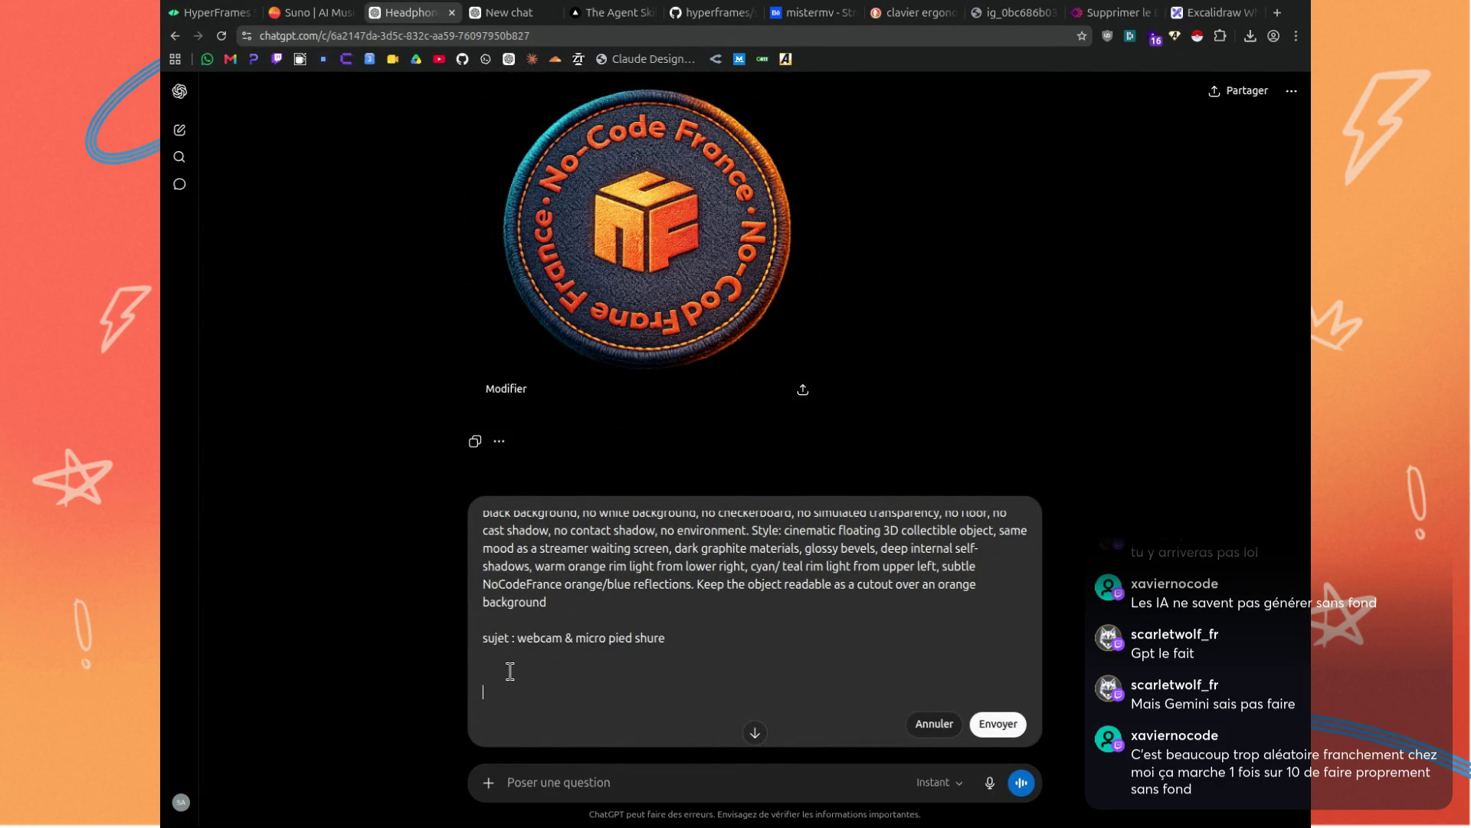
key(BackSpace)
click(1013, 679)
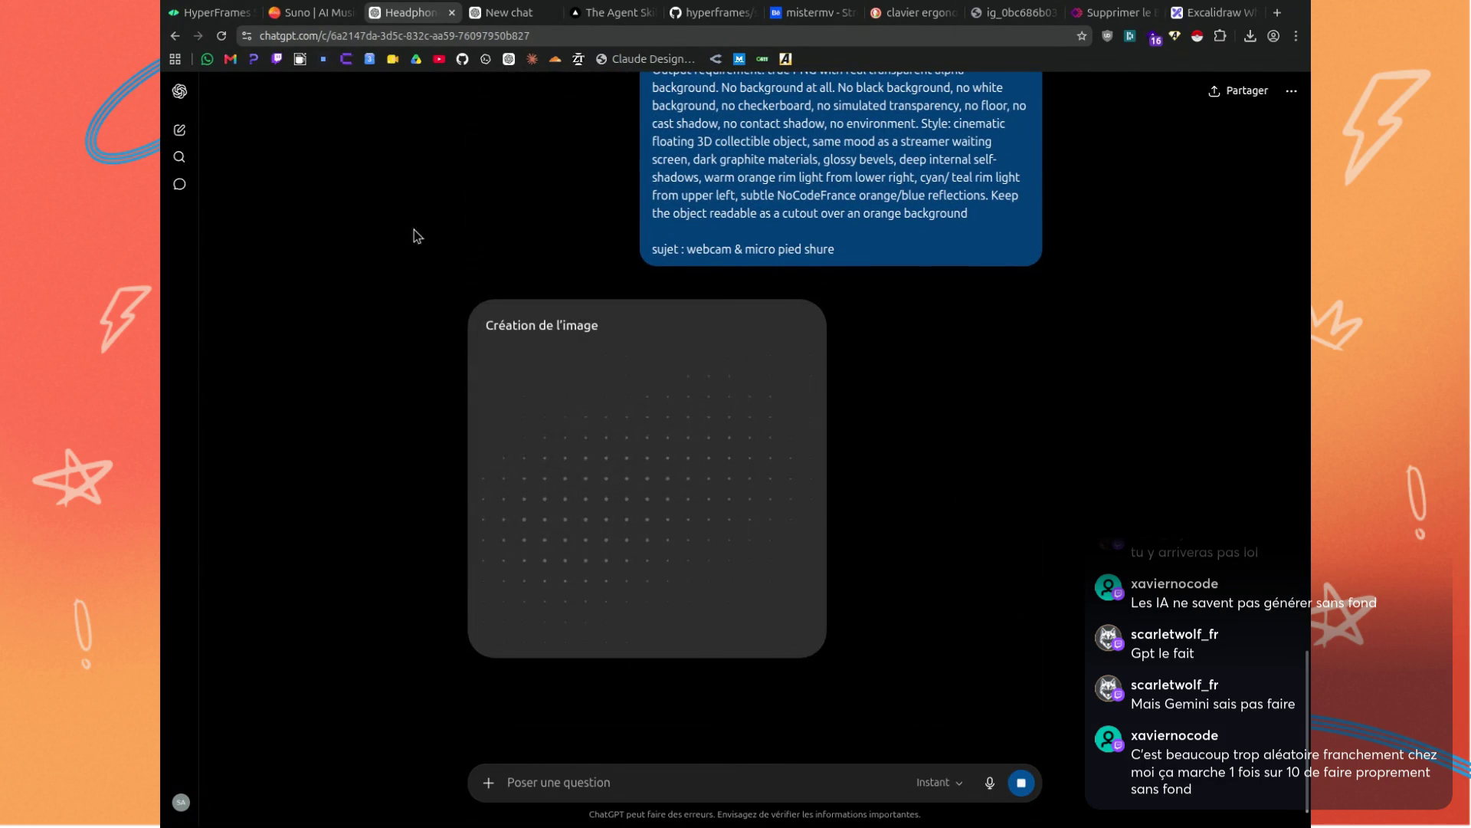
key(ctrl+Tab)
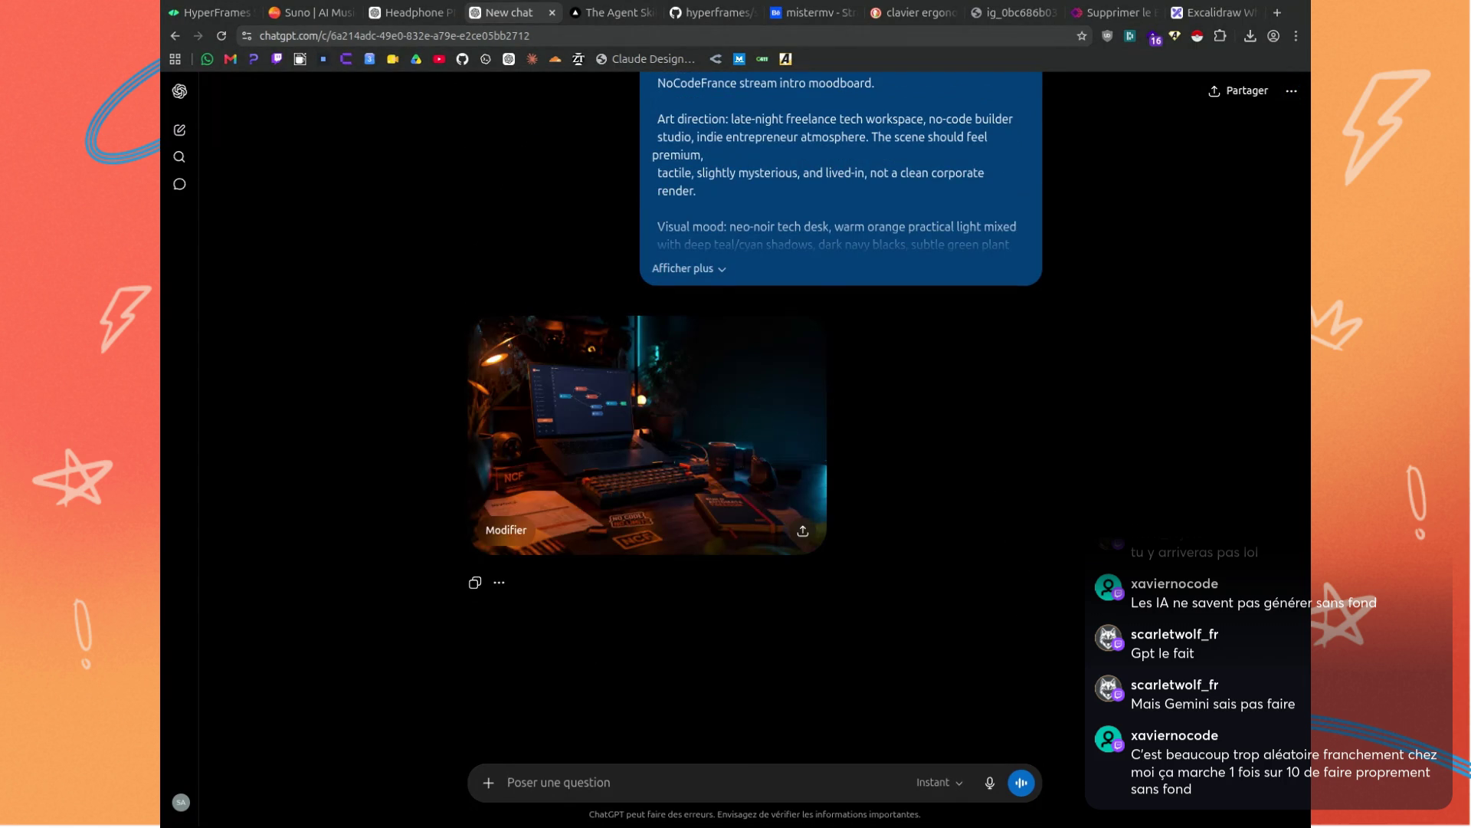
View the generated workspace image, then reopen the moodboard prompt for editing at its Scene section.
click(571, 460)
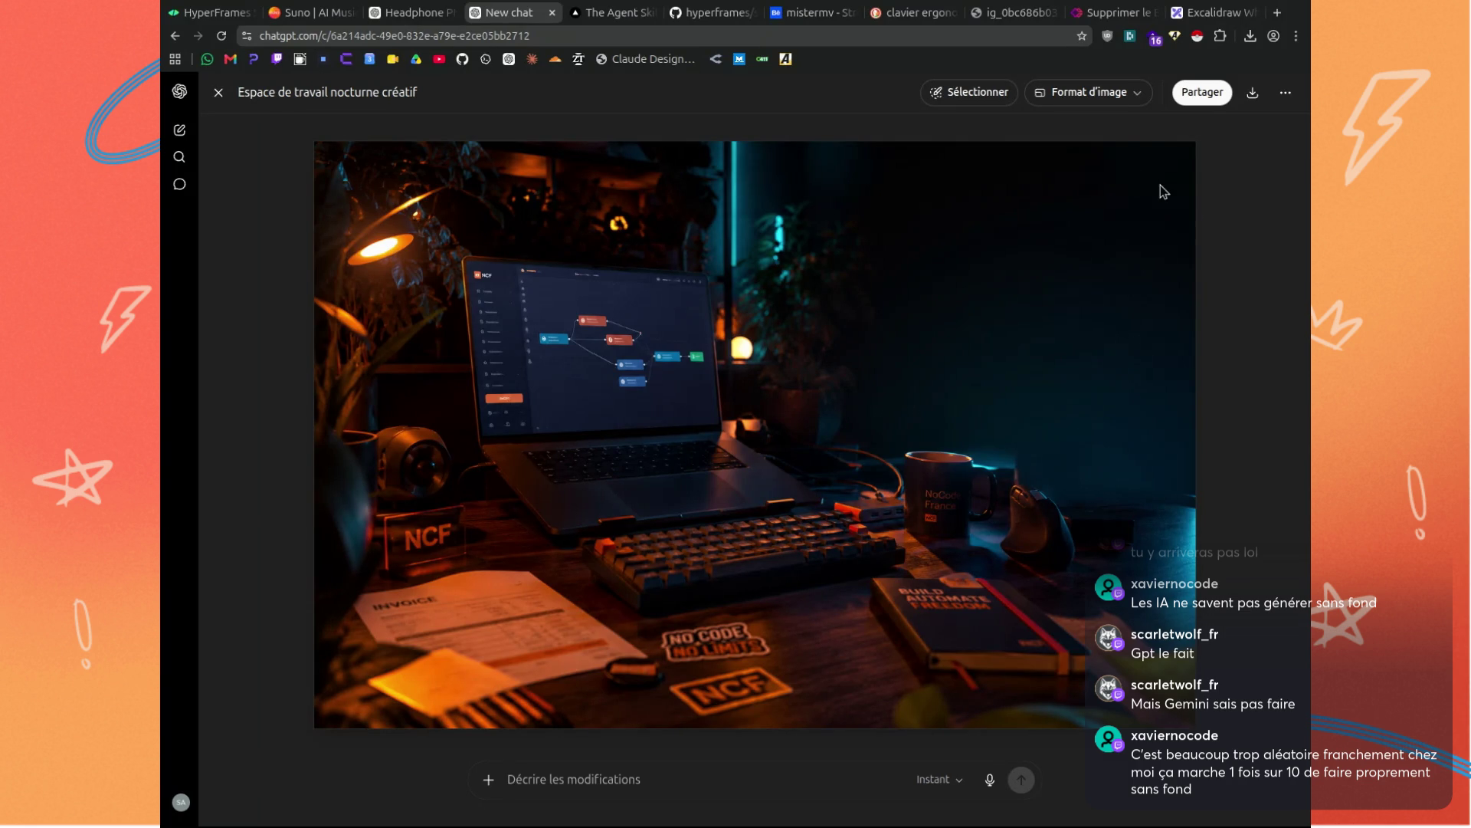
click(218, 92)
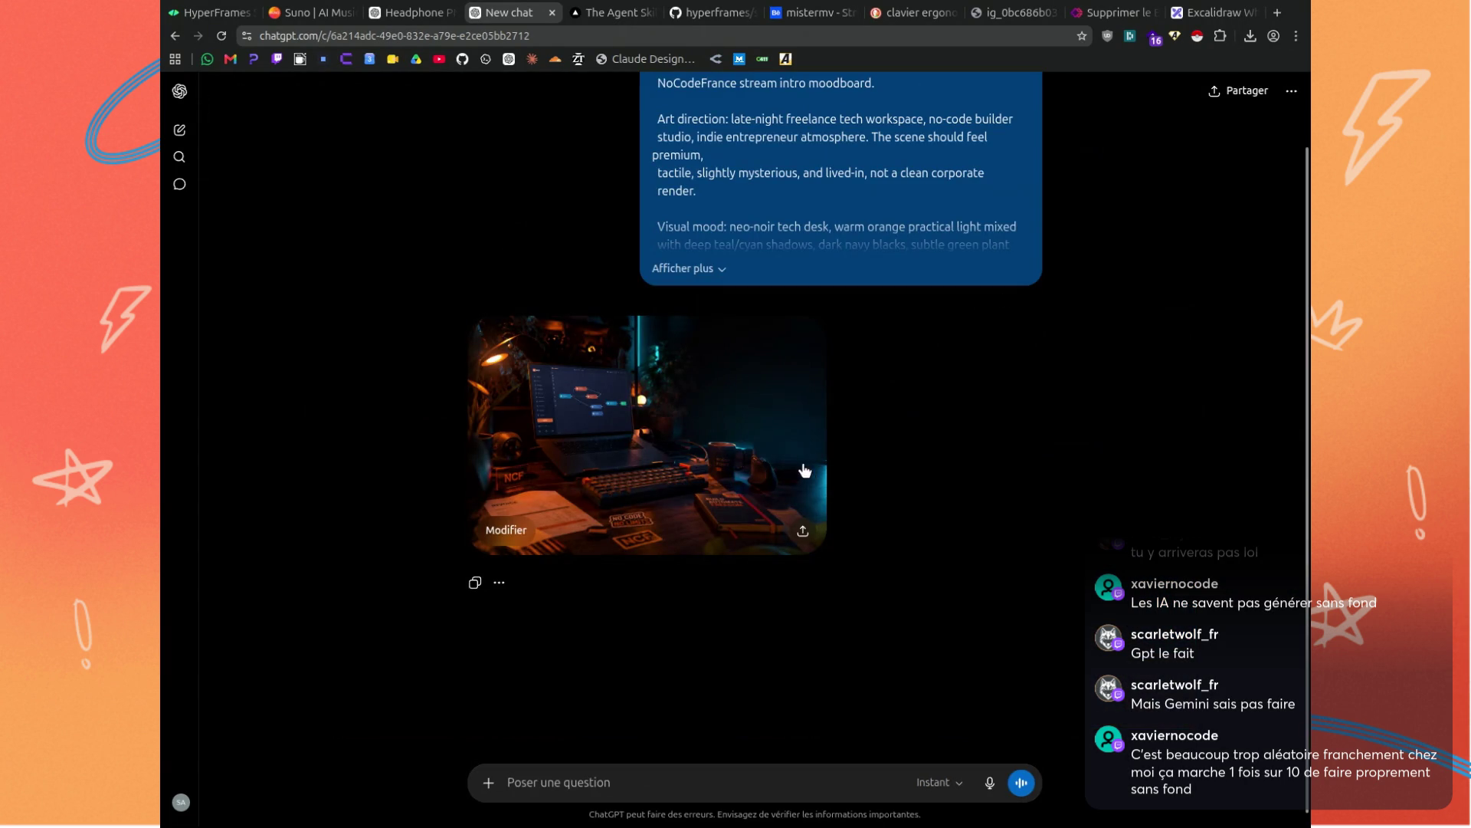
scroll(964, 249, up, 1)
click(1030, 371)
scroll(670, 258, down, 5)
scroll(672, 260, down, 5)
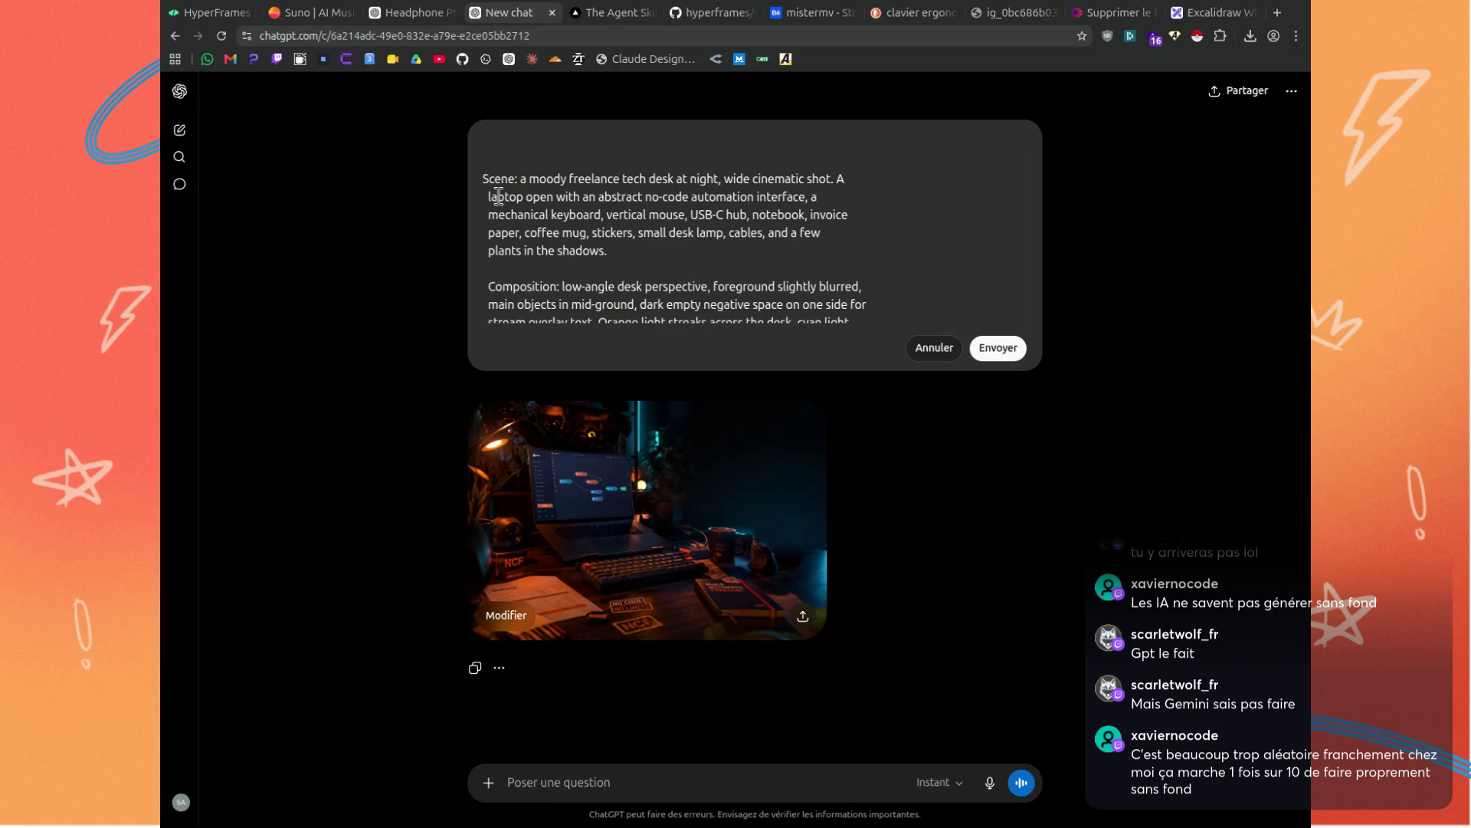
Replace the prompt's text from Scene onward with a dark wooden shelf description and resend it.
mouse_move(495, 177)
mouse_down()
mouse_move(613, 253)
mouse_move(594, 359)
mouse_up()
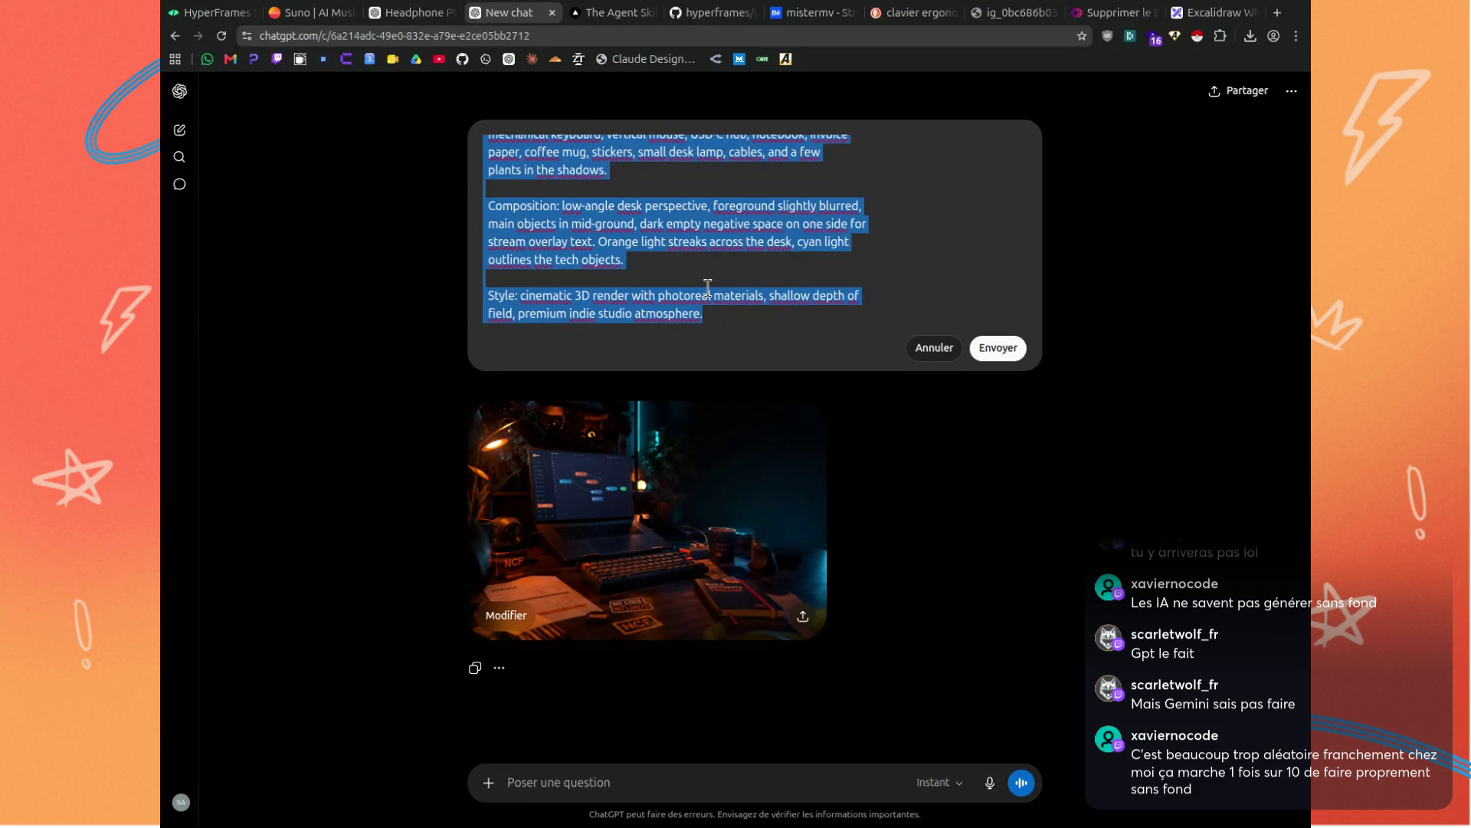
key(ctrl+v)
click(1010, 349)
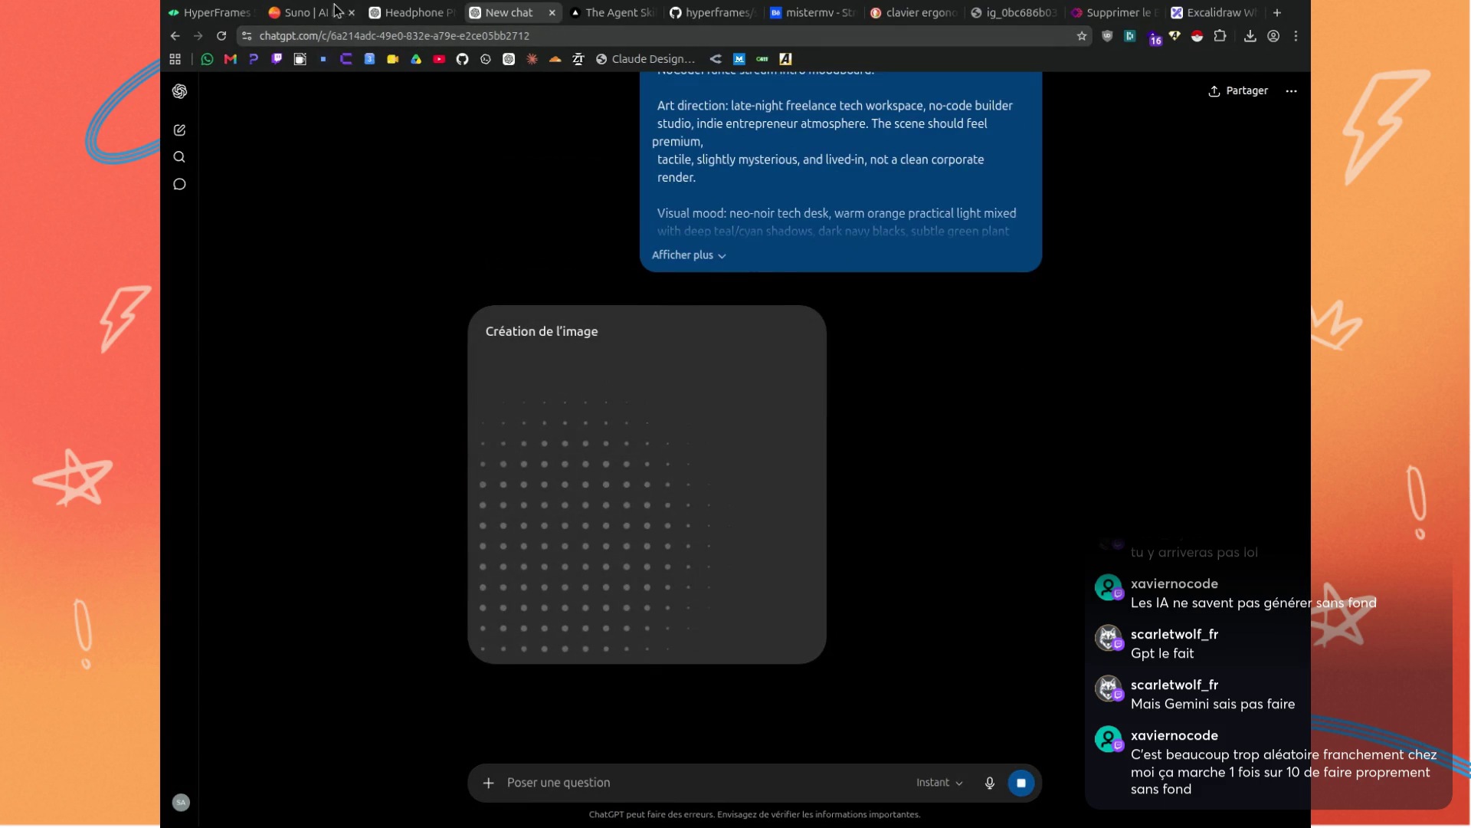
click(411, 14)
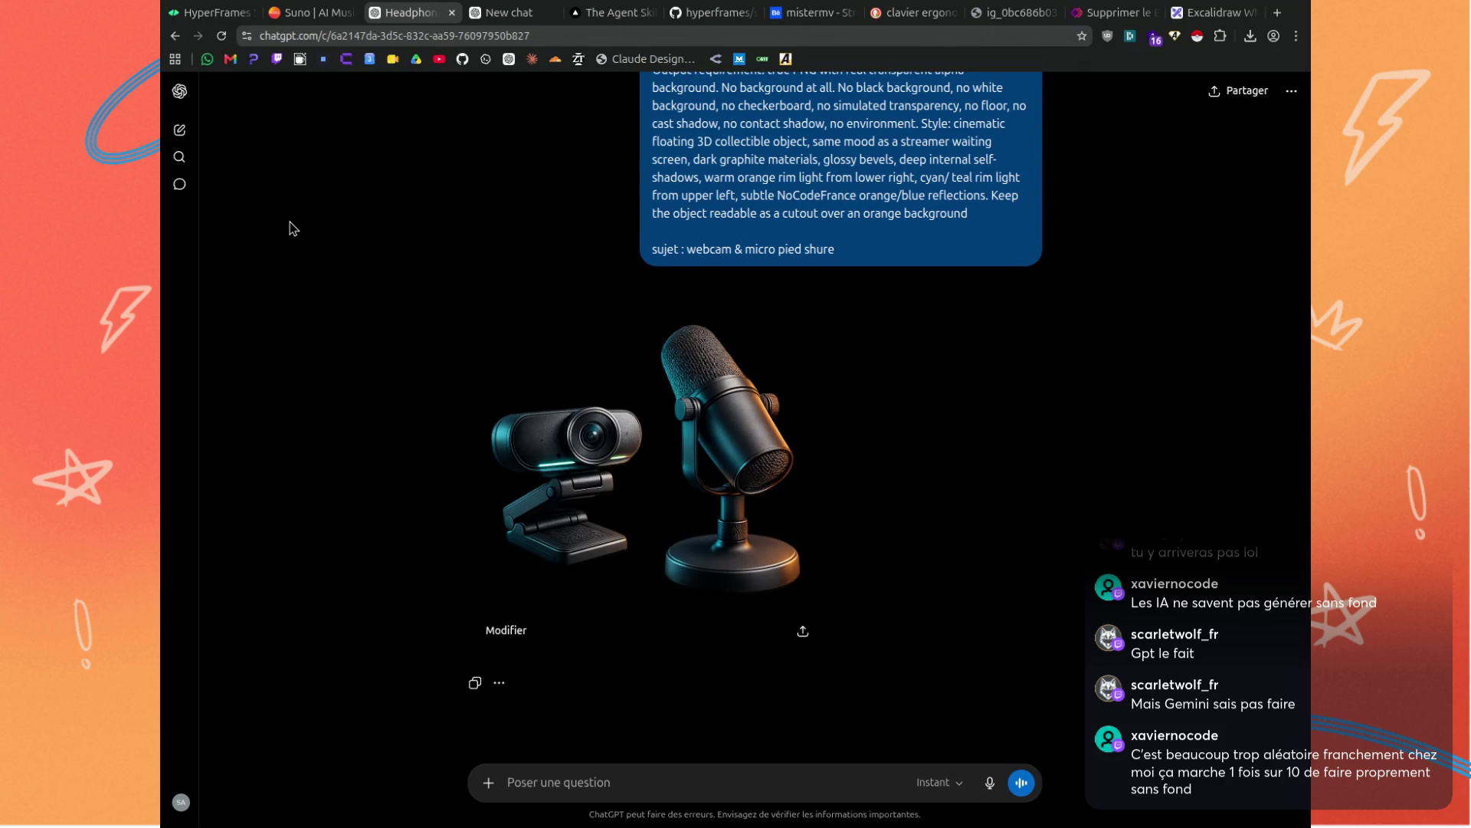
Check the webcam and microphone render, then resend the asset prompt with subject 'sujet : webcam'.
click(728, 460)
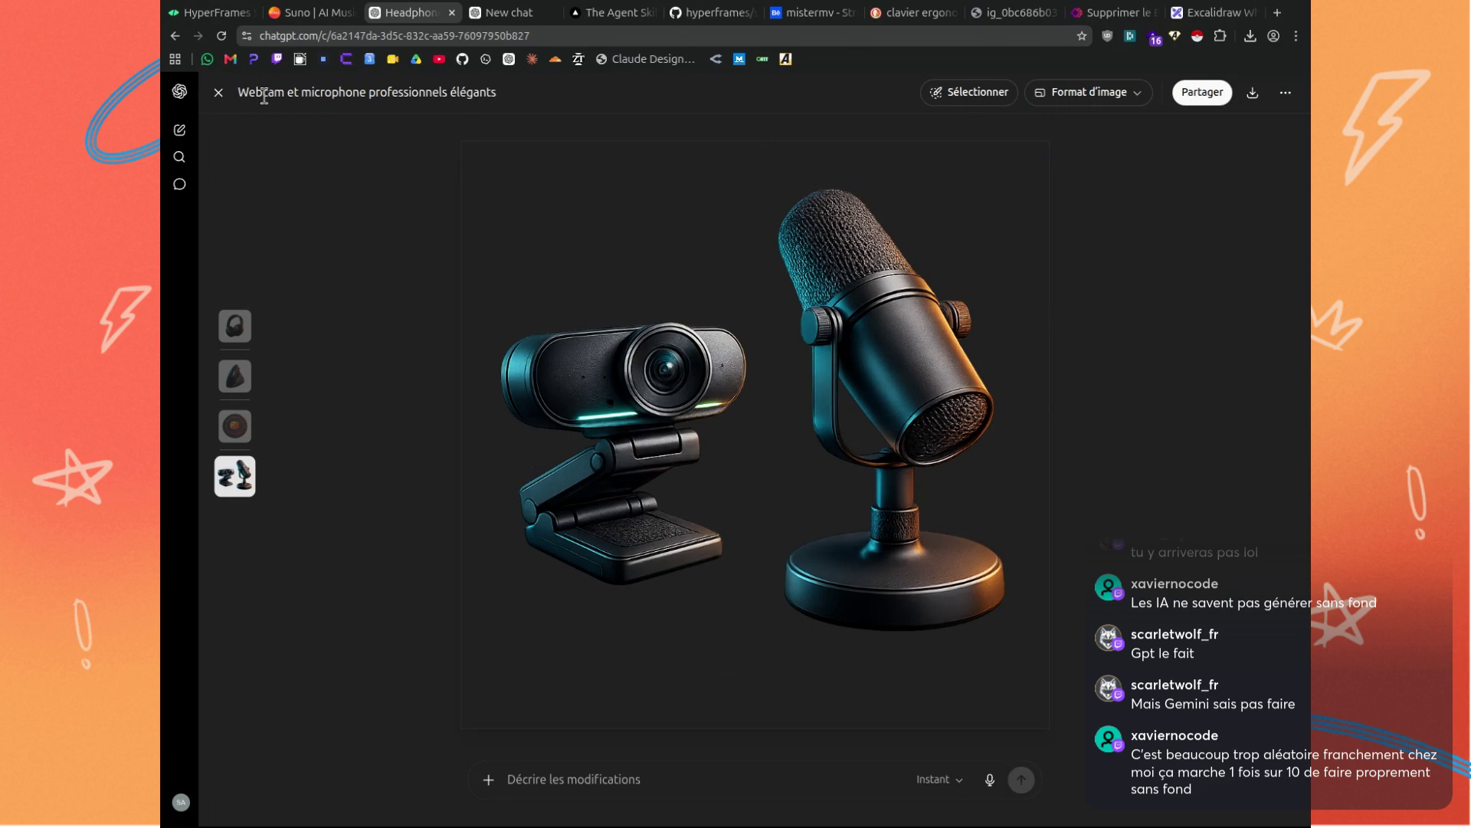
click(220, 92)
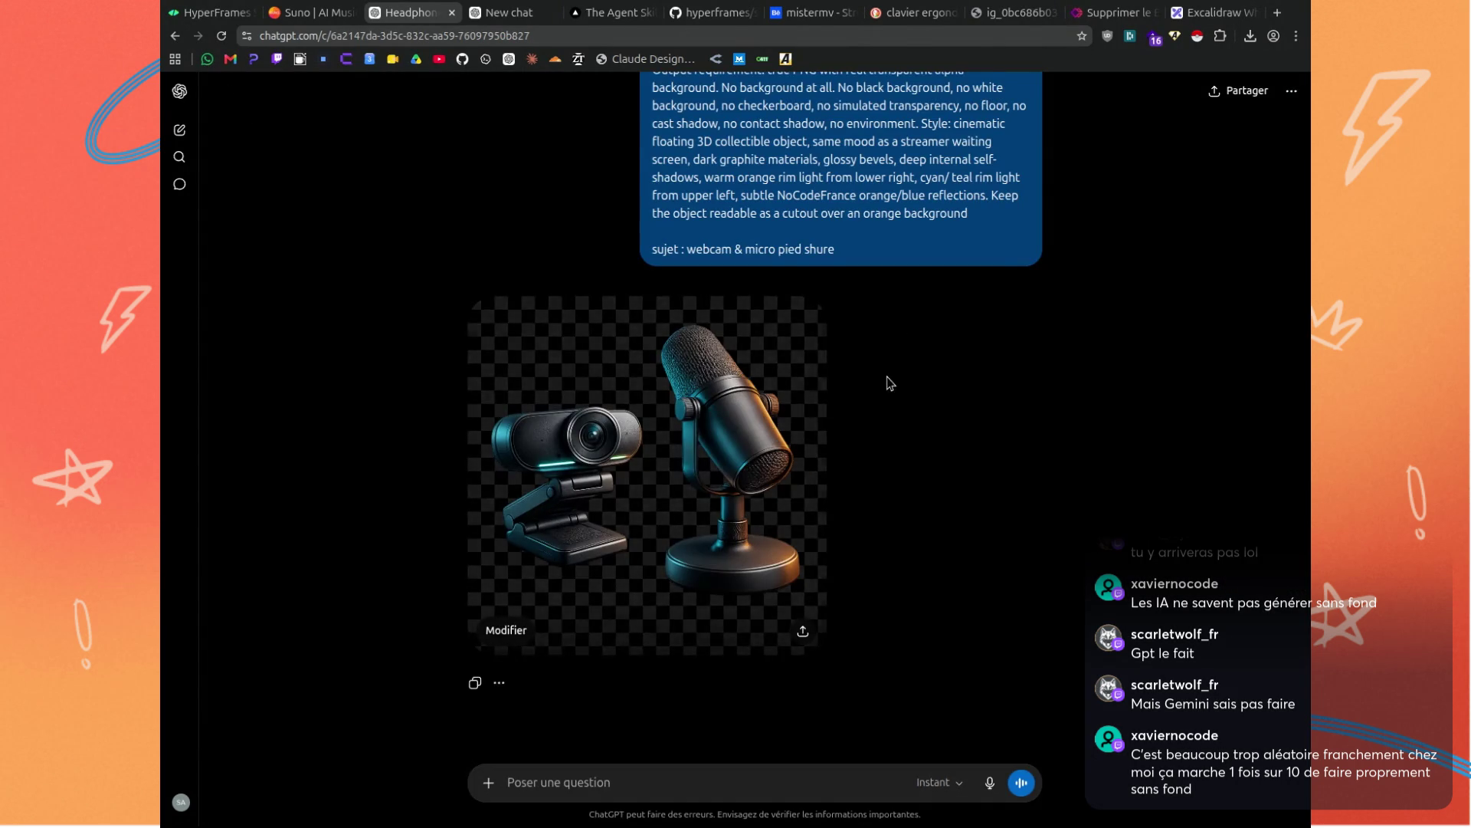
click(975, 370)
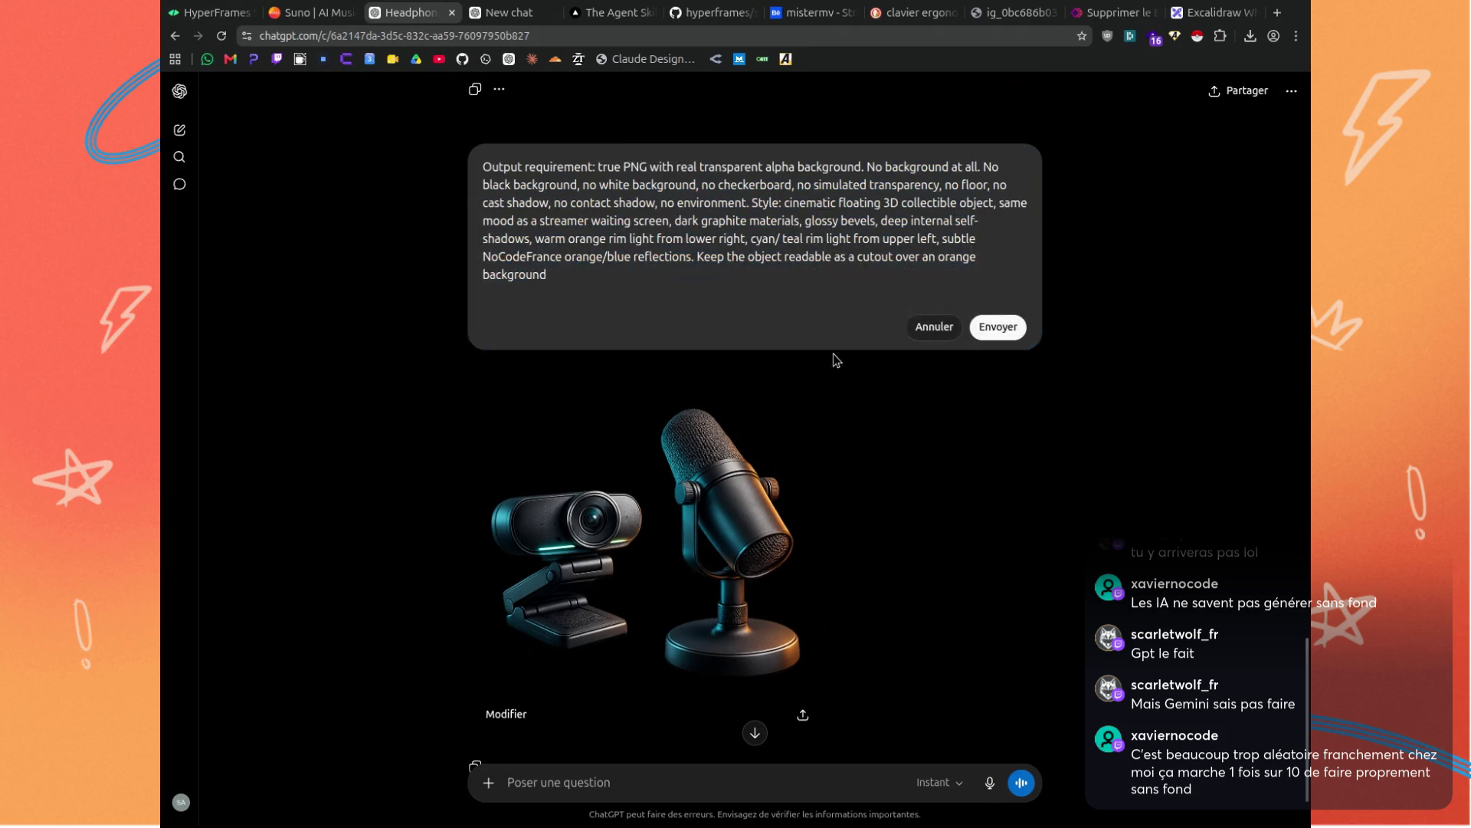
scroll(718, 247, down, 1)
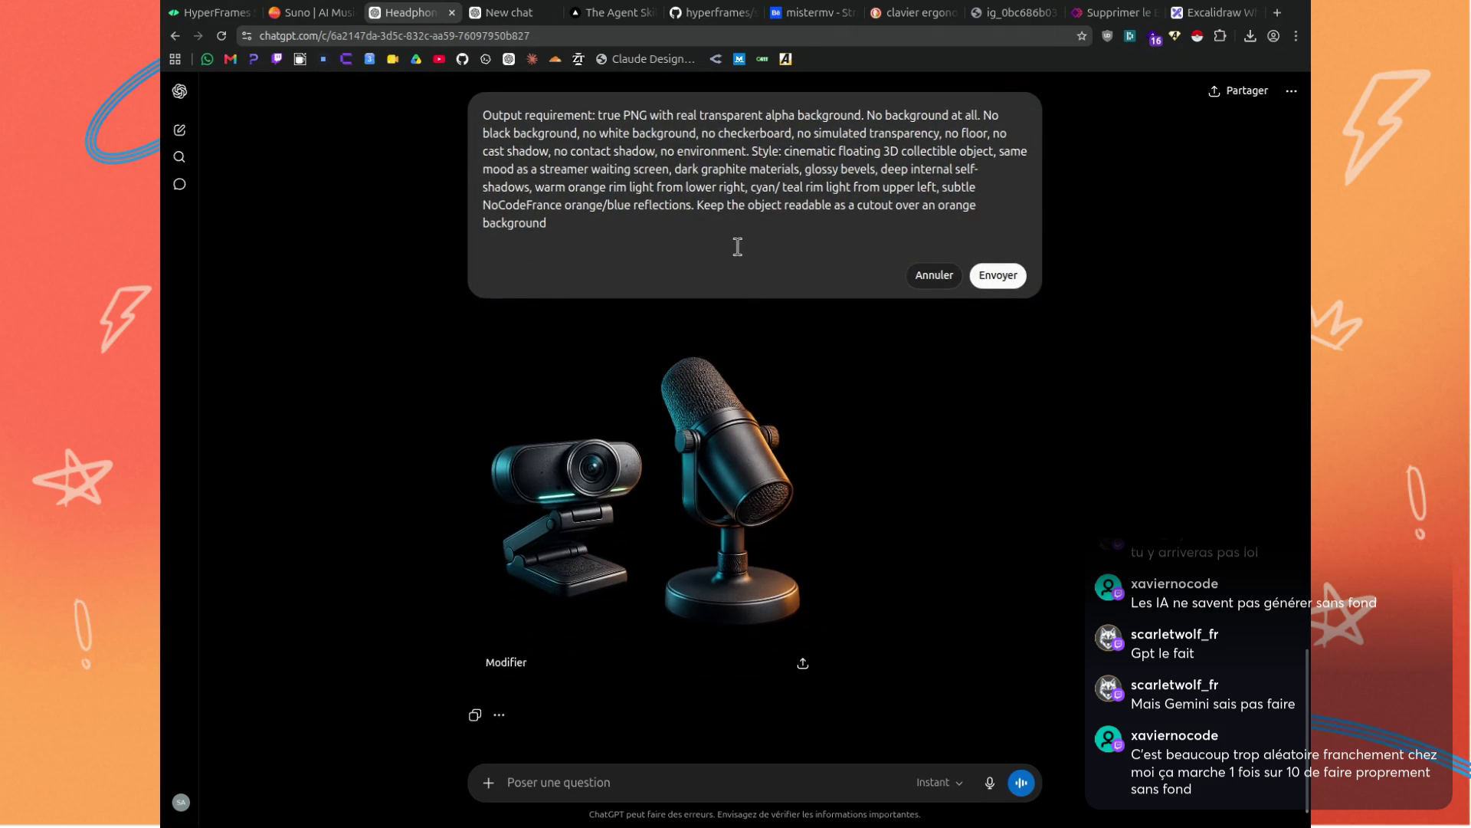
text(sujet : webcam & micro pied shure)
key(BackSpace)
key(BackSpace)
key(BackSpace)
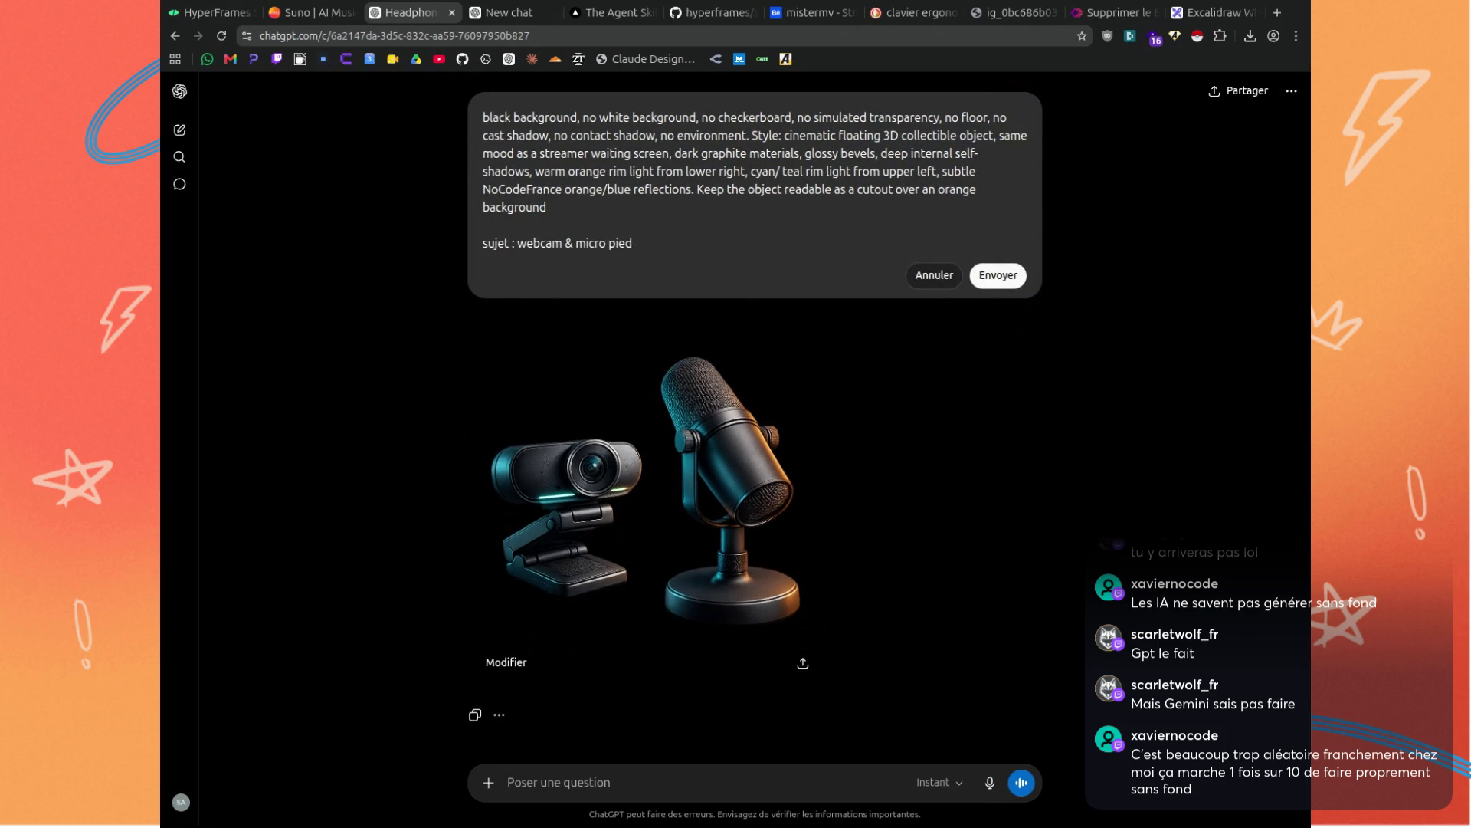
key(BackSpace)
key(BackSpace)
key(BackSpace)
click(1008, 279)
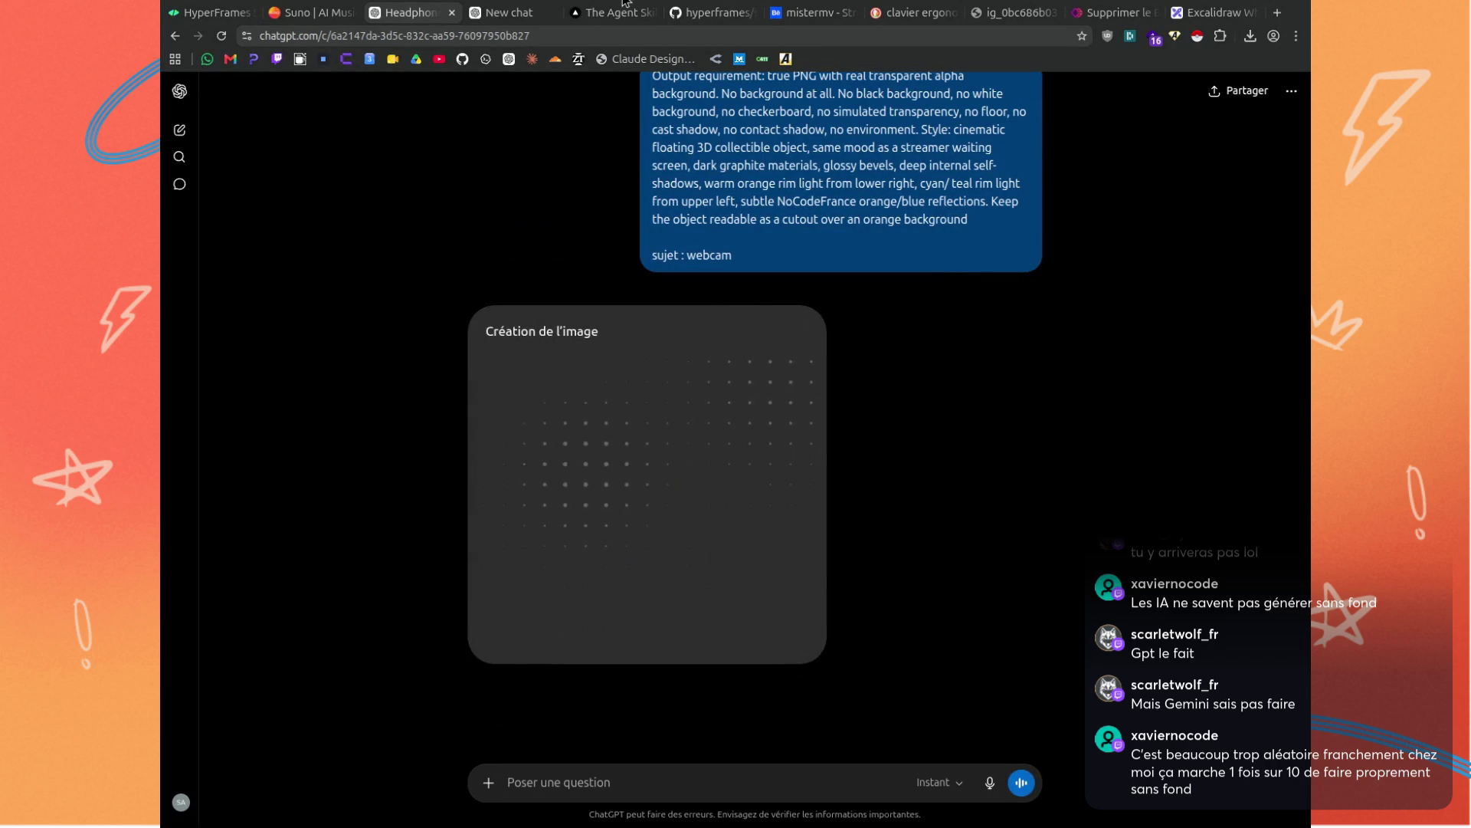
Review the retro-modern NoCode scene, then paste new Scene and Composition paragraphs into the moodboard prompt and resend.
click(509, 13)
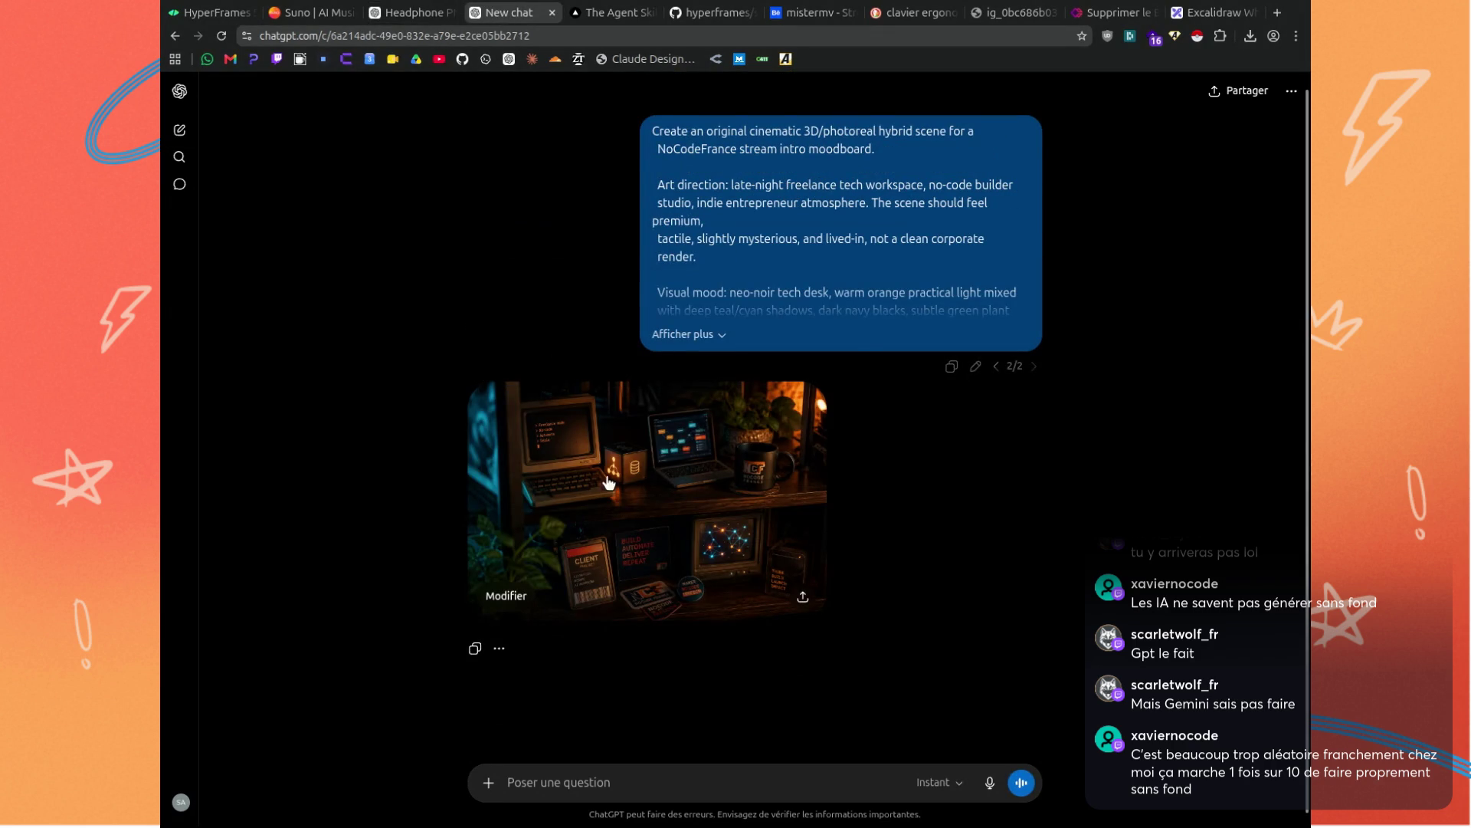
click(625, 496)
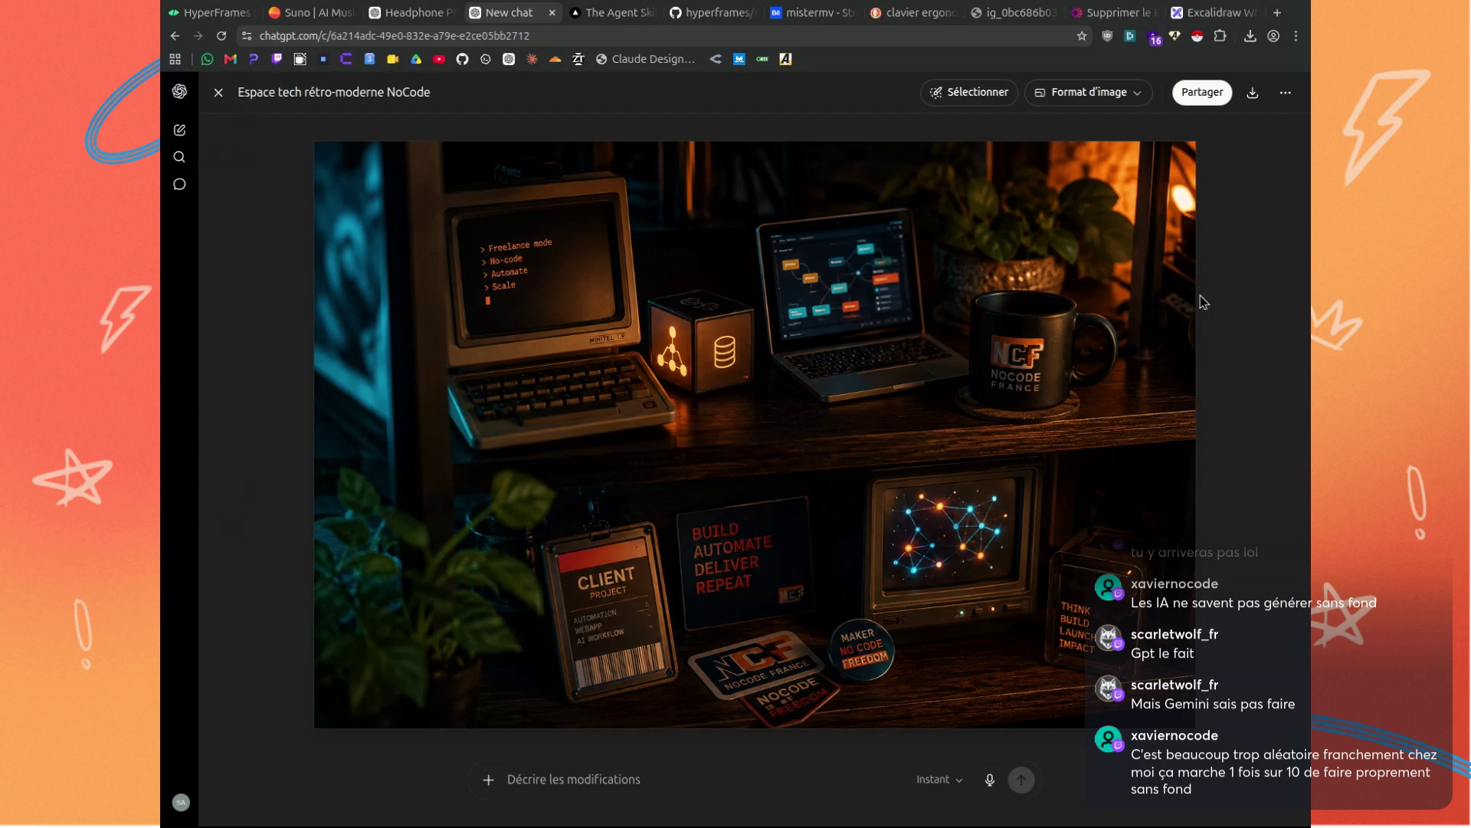
key(Escape)
click(726, 335)
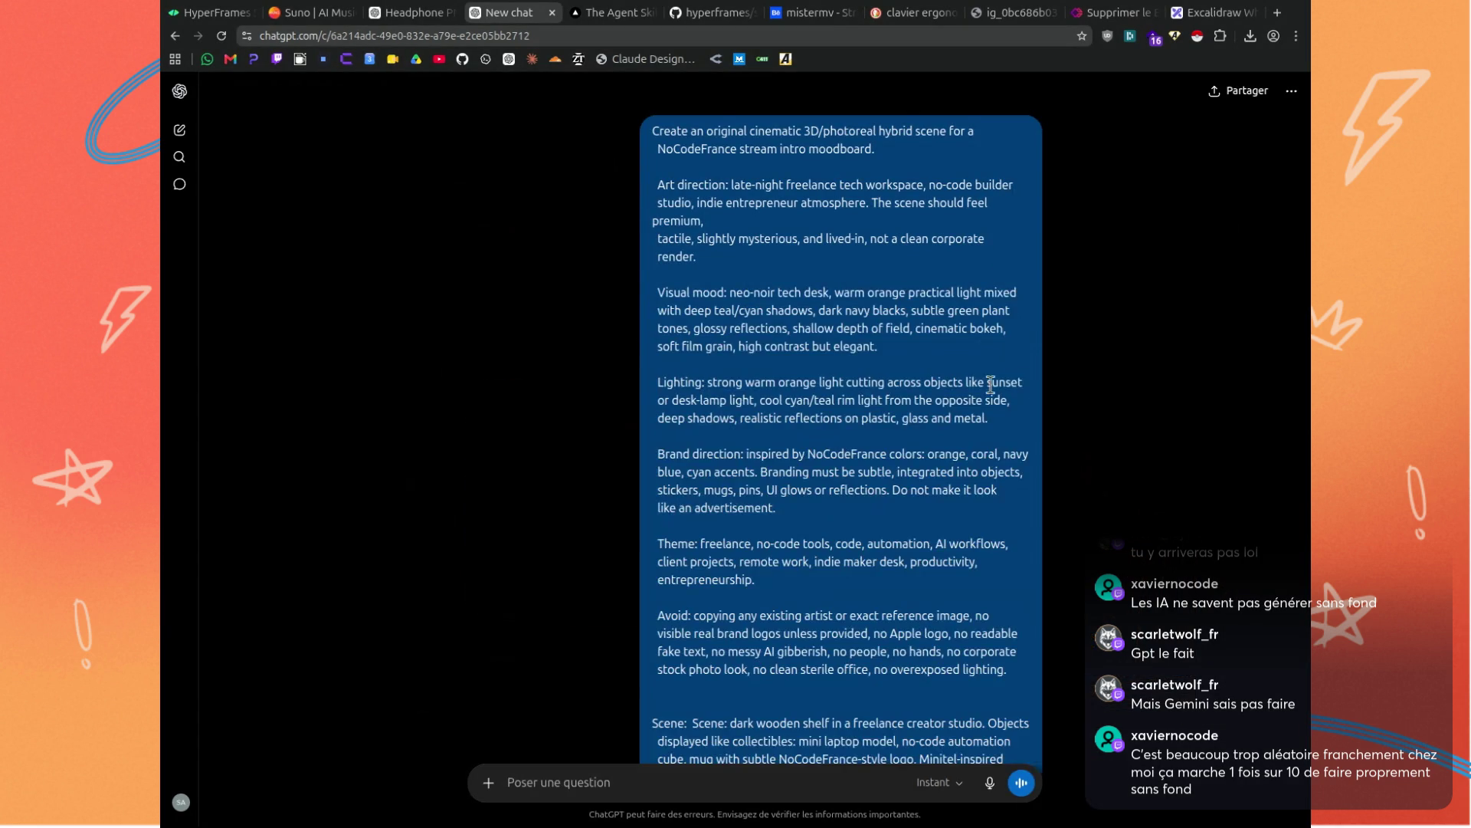
scroll(990, 385, down, 5)
click(984, 474)
scroll(670, 267, down, 5)
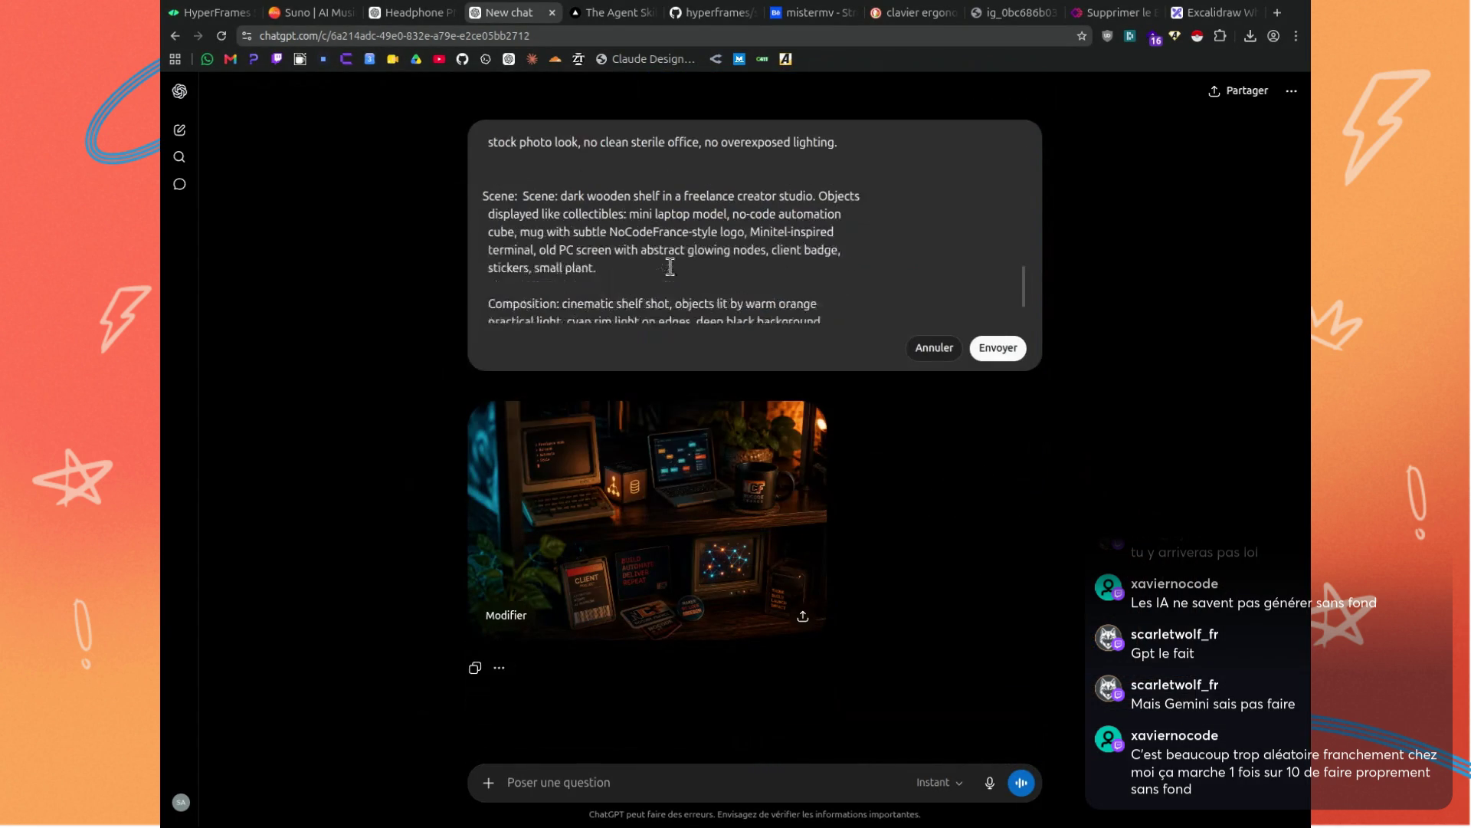
scroll(669, 267, down, 1)
drag(523, 171, 766, 319)
click(483, 170)
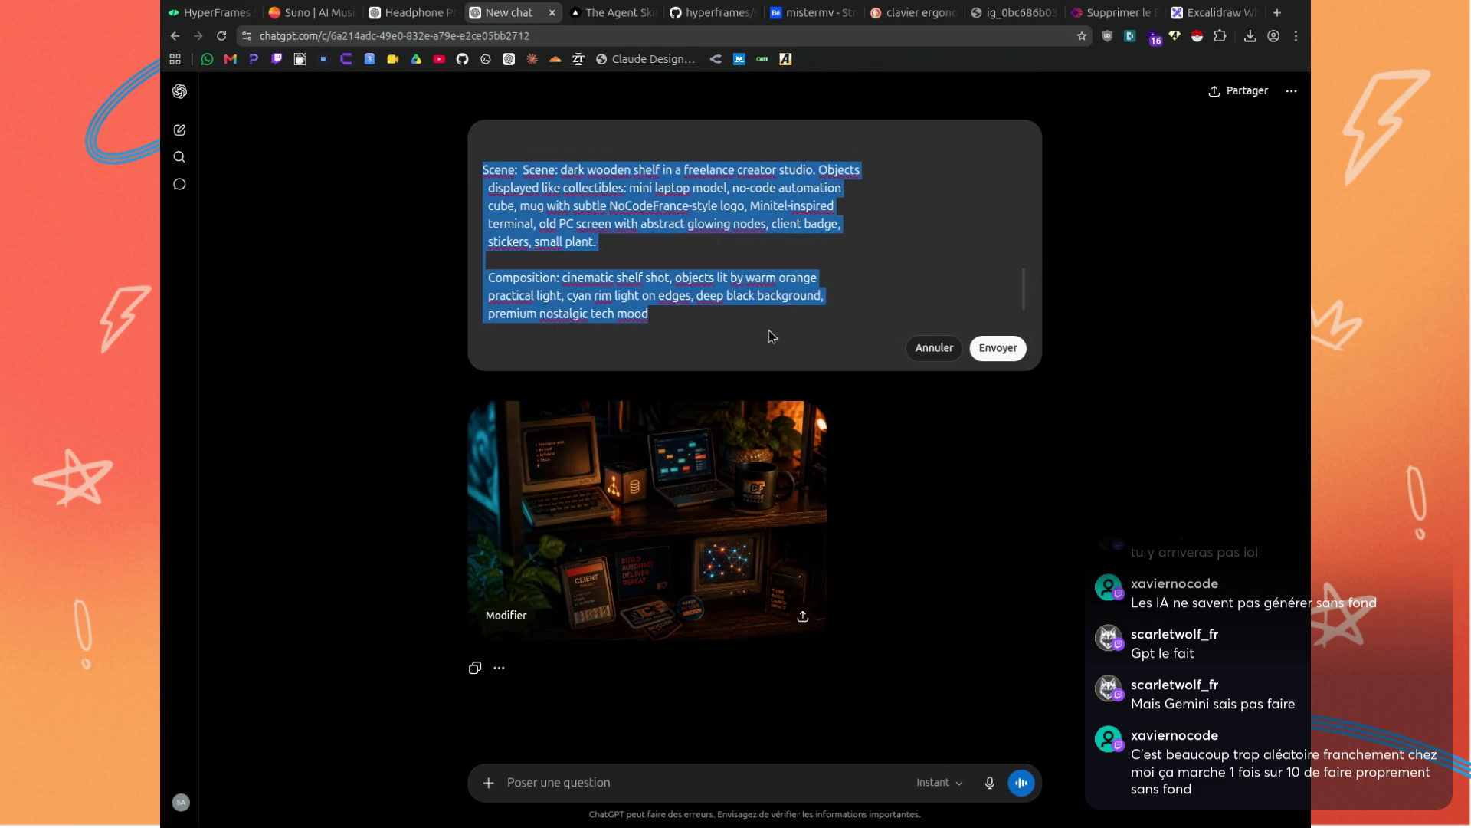
key(ctrl+v)
click(997, 347)
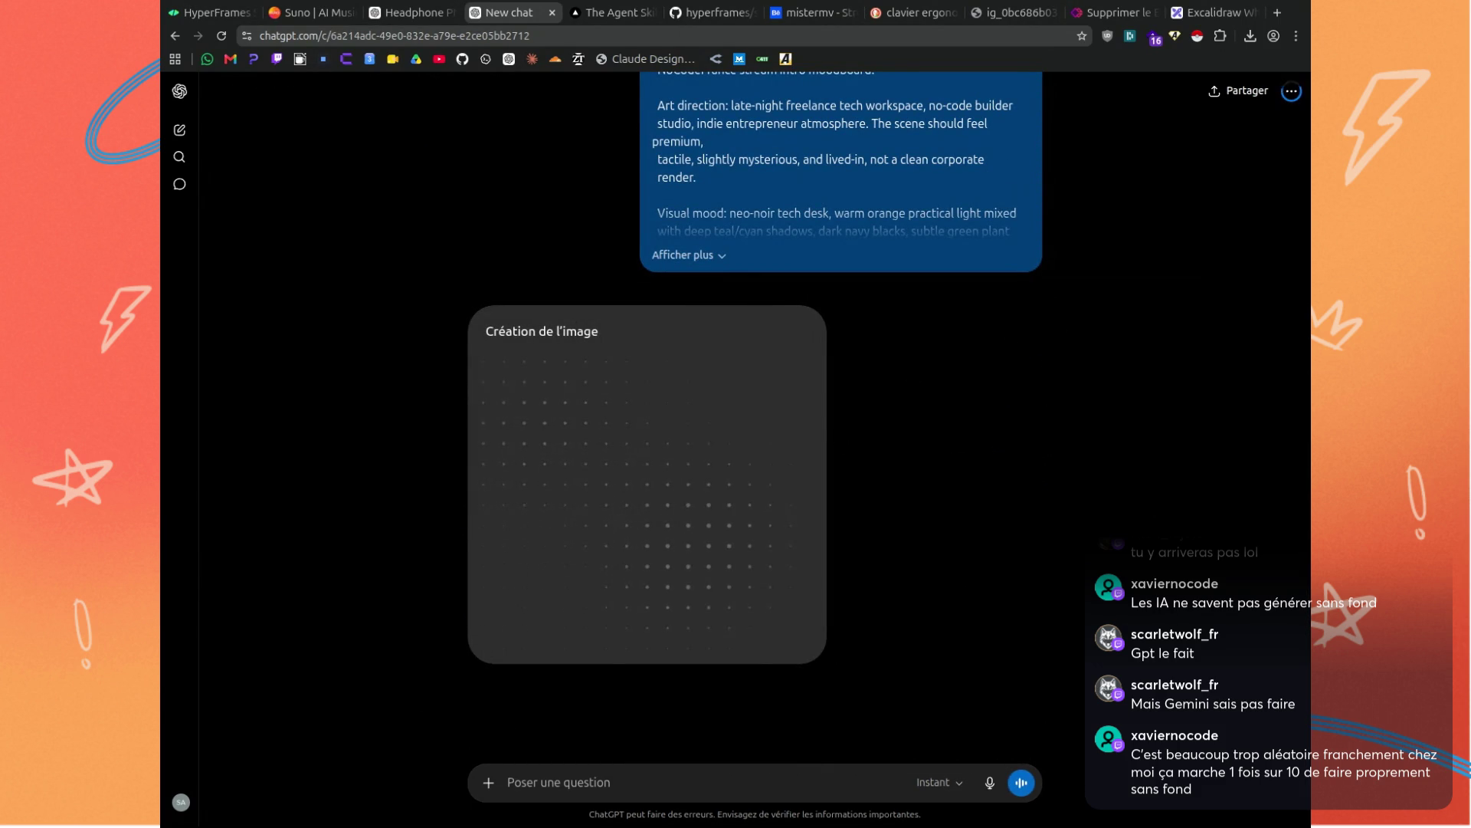
Dismiss the webcam image's sharing options and reopen the asset prompt for editing.
click(406, 12)
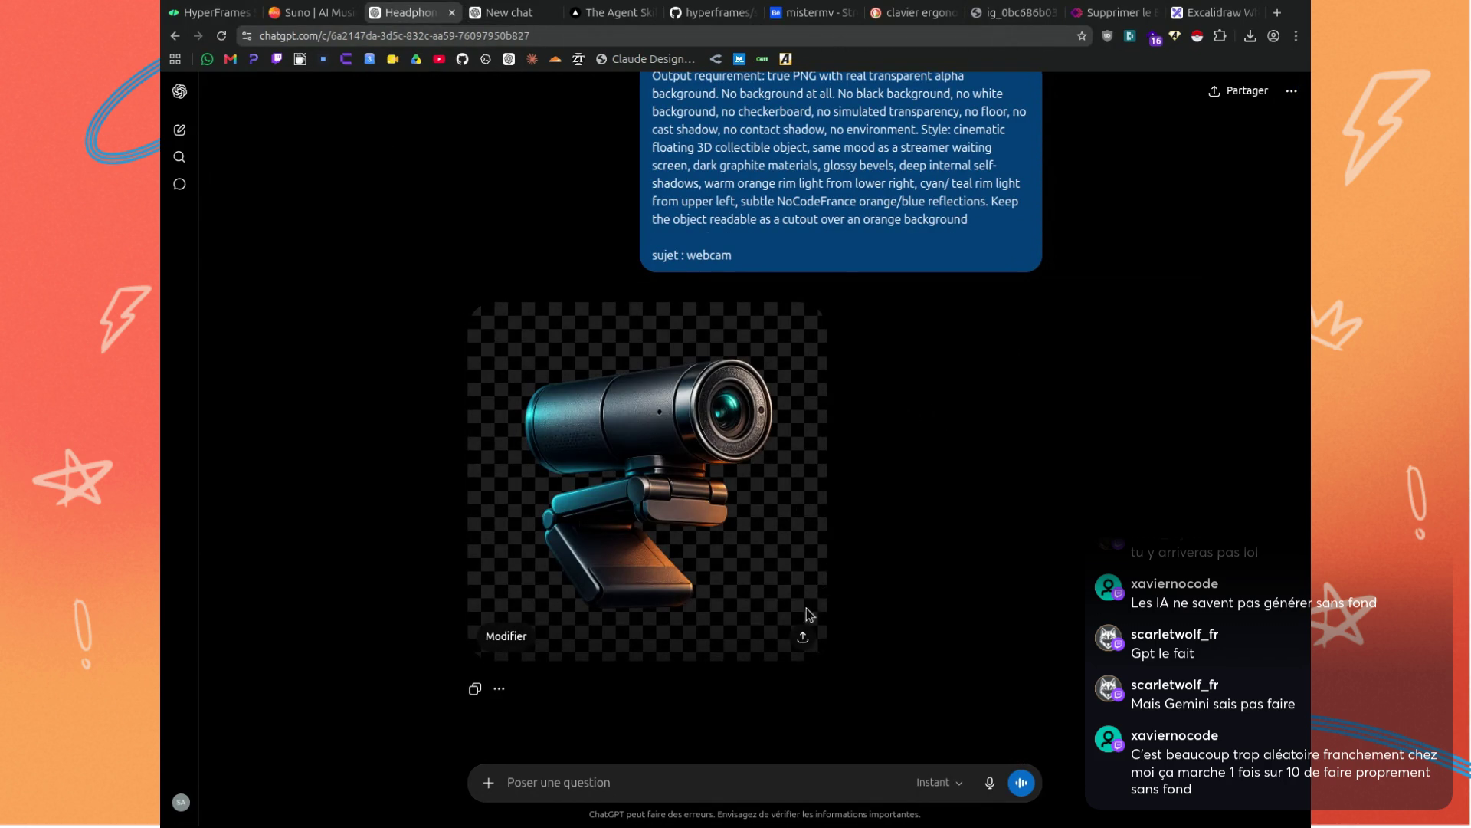
click(802, 637)
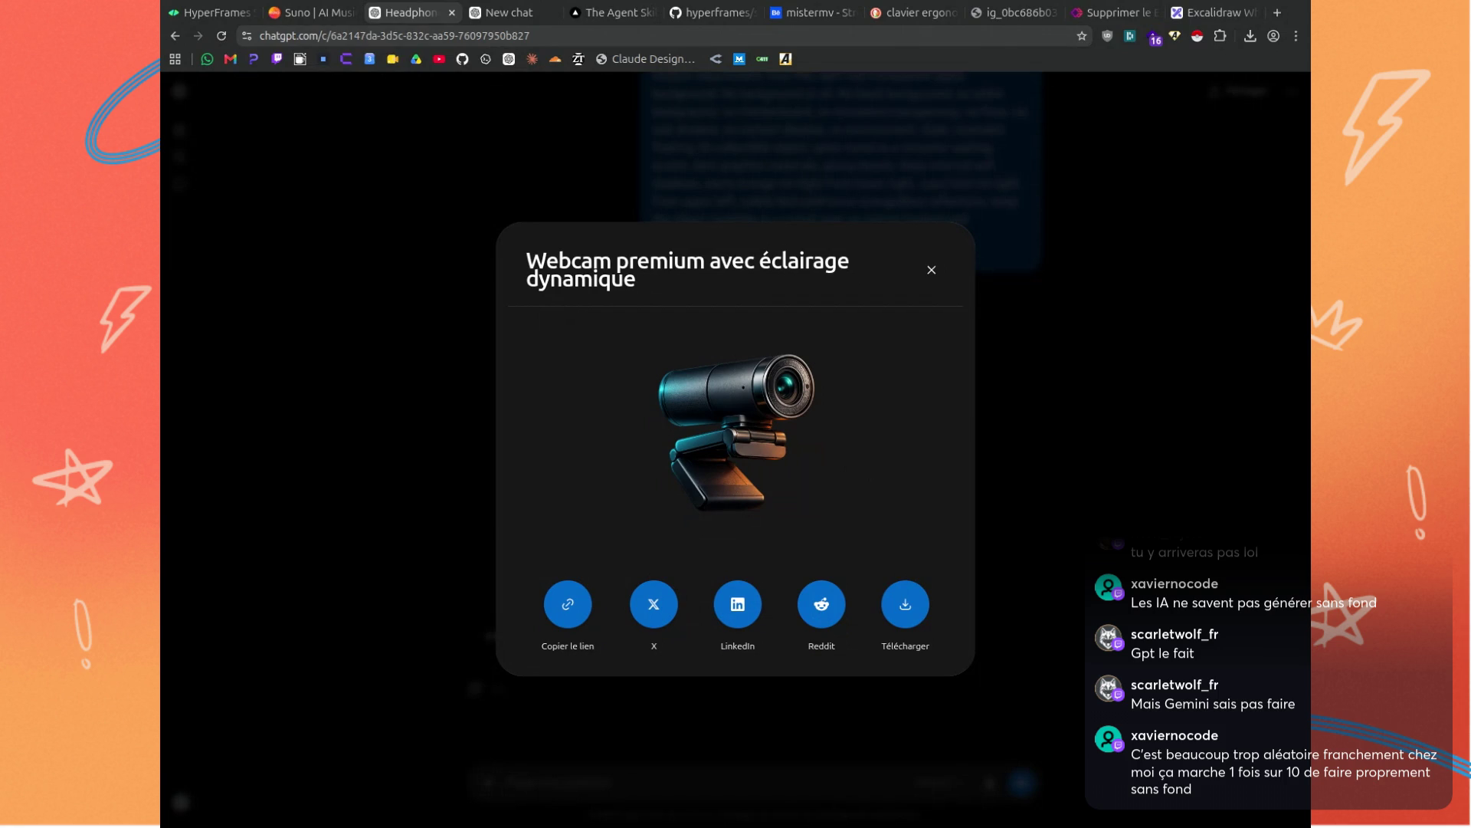
click(932, 269)
scroll(1011, 335, up, 2)
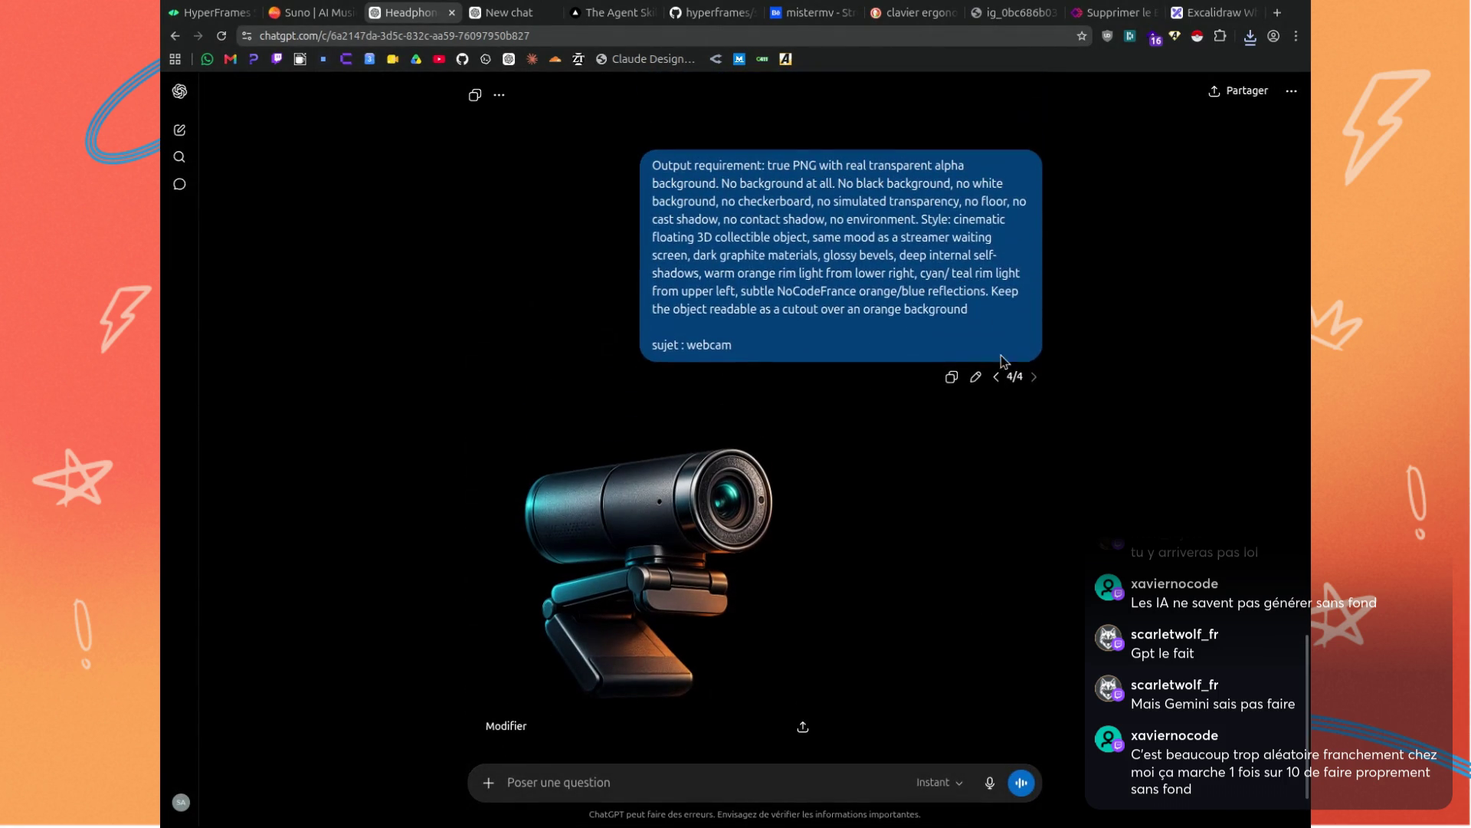
click(975, 376)
scroll(582, 268, down, 1)
Send the asset prompt with subject 'sujet : clavier sans fil 70%' and open the new image.
click(604, 245)
key(Return)
text(sujet : webcam)
double_click(544, 243)
text(clavier sans)
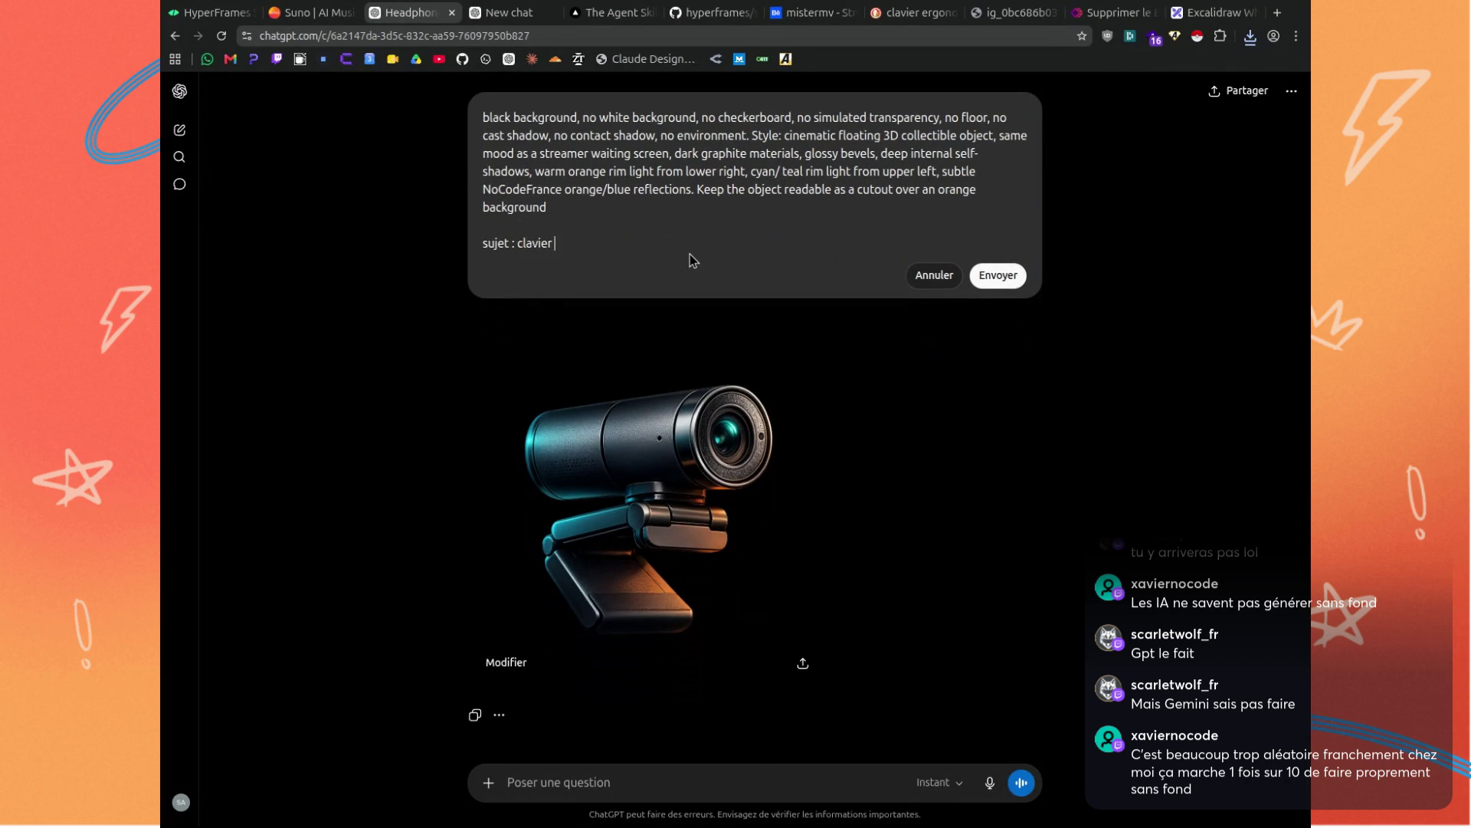
key(BackSpace)
key(BackSpace)
text(ns fil 70)
text(%)
click(997, 276)
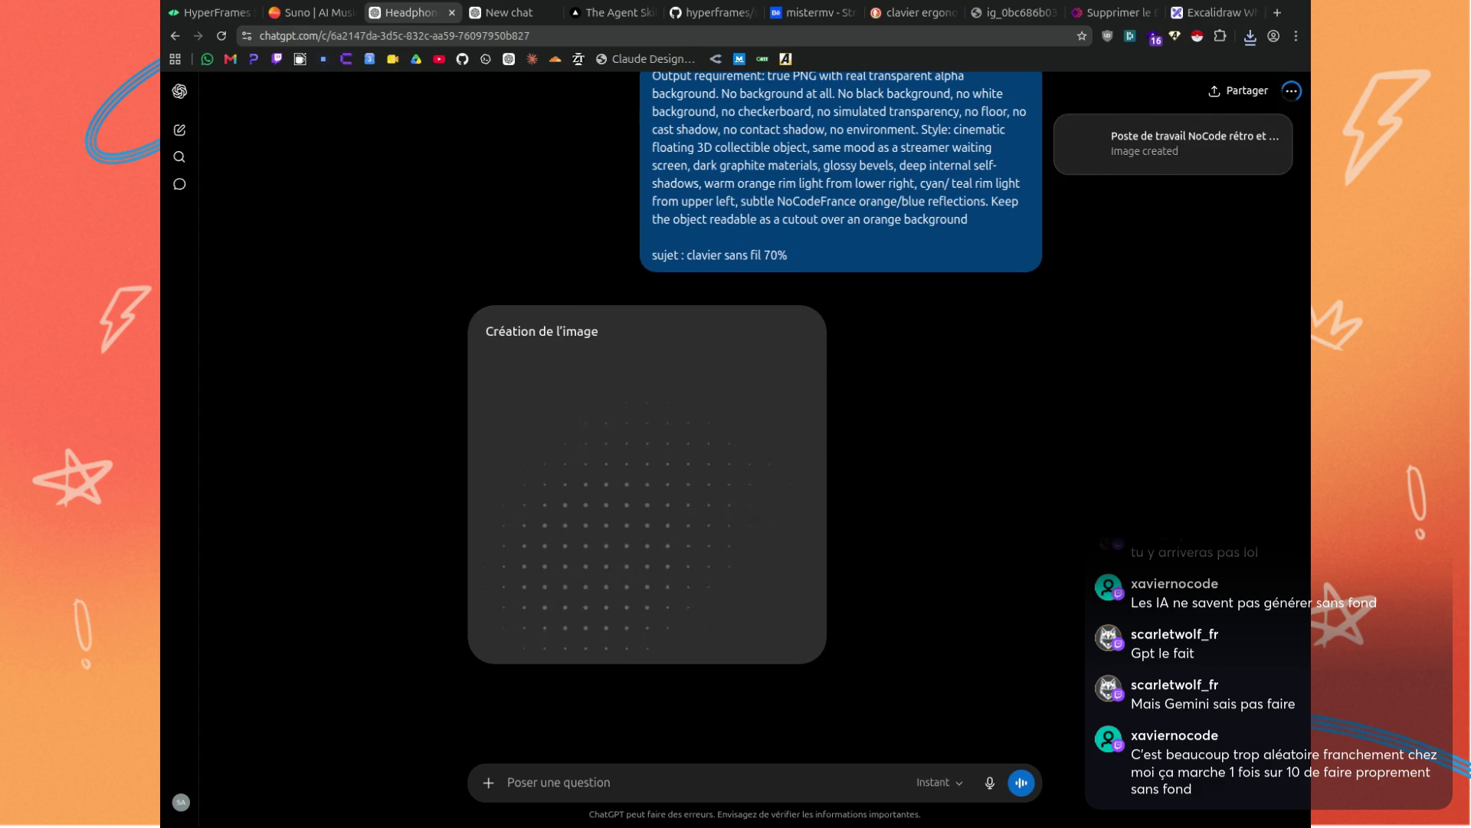
click(1173, 144)
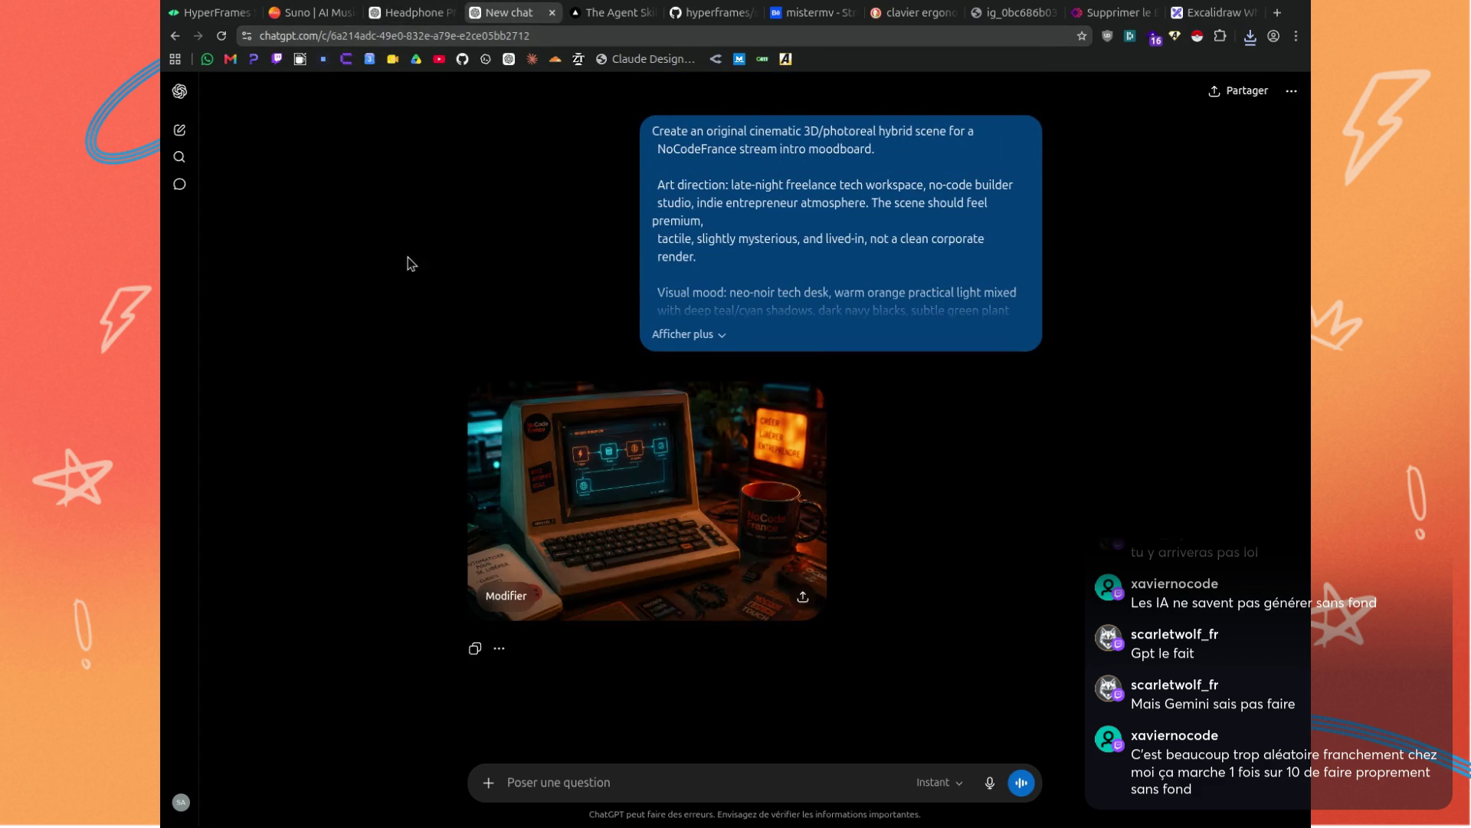
click(571, 450)
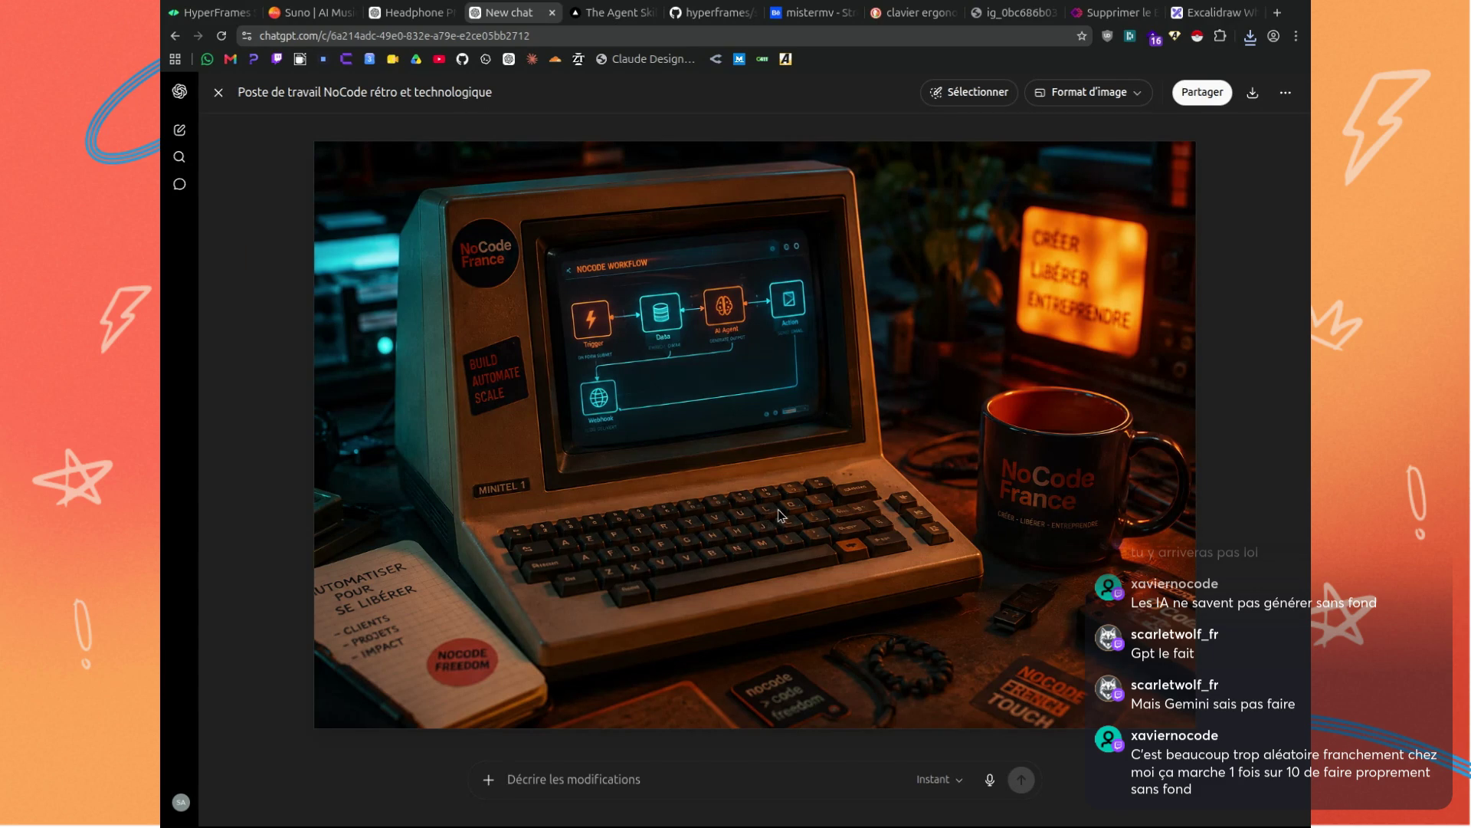
click(219, 92)
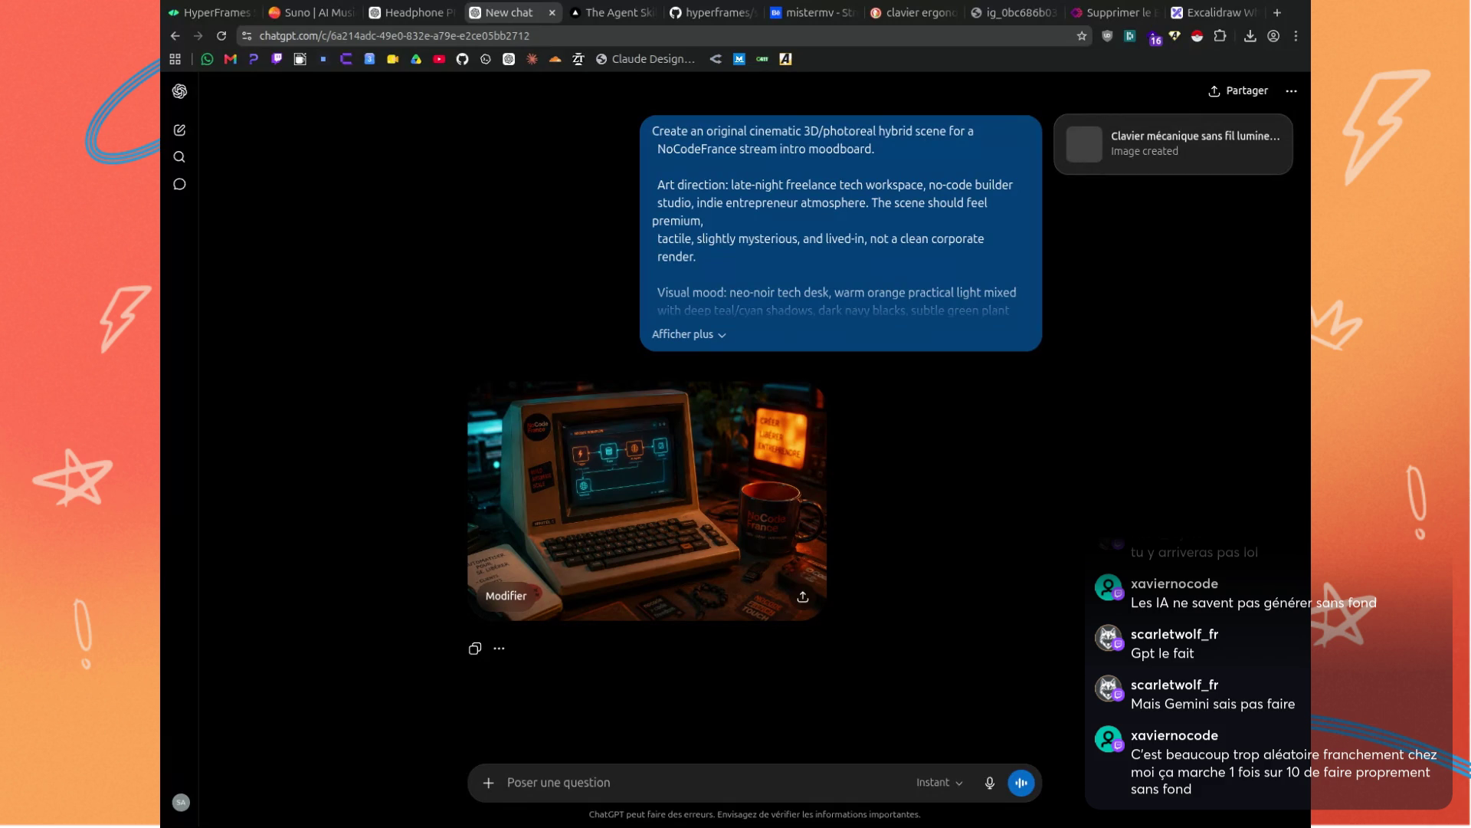
After viewing the keyboard render, resend the asset prompt with subject 'support laptop' instead of 'clavier sans fil 70%'.
click(420, 12)
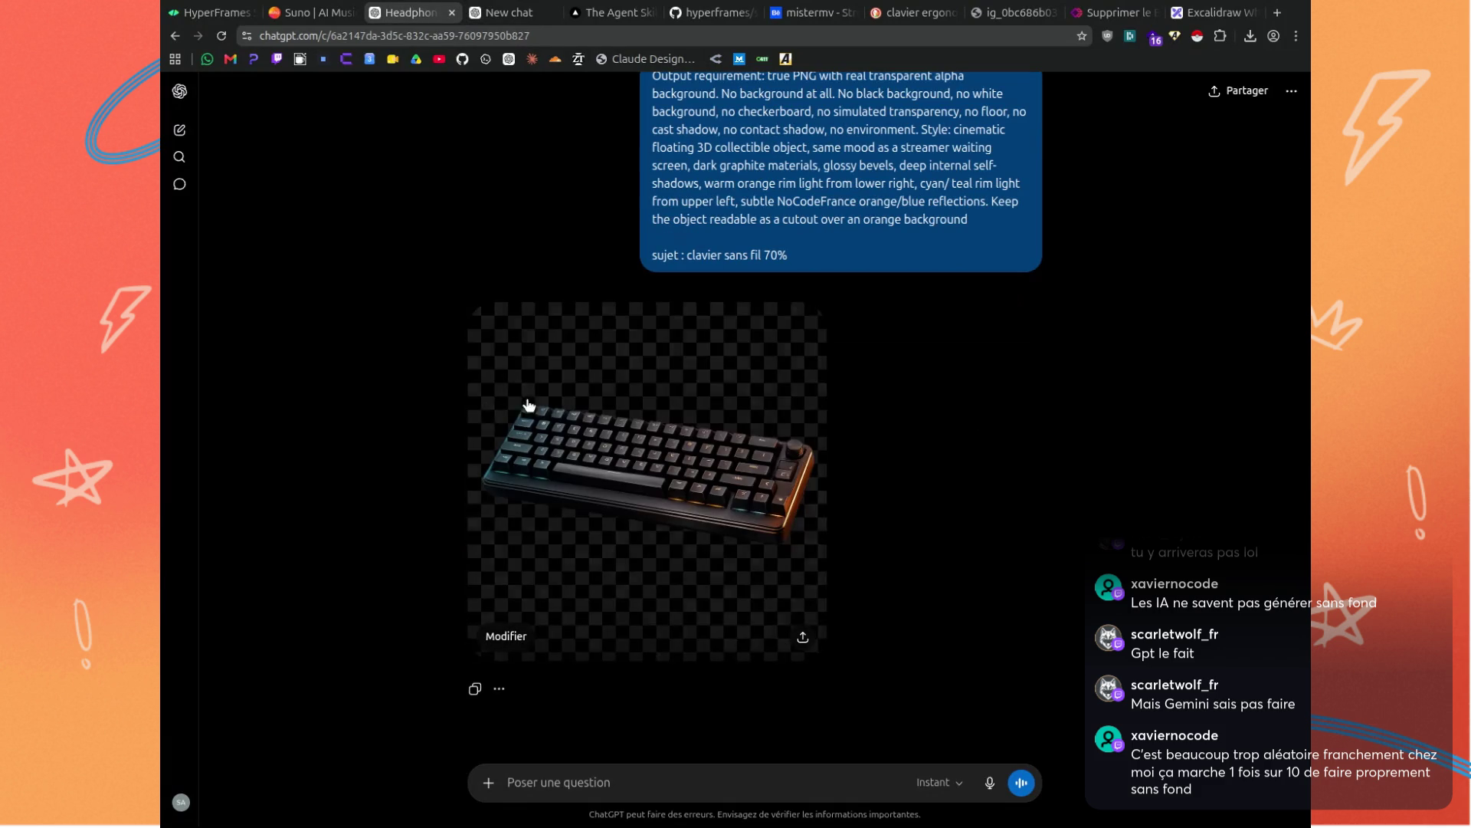
click(582, 454)
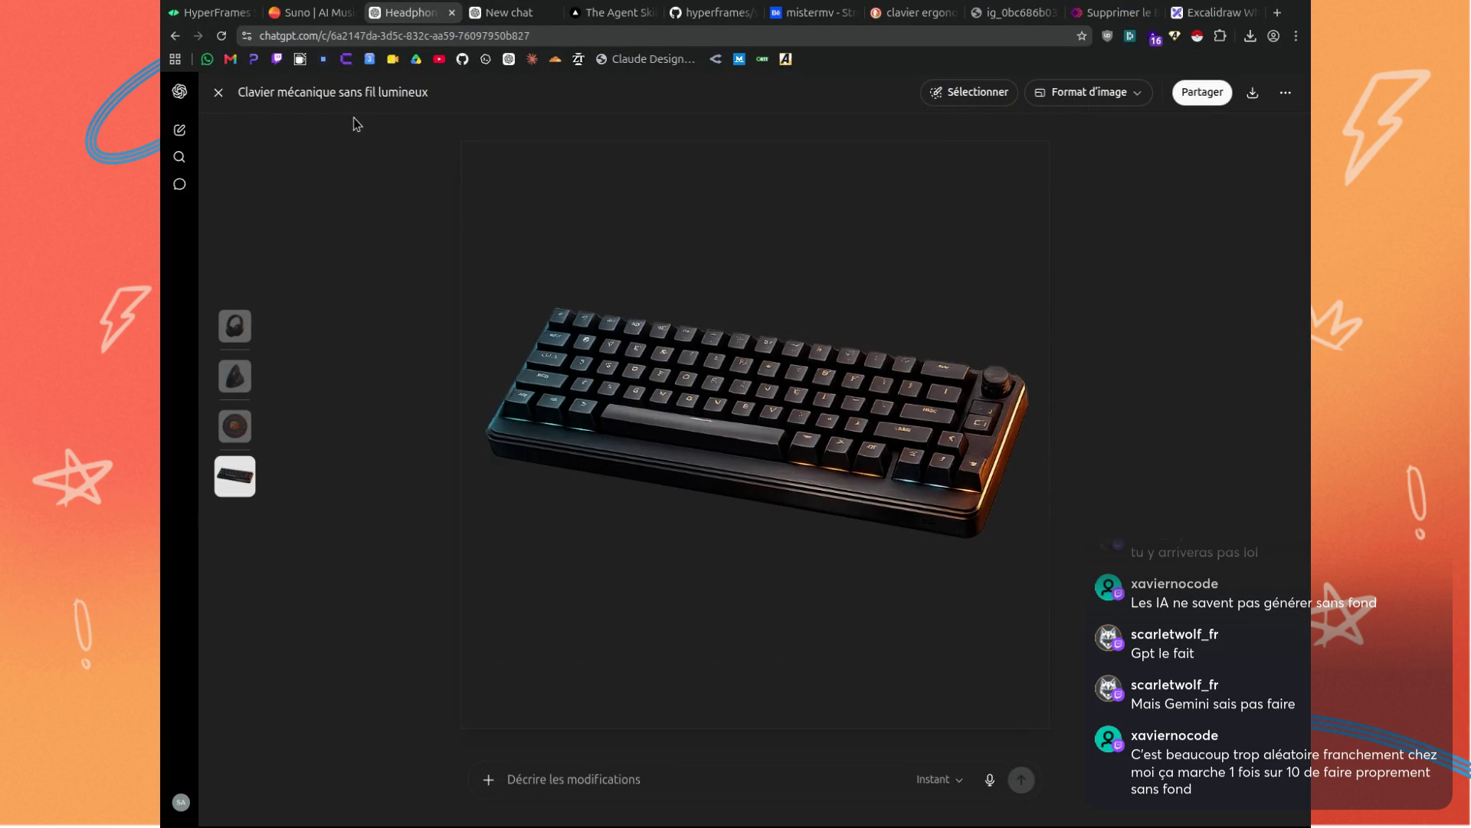
click(219, 92)
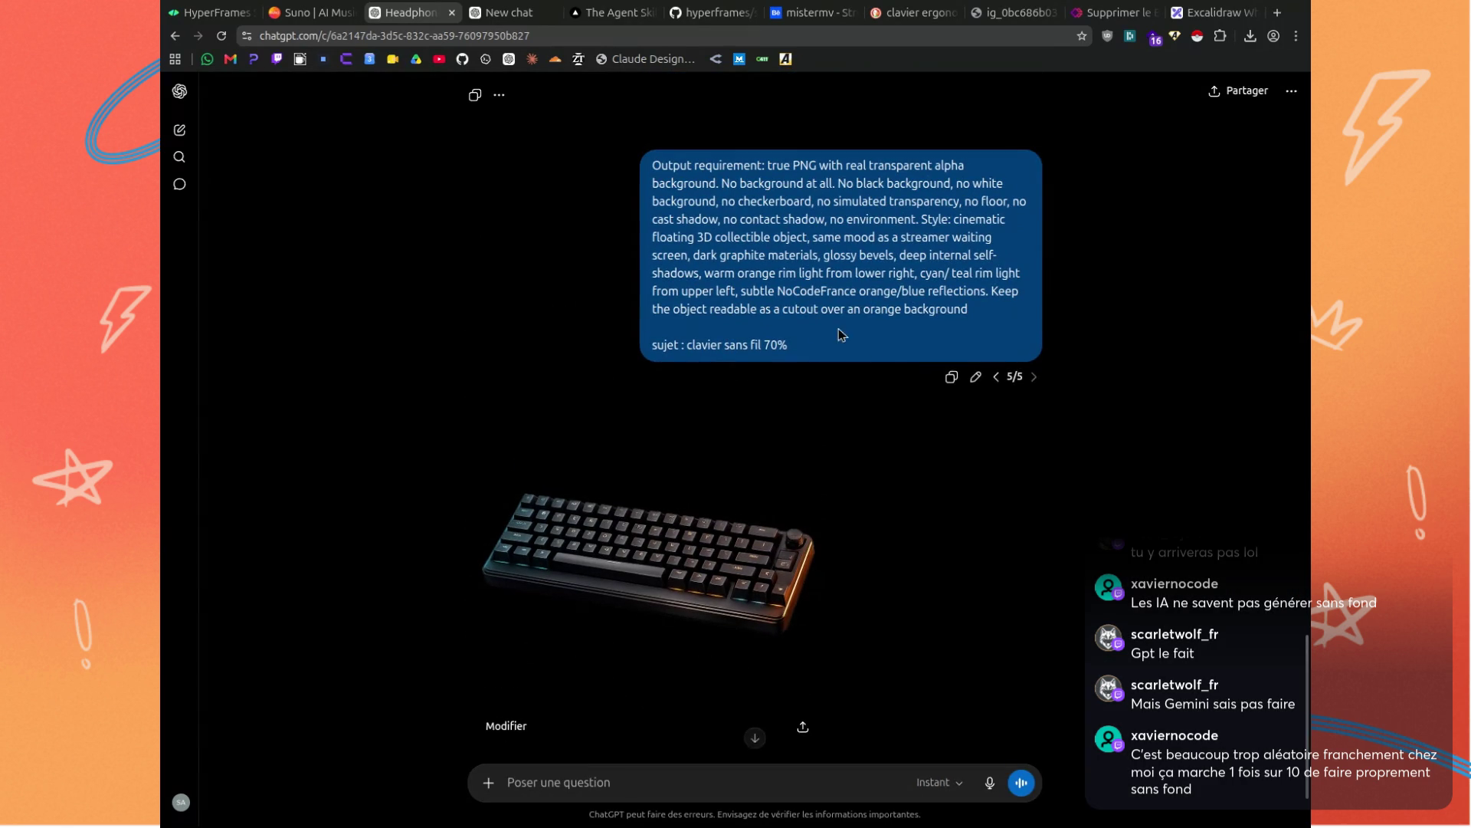
click(975, 376)
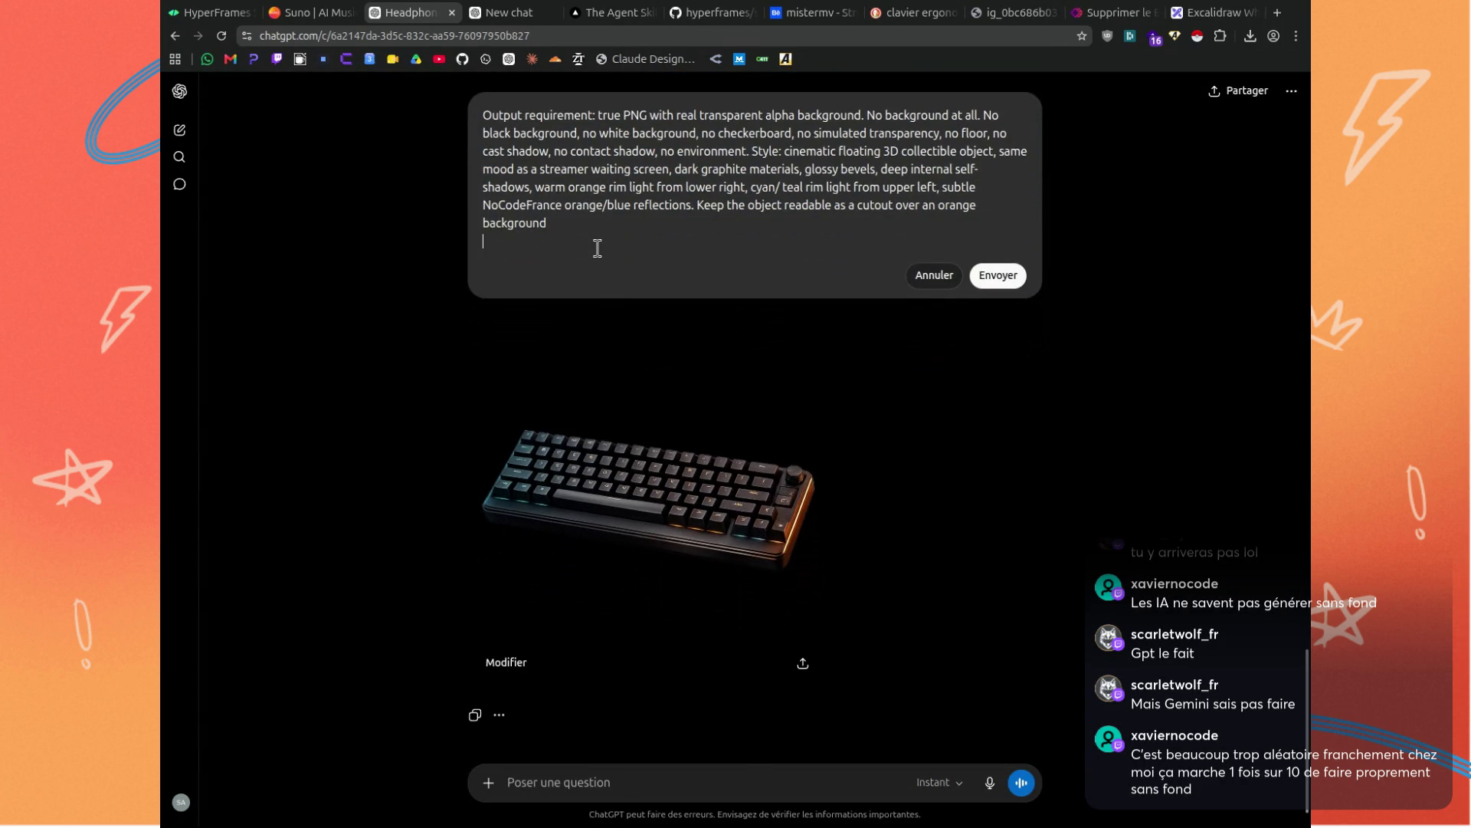
key(Return)
text(sujet : clavier sans fil 70%)
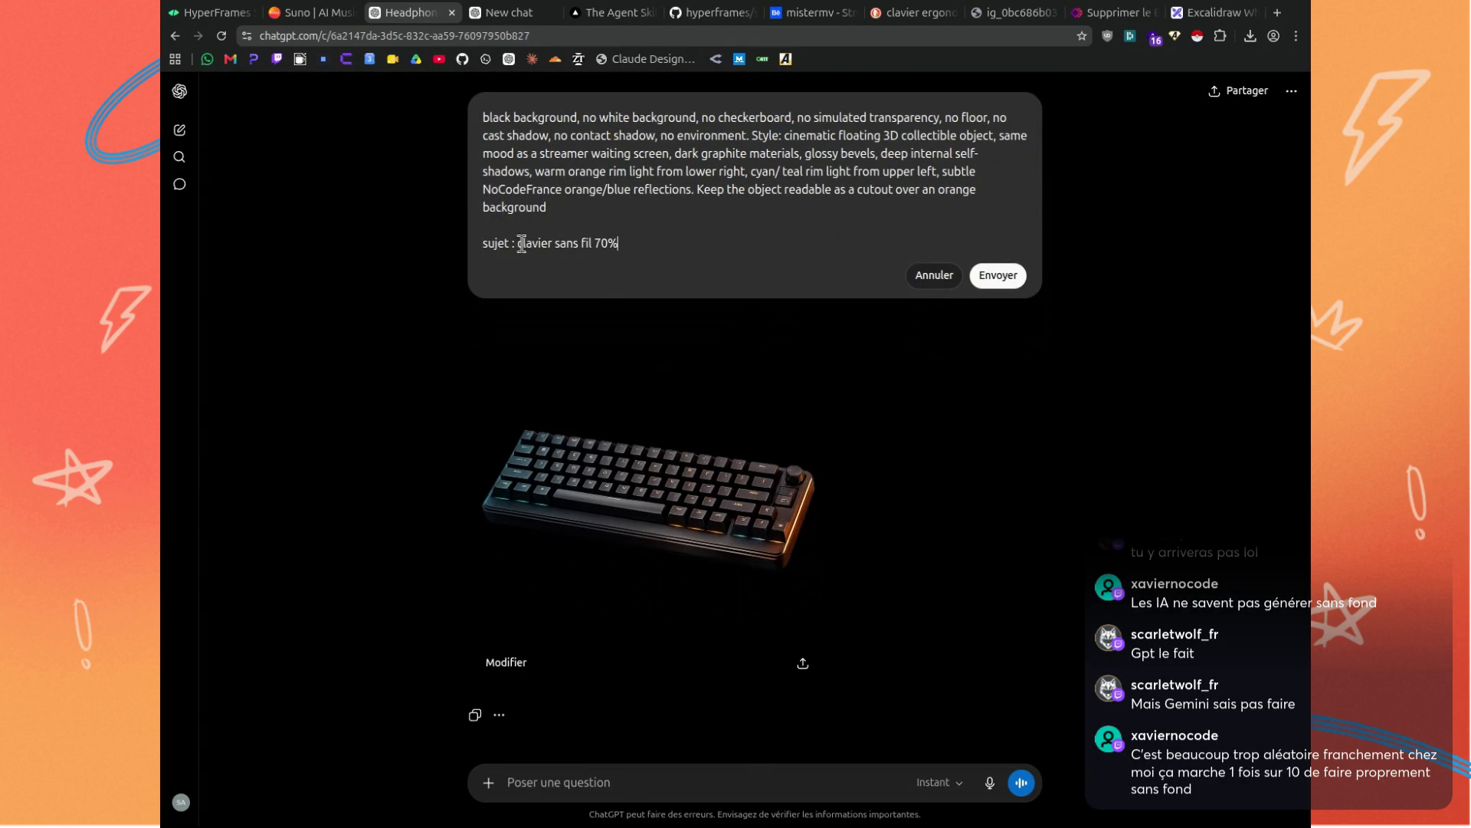
drag(519, 243, 645, 242)
text(support laptop)
click(1000, 275)
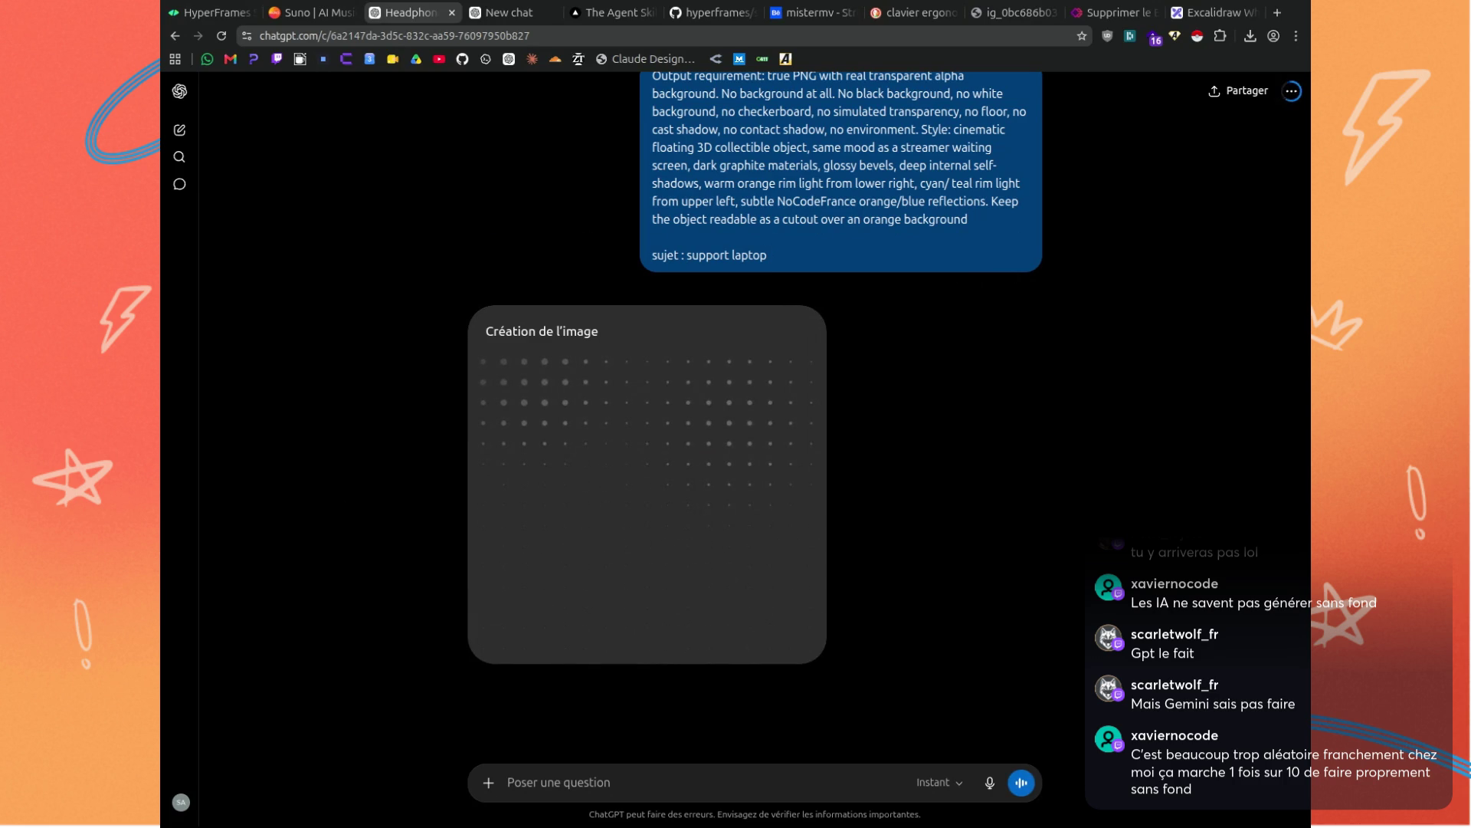
click(517, 19)
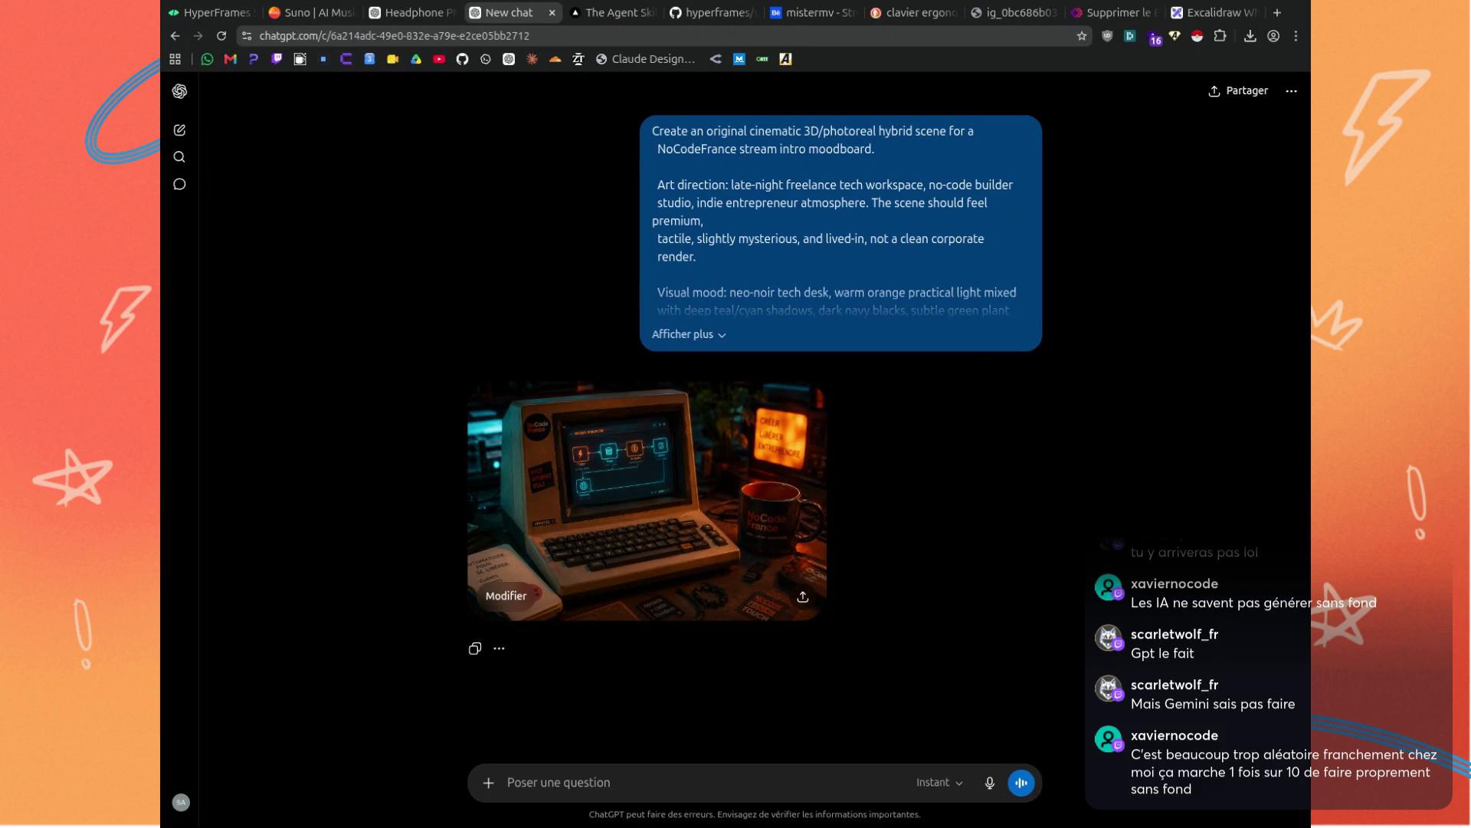
Open the moodboard prompt for editing and attach both NoCodeFrance logo files.
click(693, 334)
scroll(851, 374, down, 1)
scroll(850, 374, down, 3)
click(978, 632)
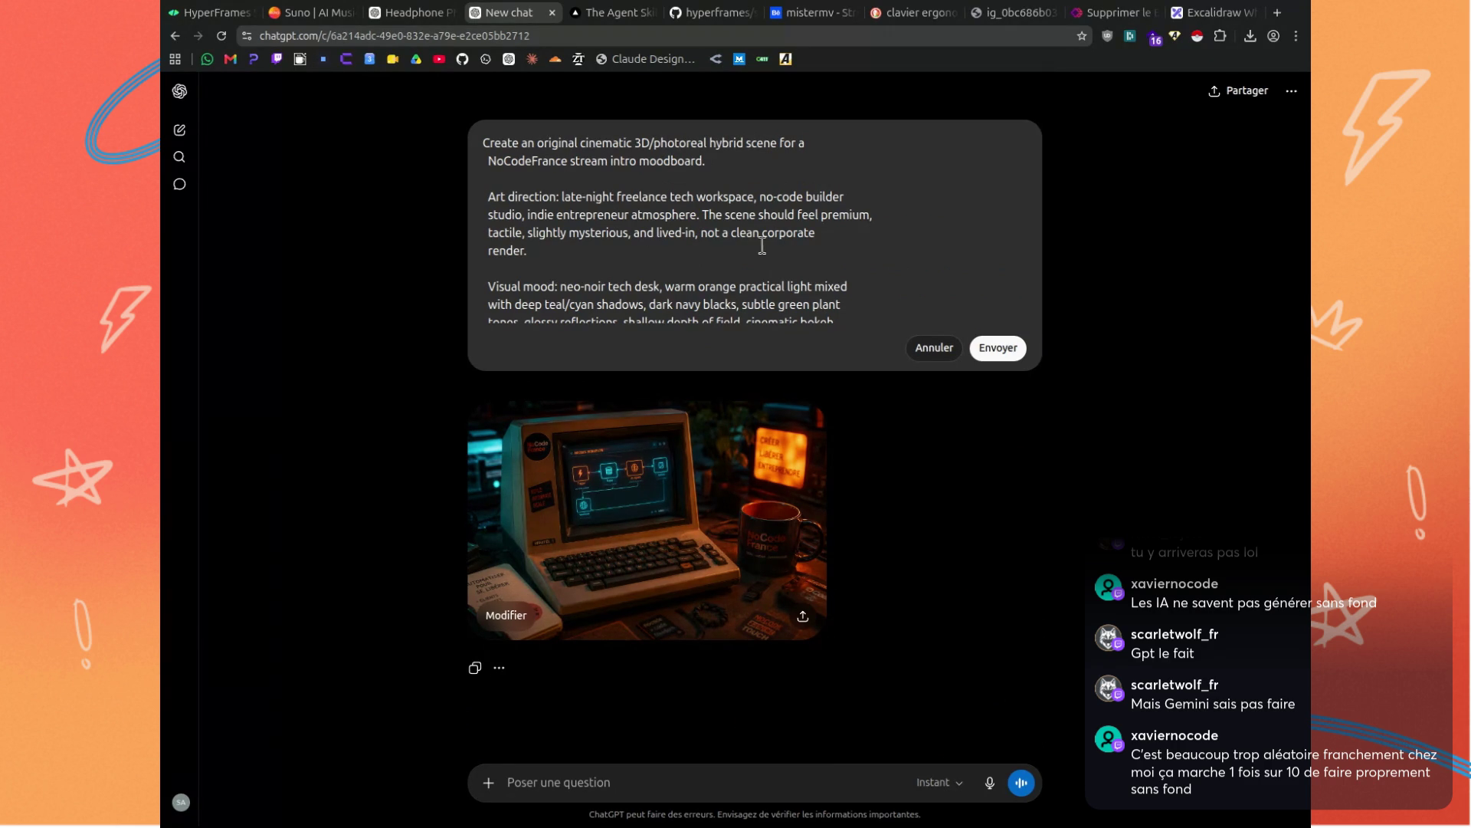
scroll(748, 238, down, 2)
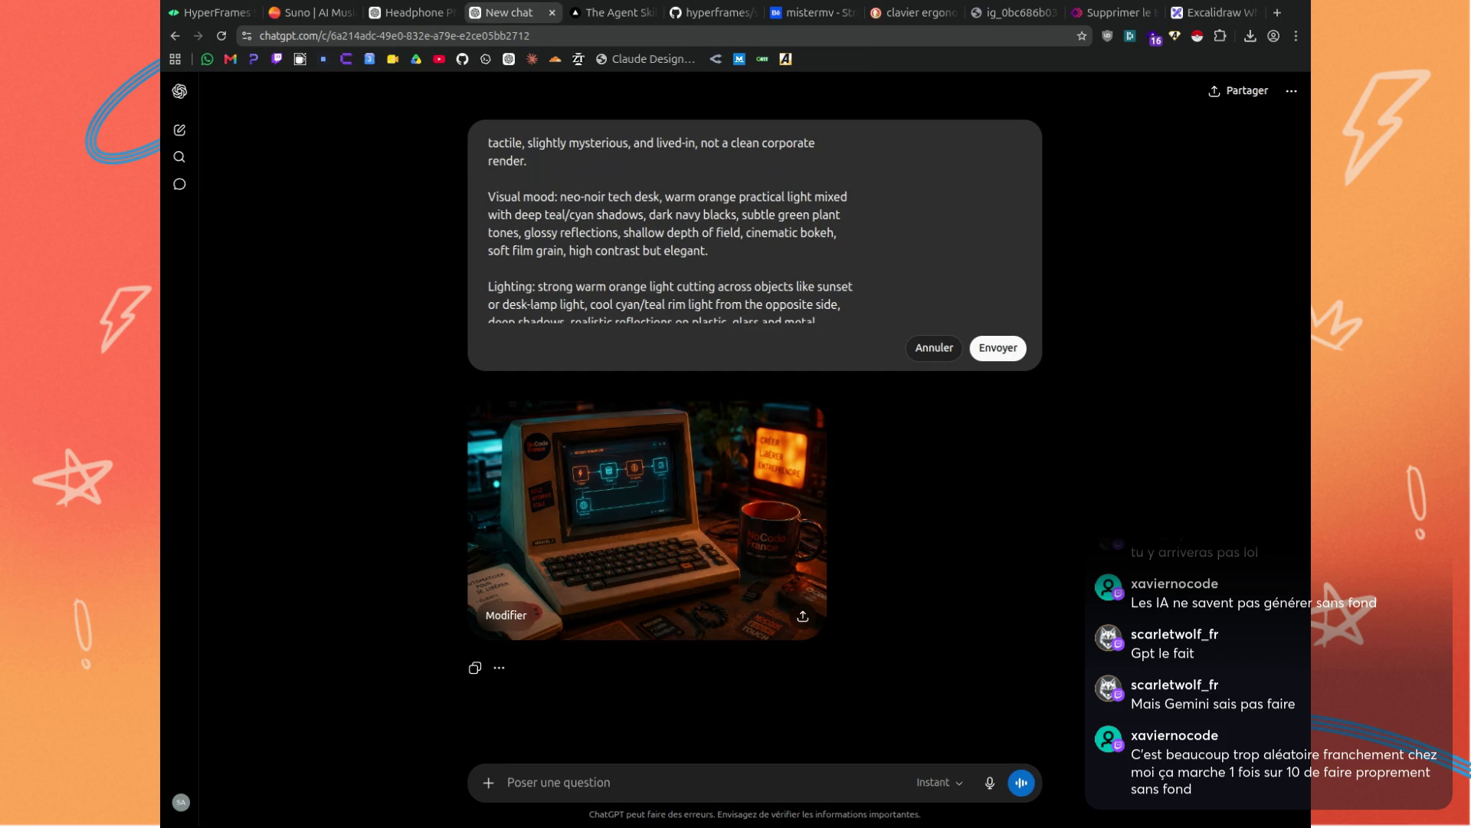
scroll(748, 203, down, 2)
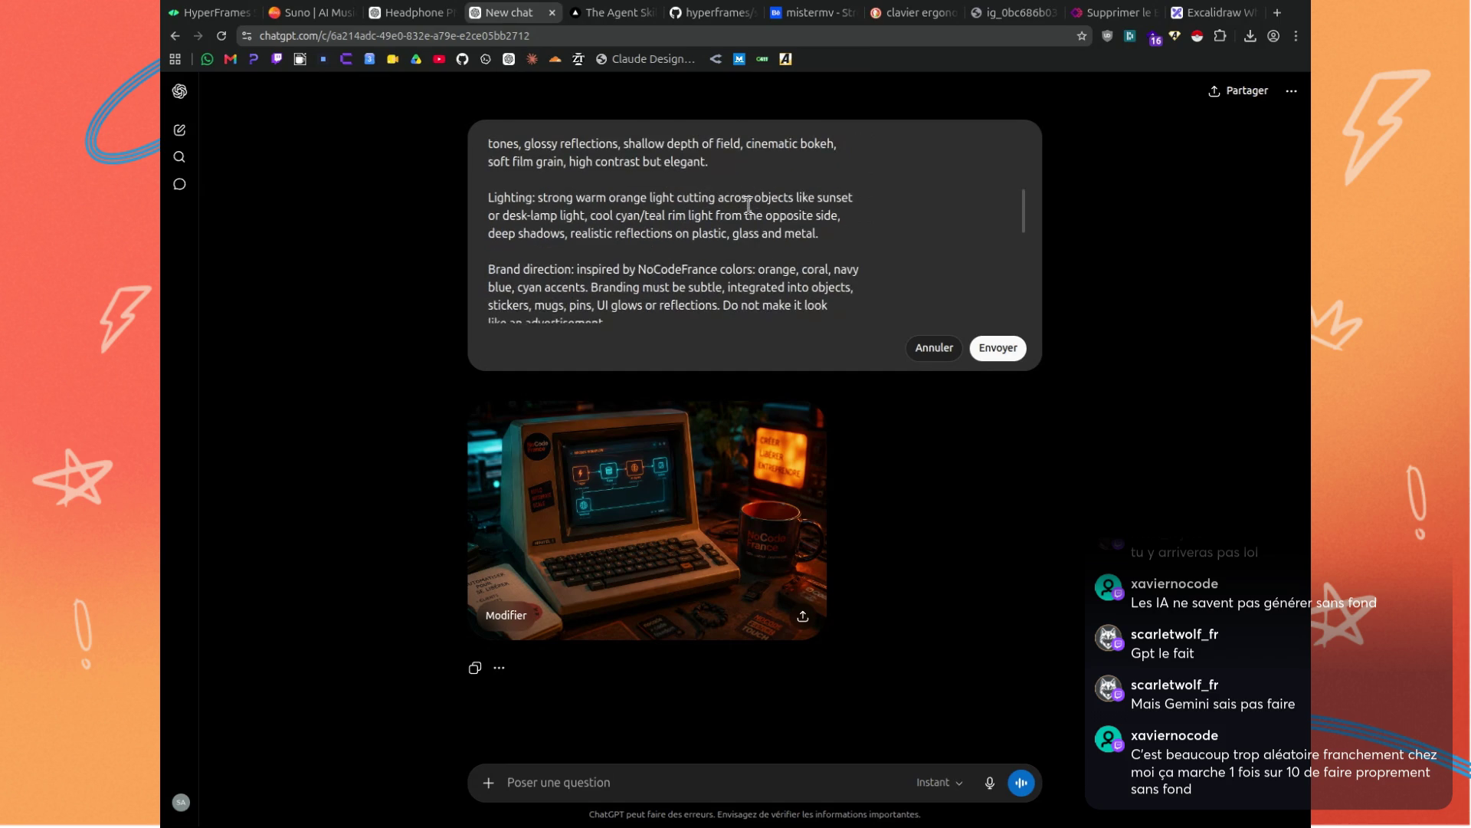
scroll(763, 176, down, 2)
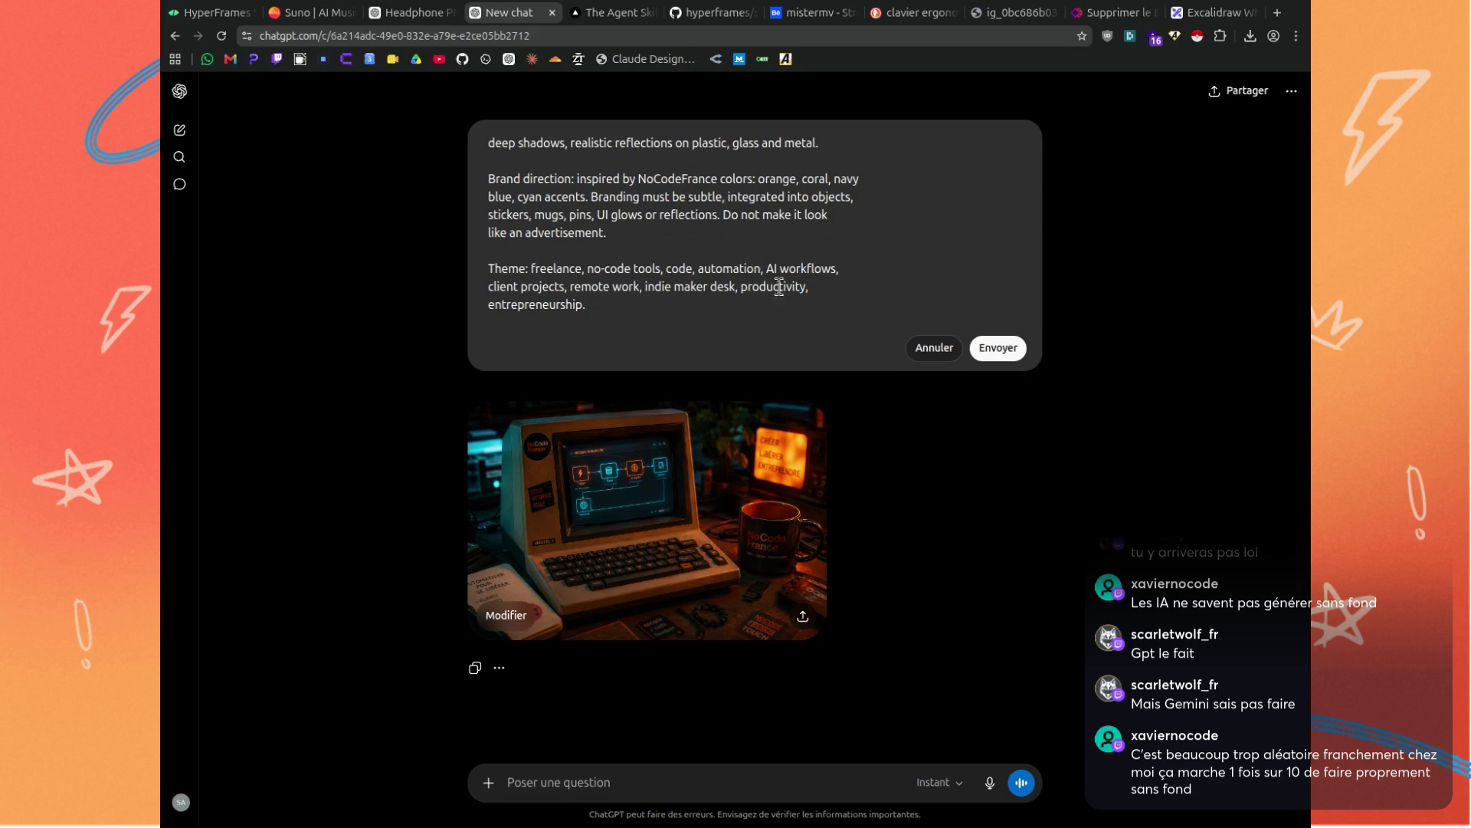
scroll(648, 286, down, 2)
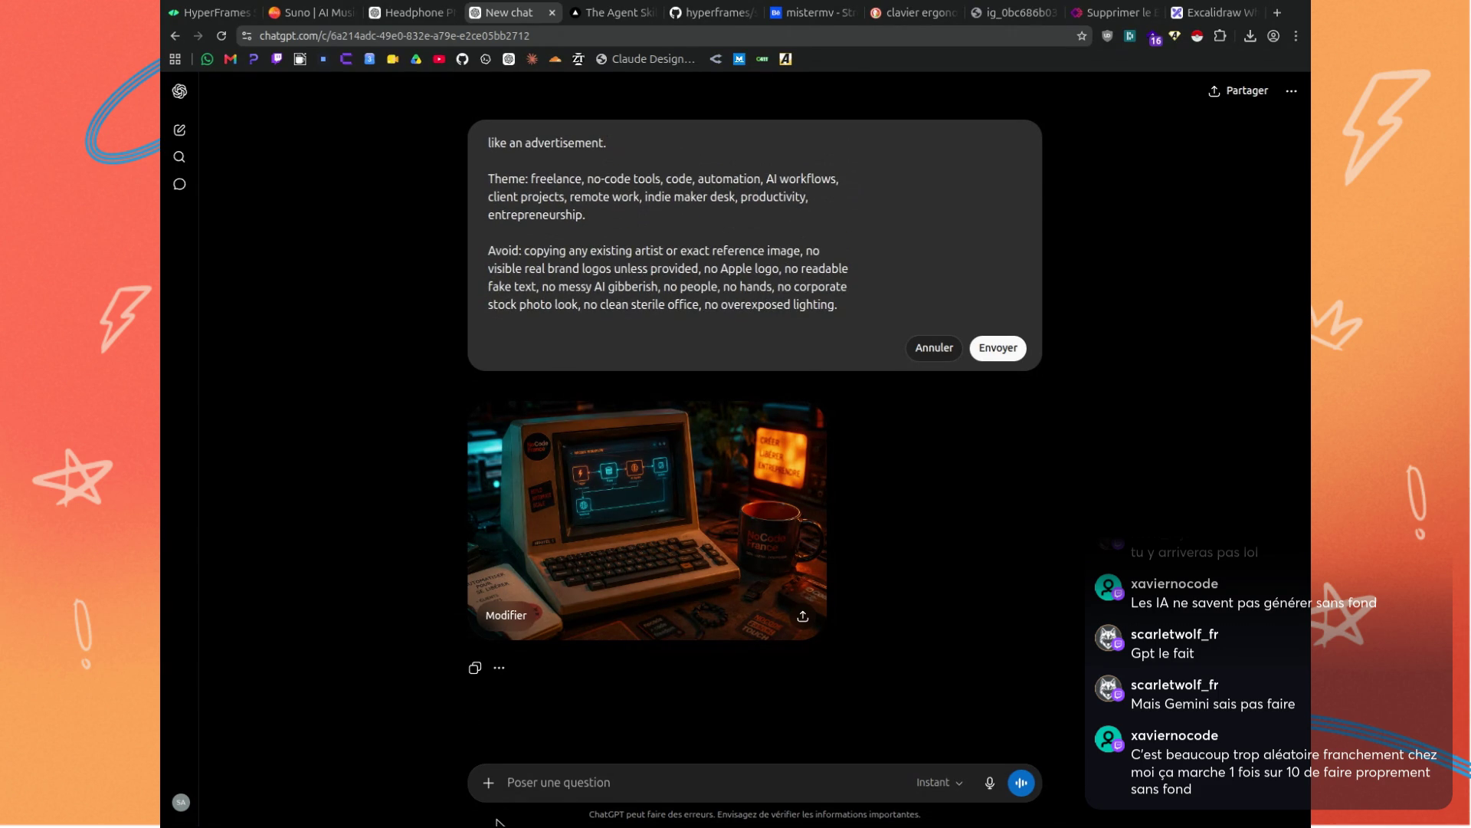
click(492, 785)
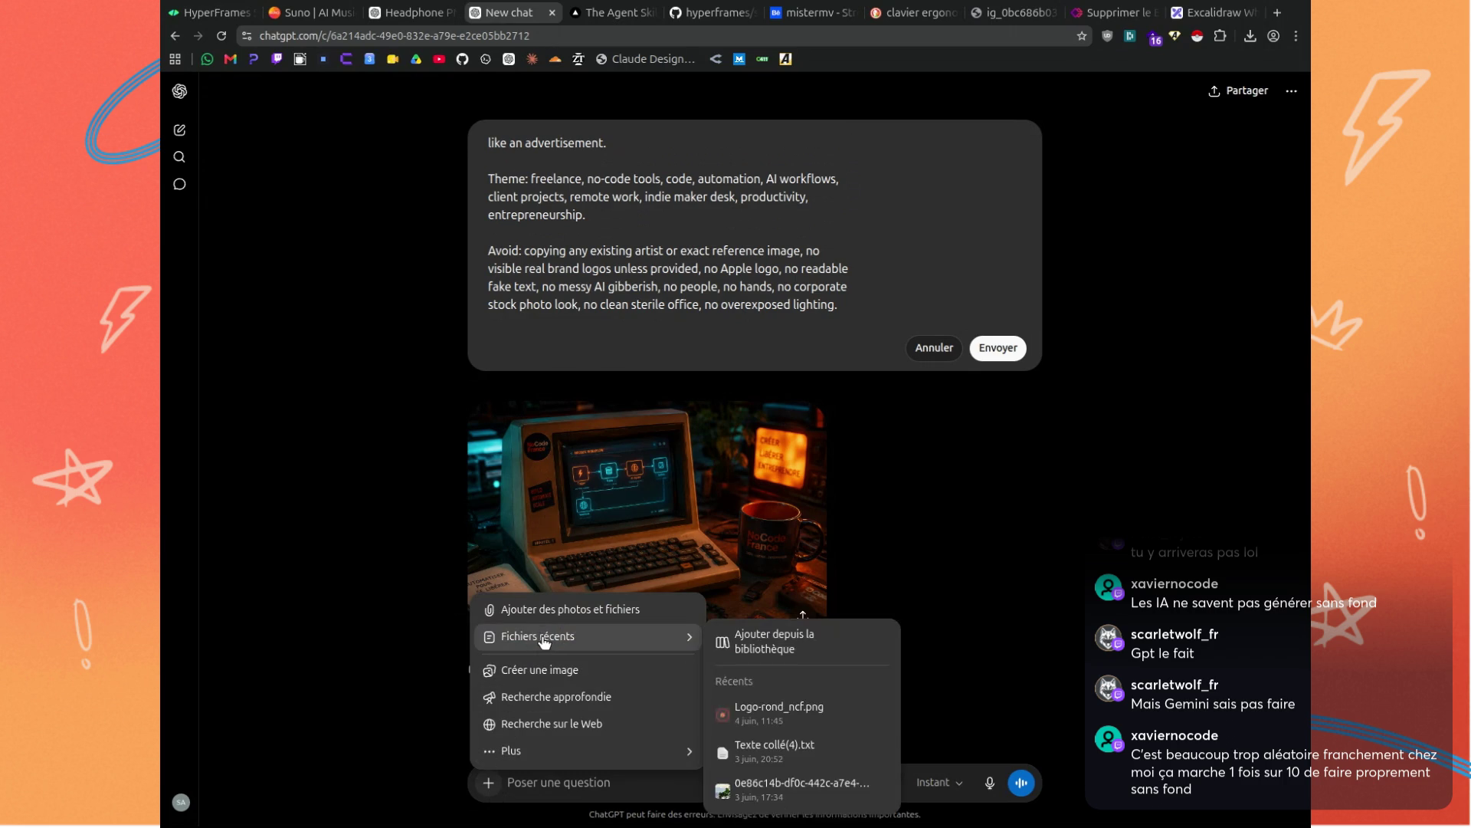
click(556, 613)
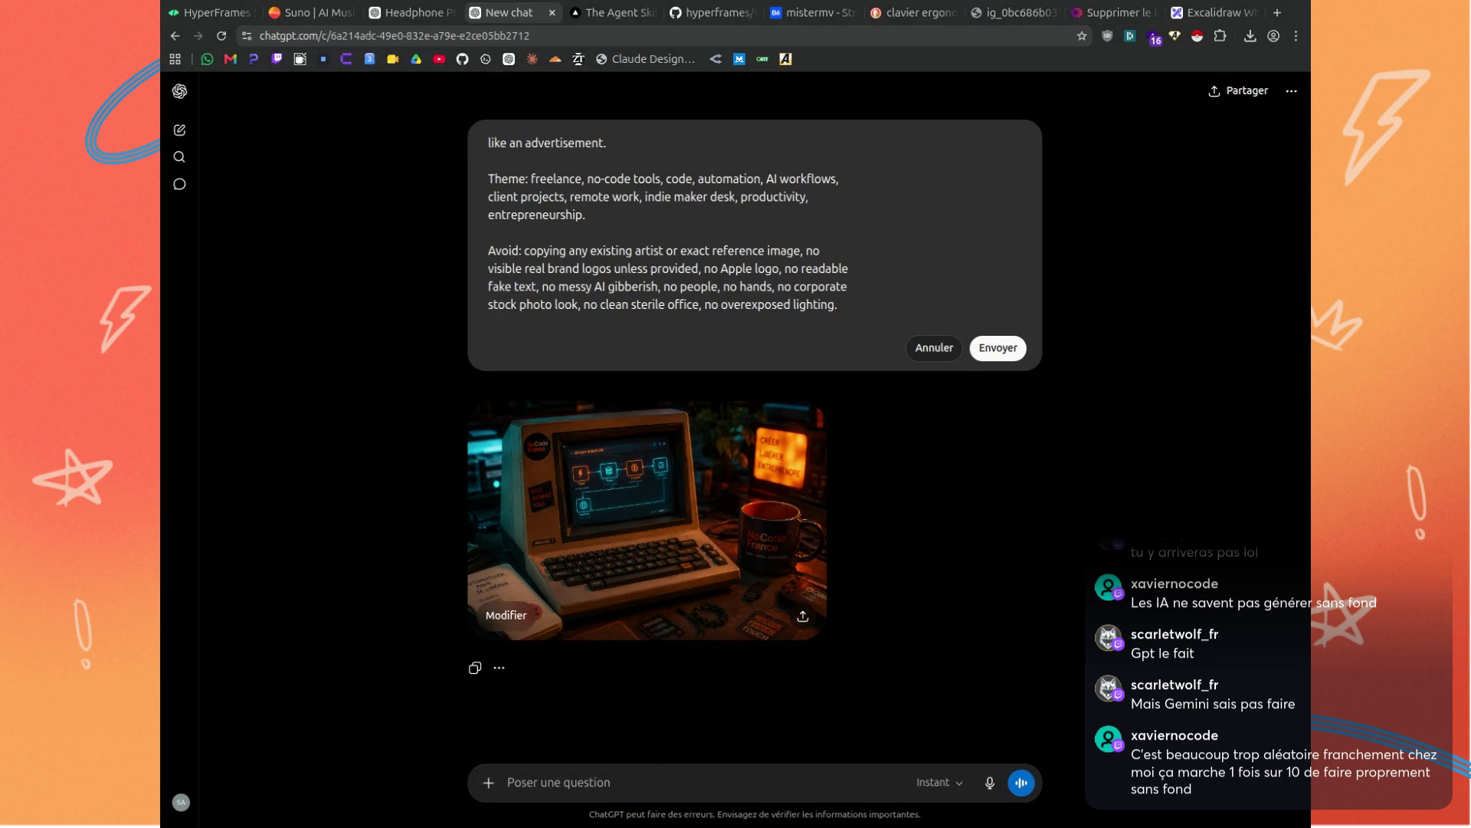
key(Return)
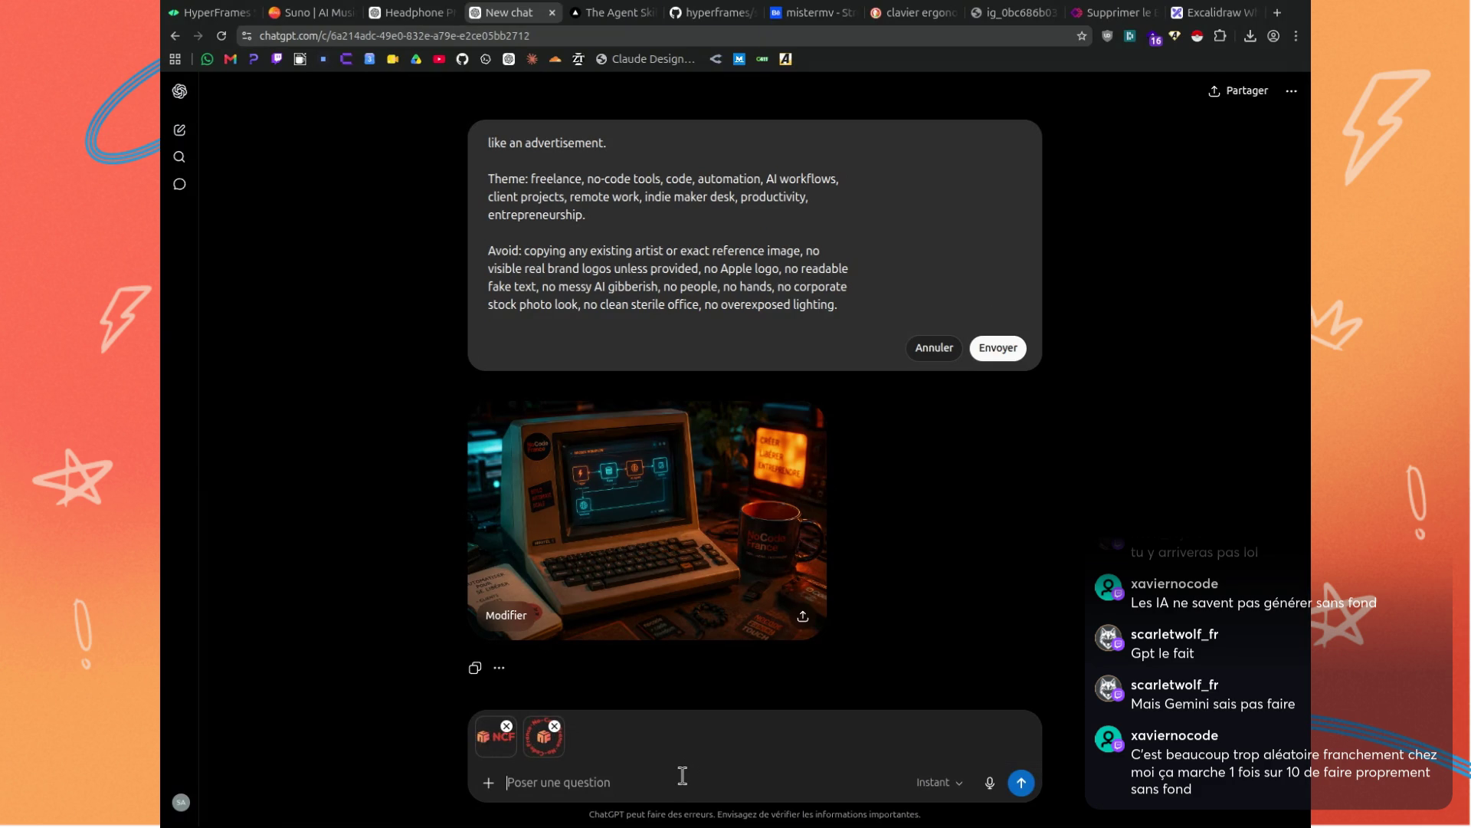
Ask for NCF scenes using both logos with less on-scene text and more visual emotion, and send.
text(use the logo)
text( fo)
key(BackSpace)
key(BackSpace)
key(BackSpace)
text(ne both logo to use on)
text( sce)
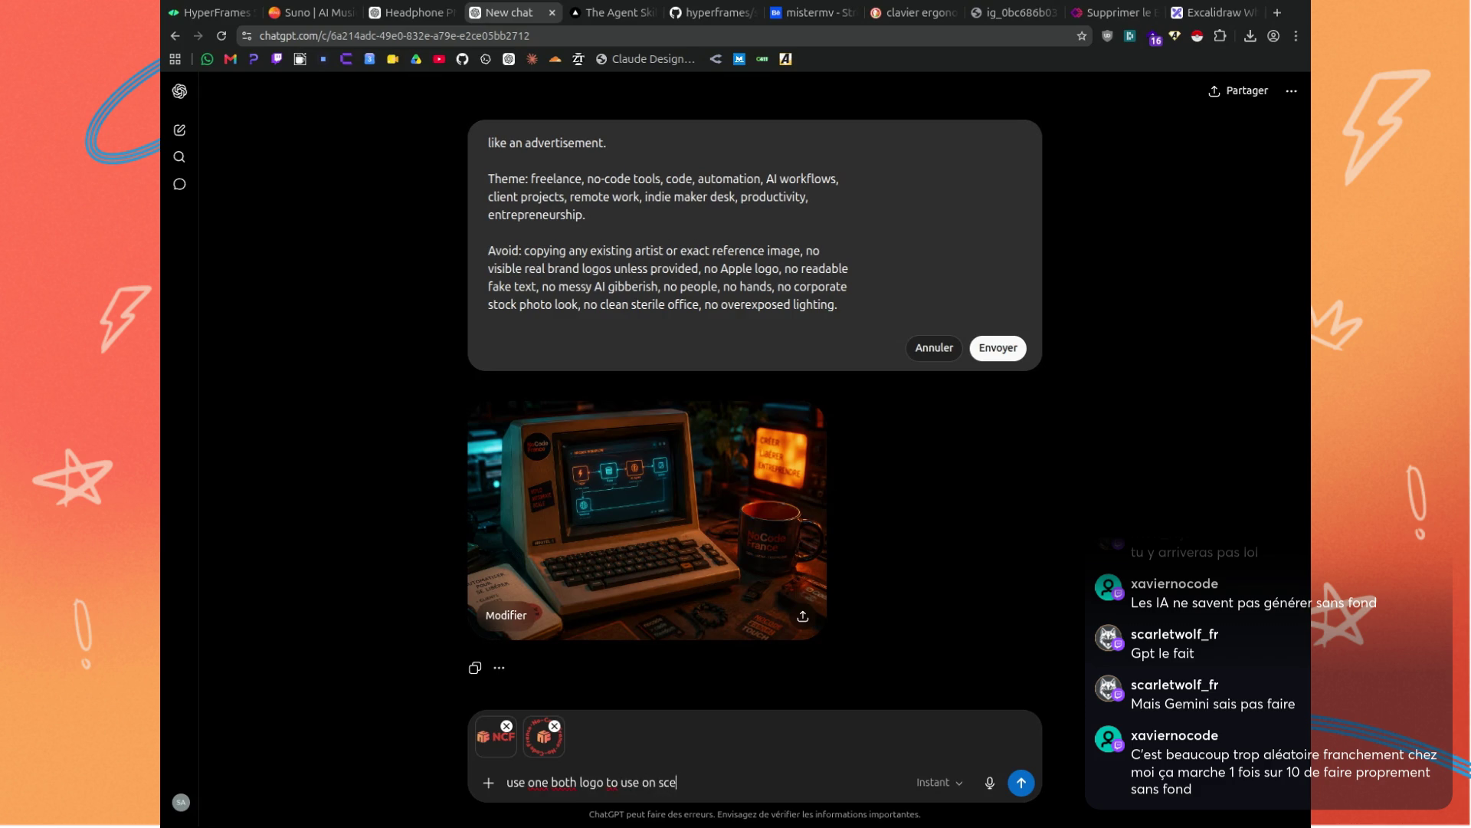
text(nes for)
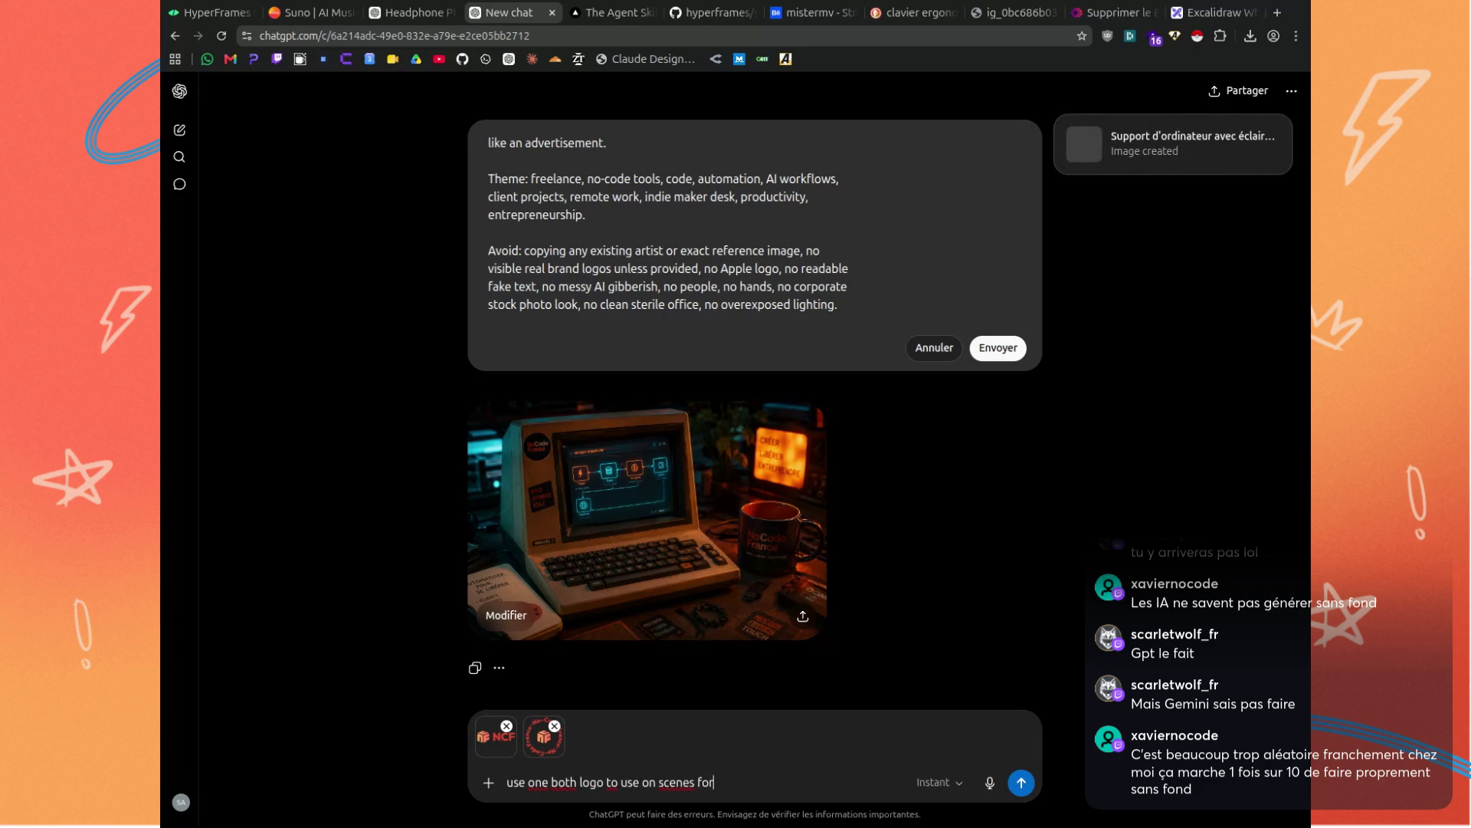
text( showing NC)
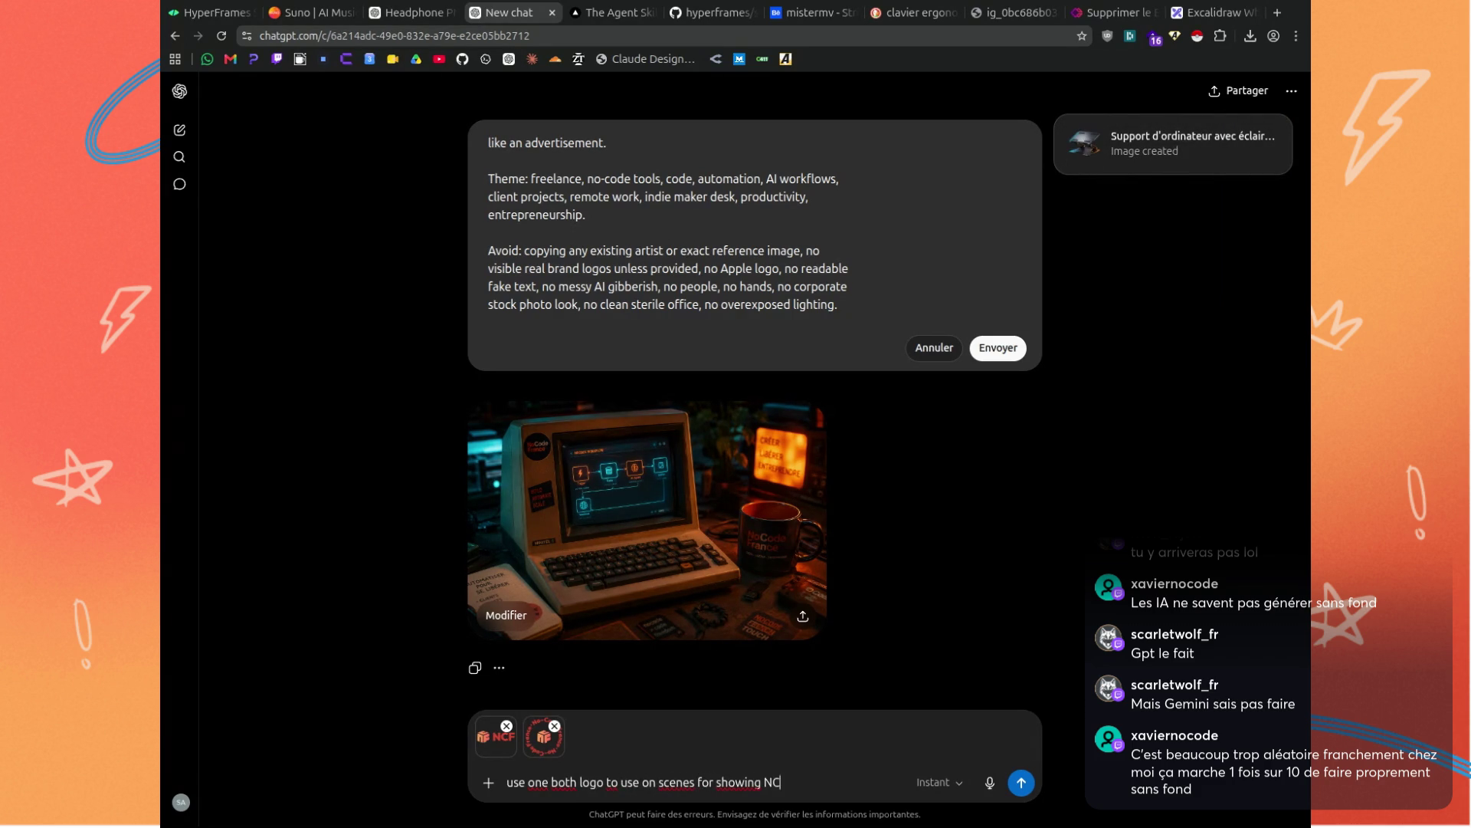
text(F. L)
text(ess details)
key(BackSpace)
key(BackSpace)
key(BackSpace)
text(texts e)
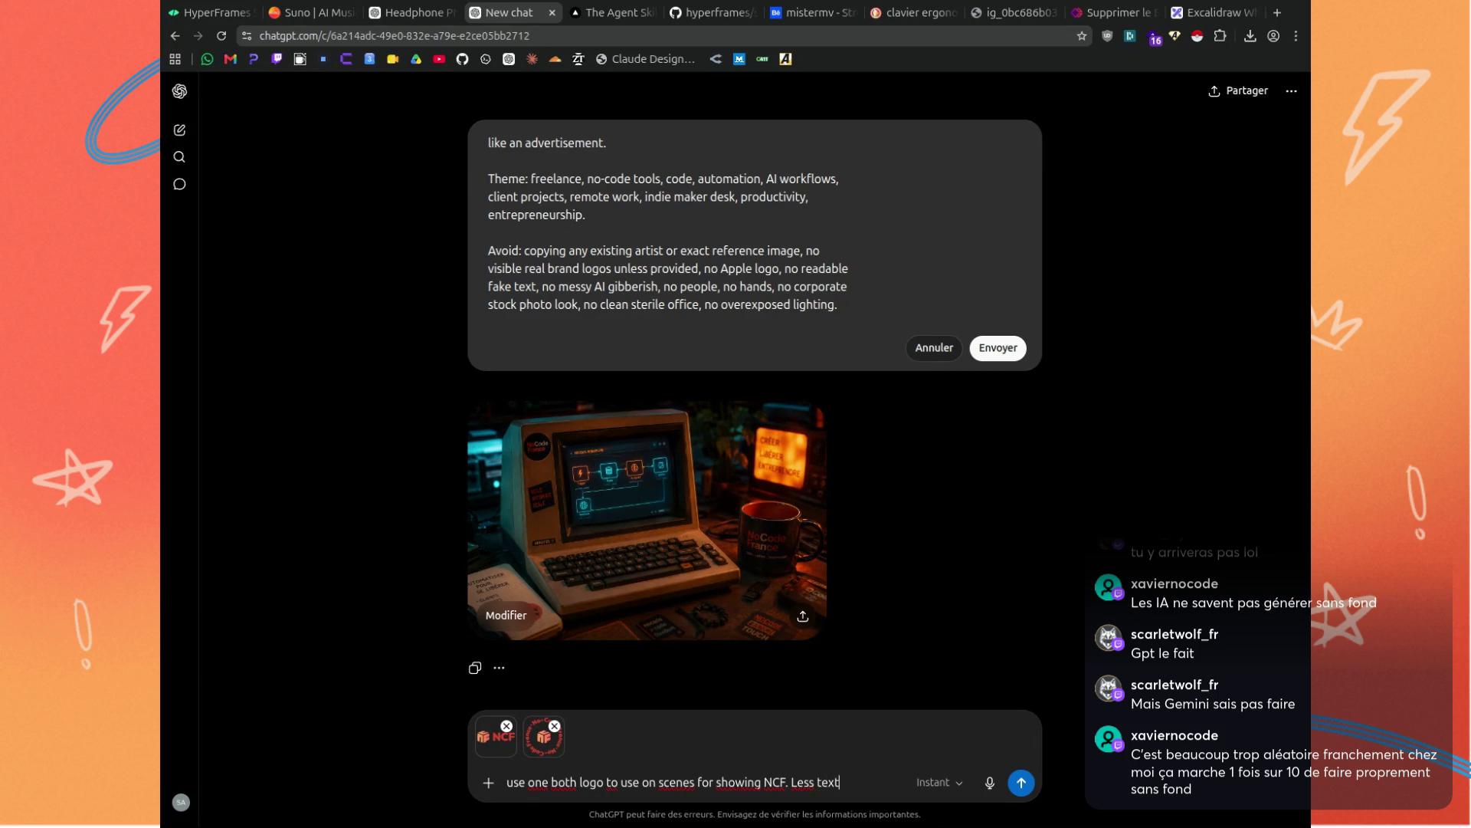
key(BackSpace)
text(on scene.)
text( Pre)
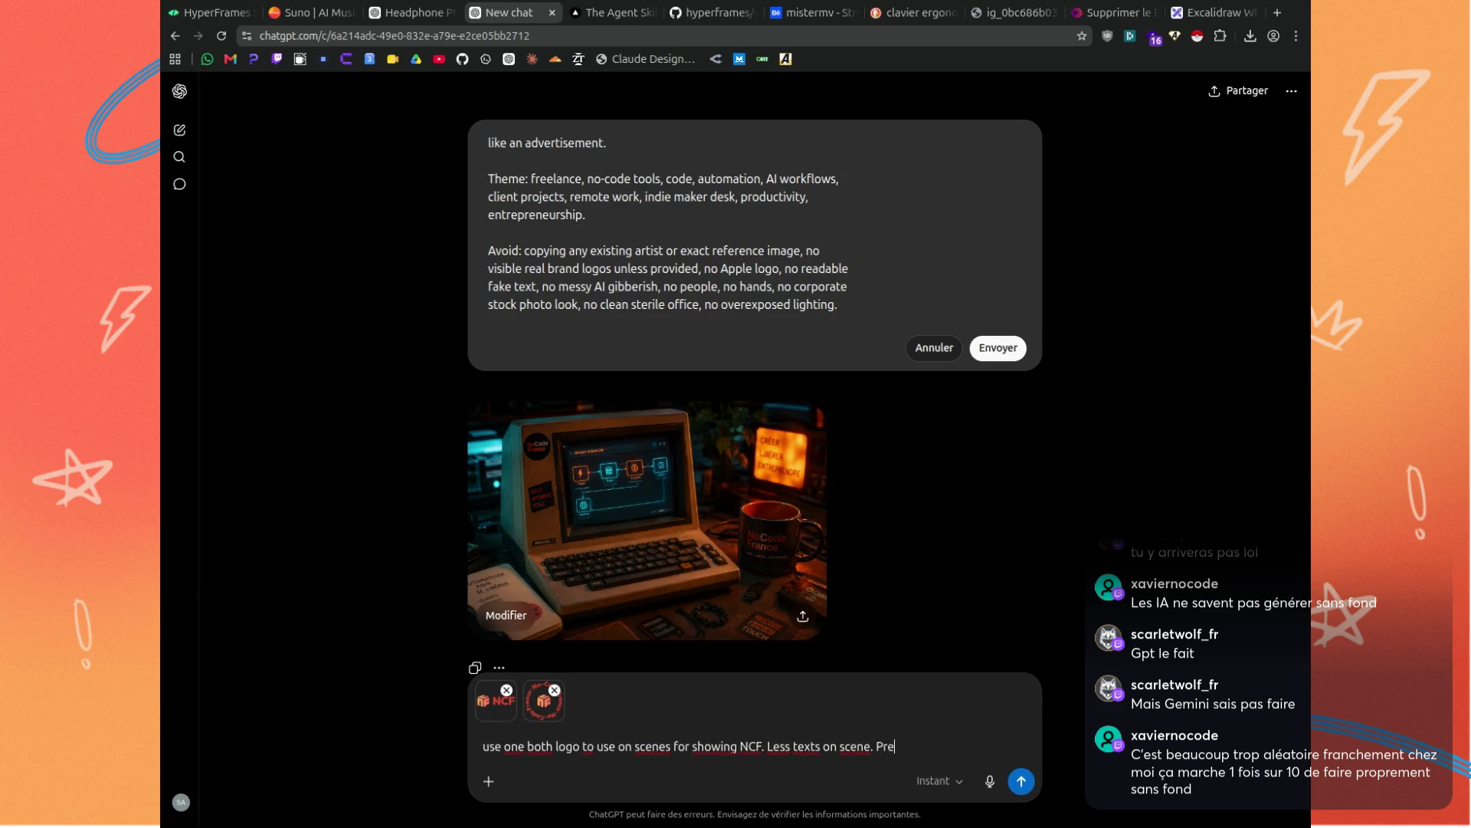
text(fer visual)
text( elements for)
text( emotions rather than a verbose)
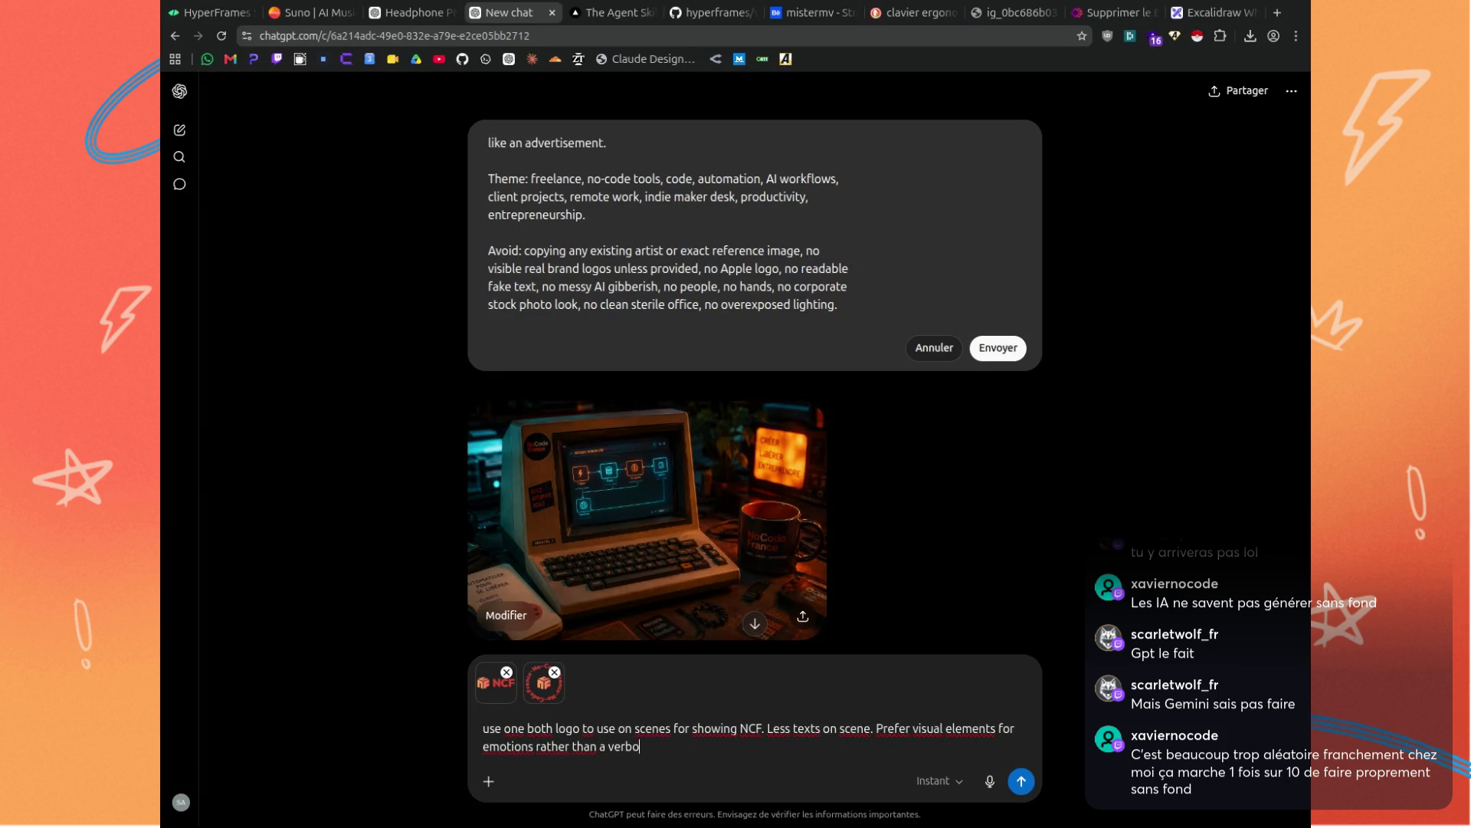
text( textual scene. )
text(Please)
text( create a coworking scene li)
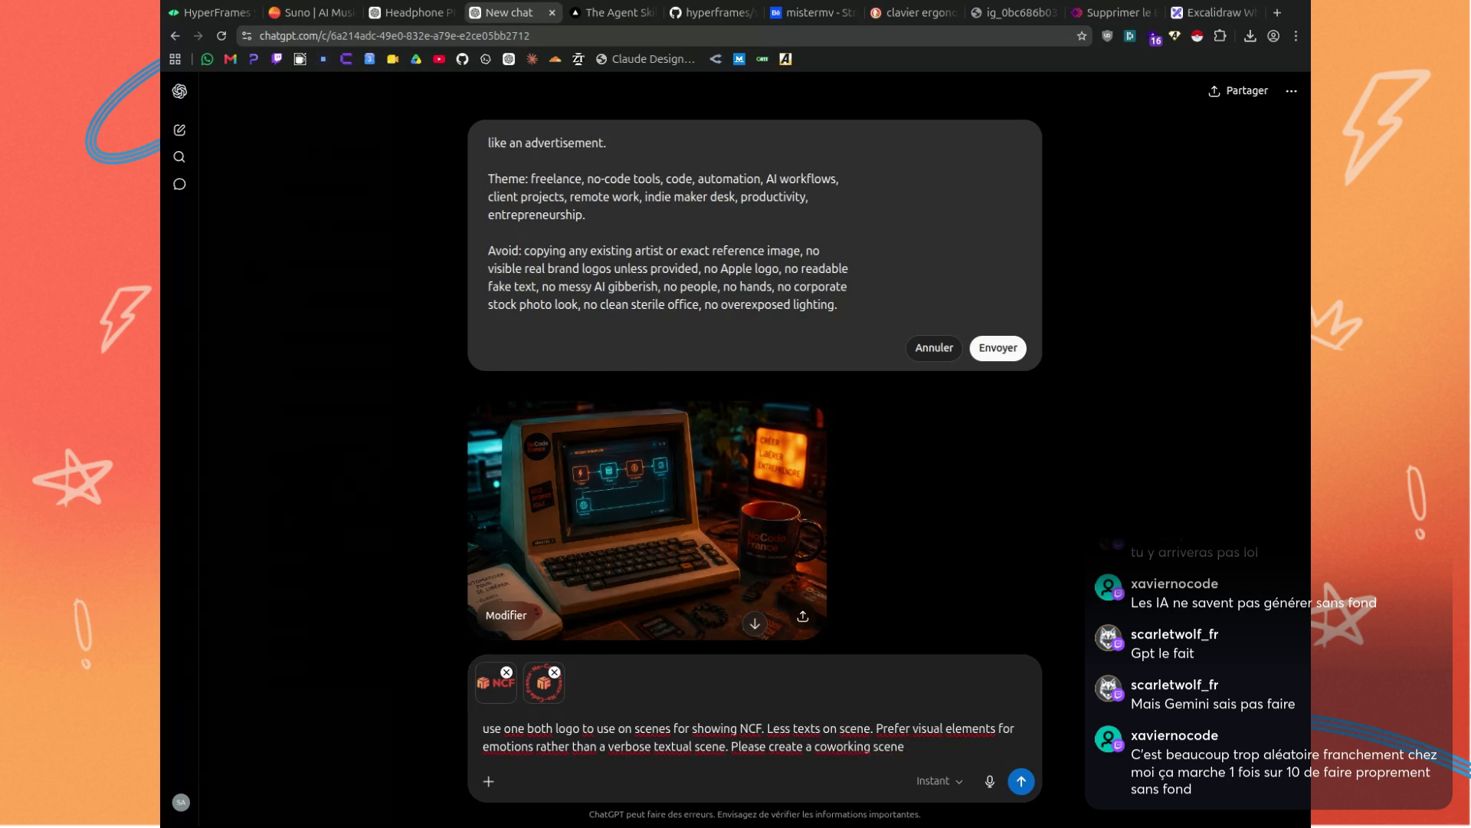
key(Return)
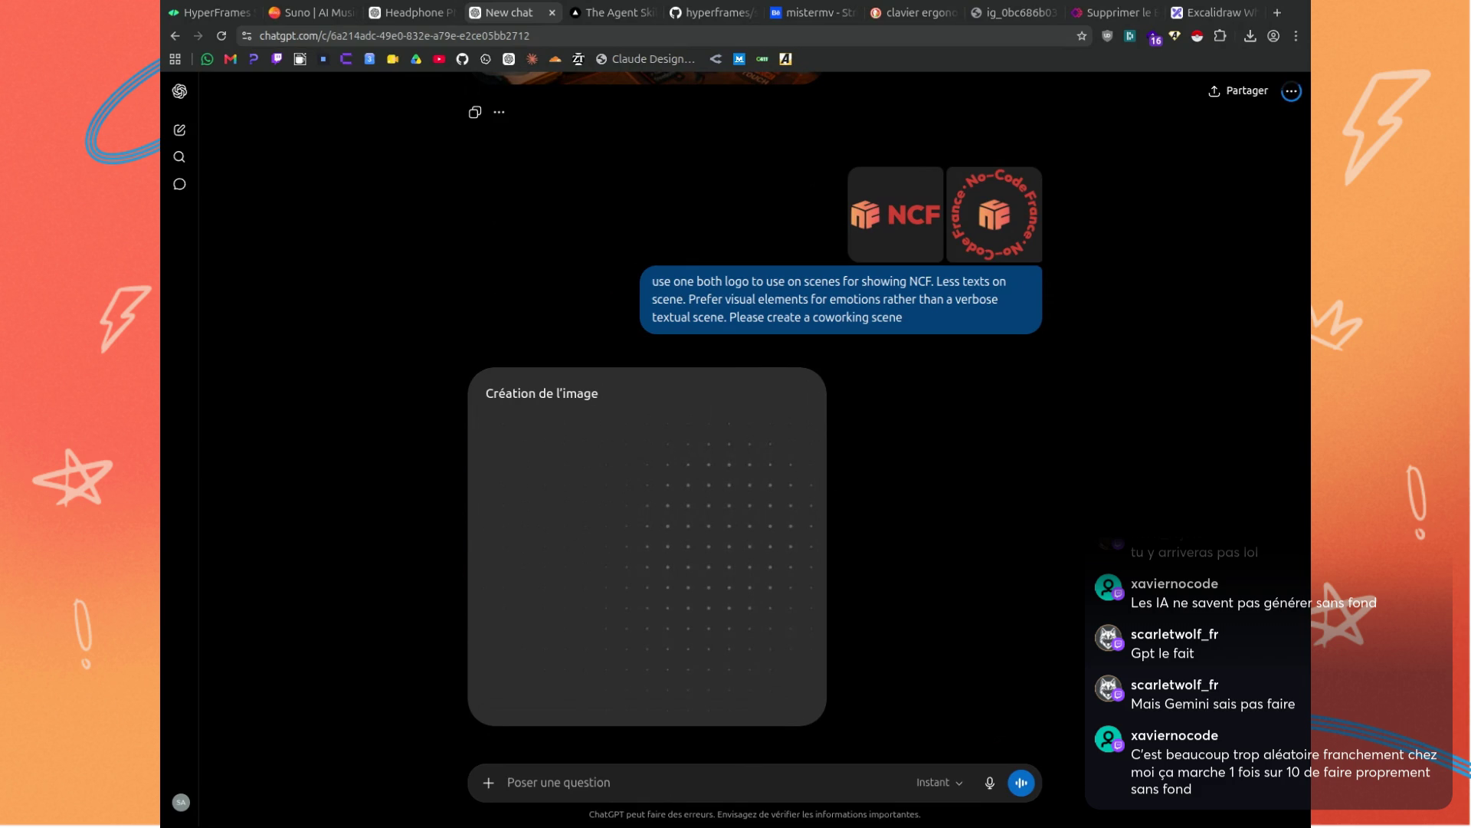
click(400, 13)
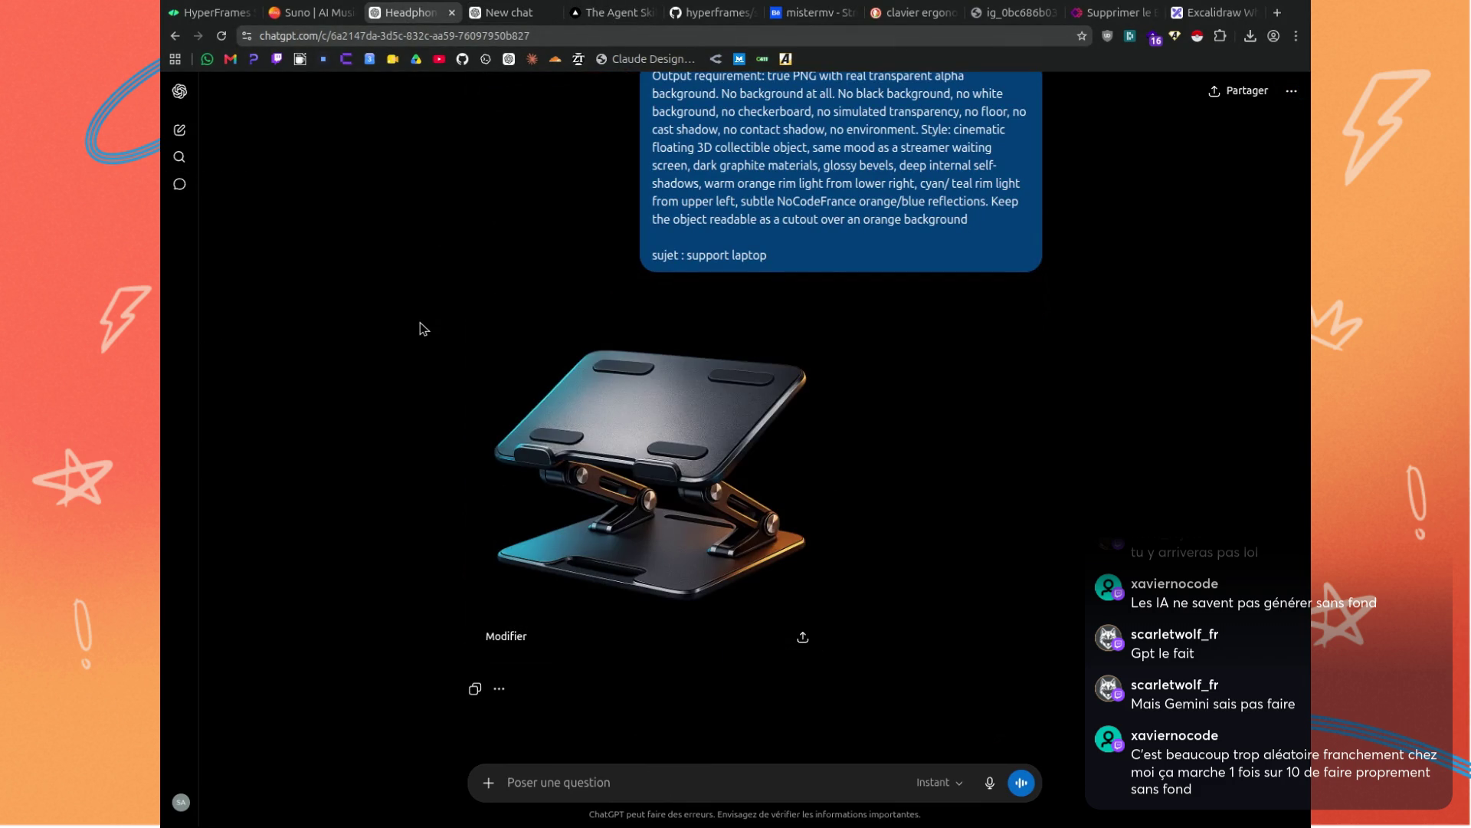
Review the laptop stand render and download it from the sharing options.
click(582, 418)
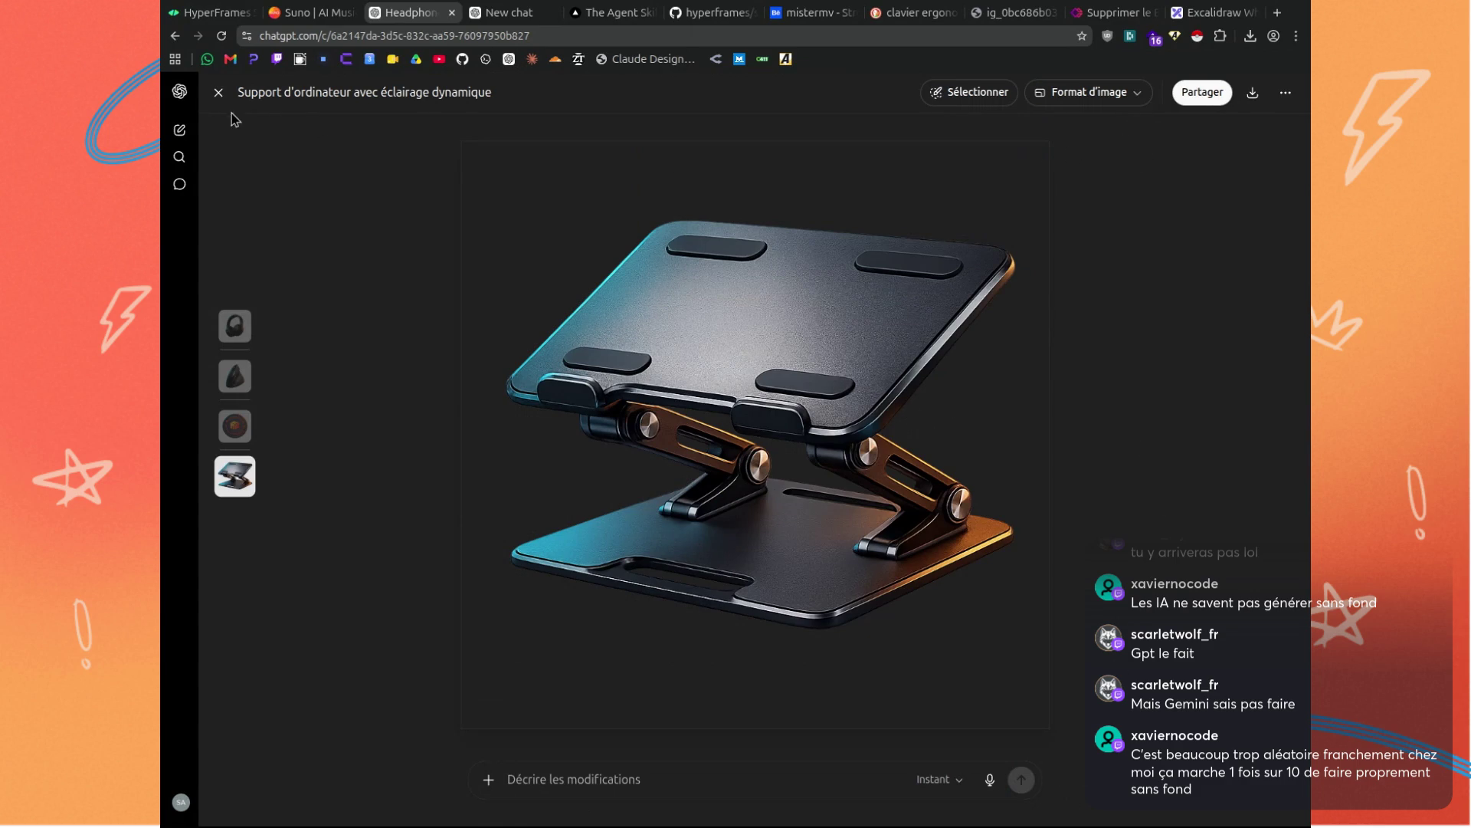
click(218, 92)
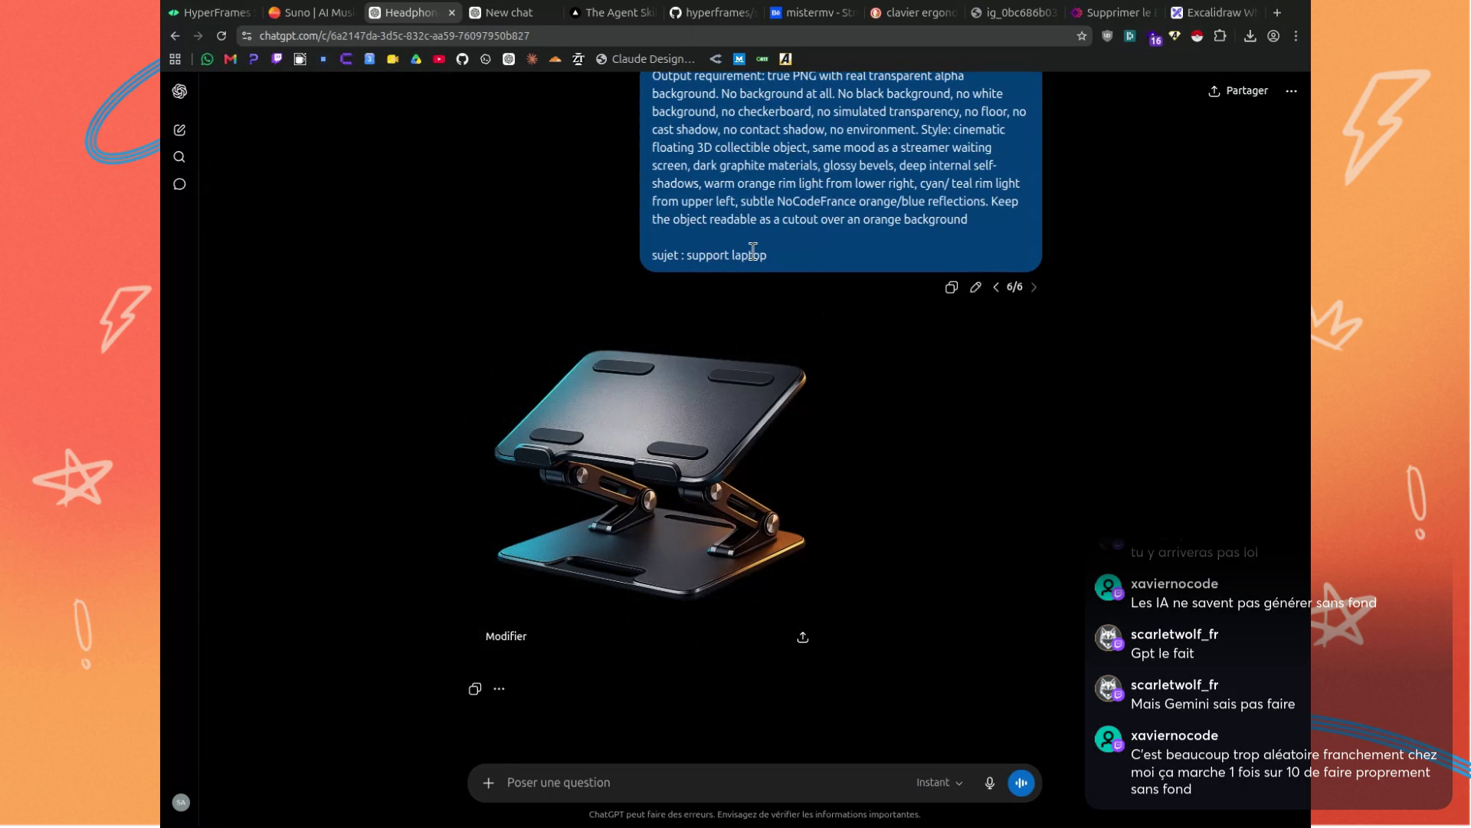
click(977, 289)
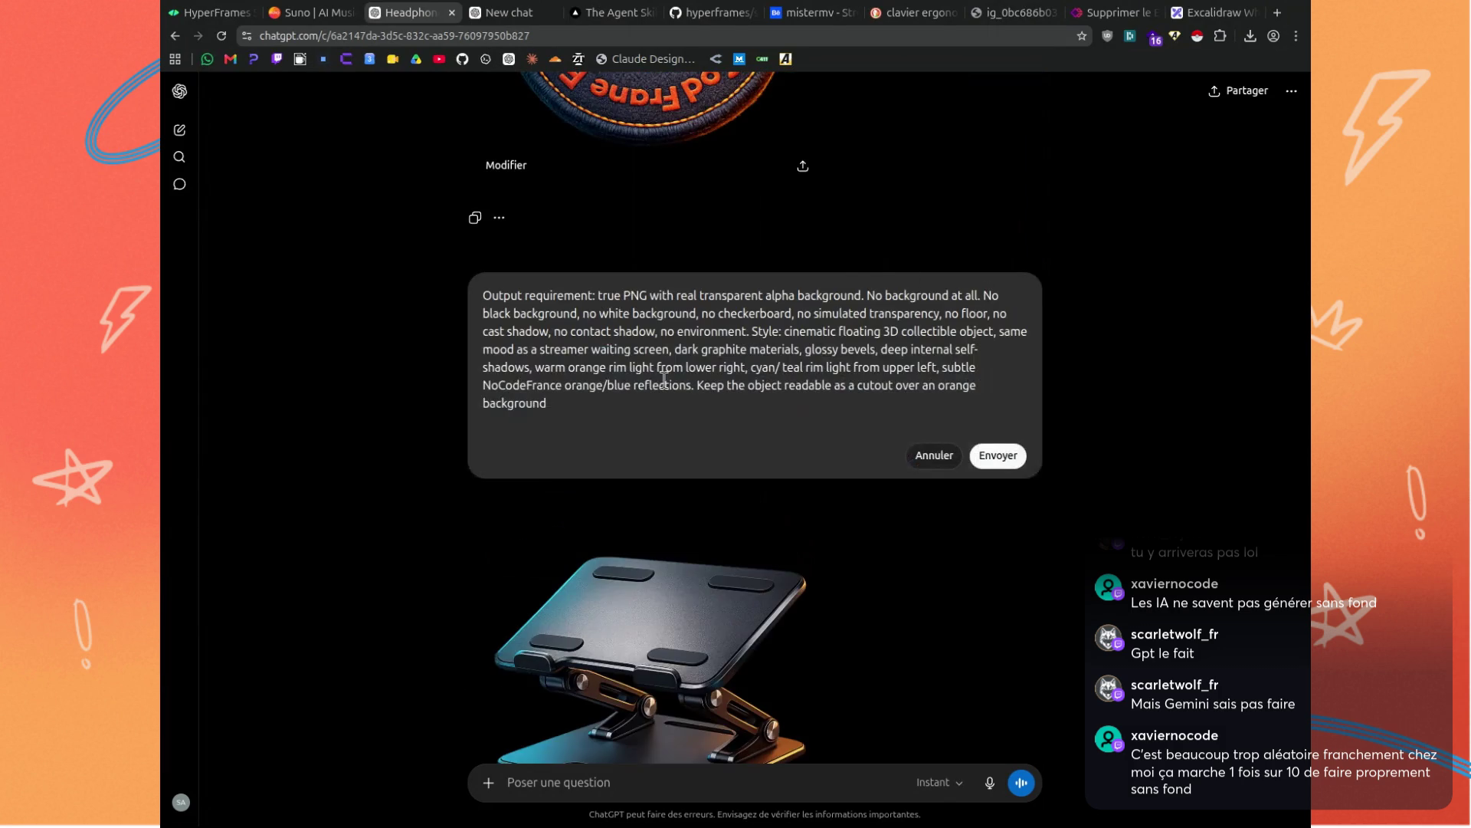
key(Return)
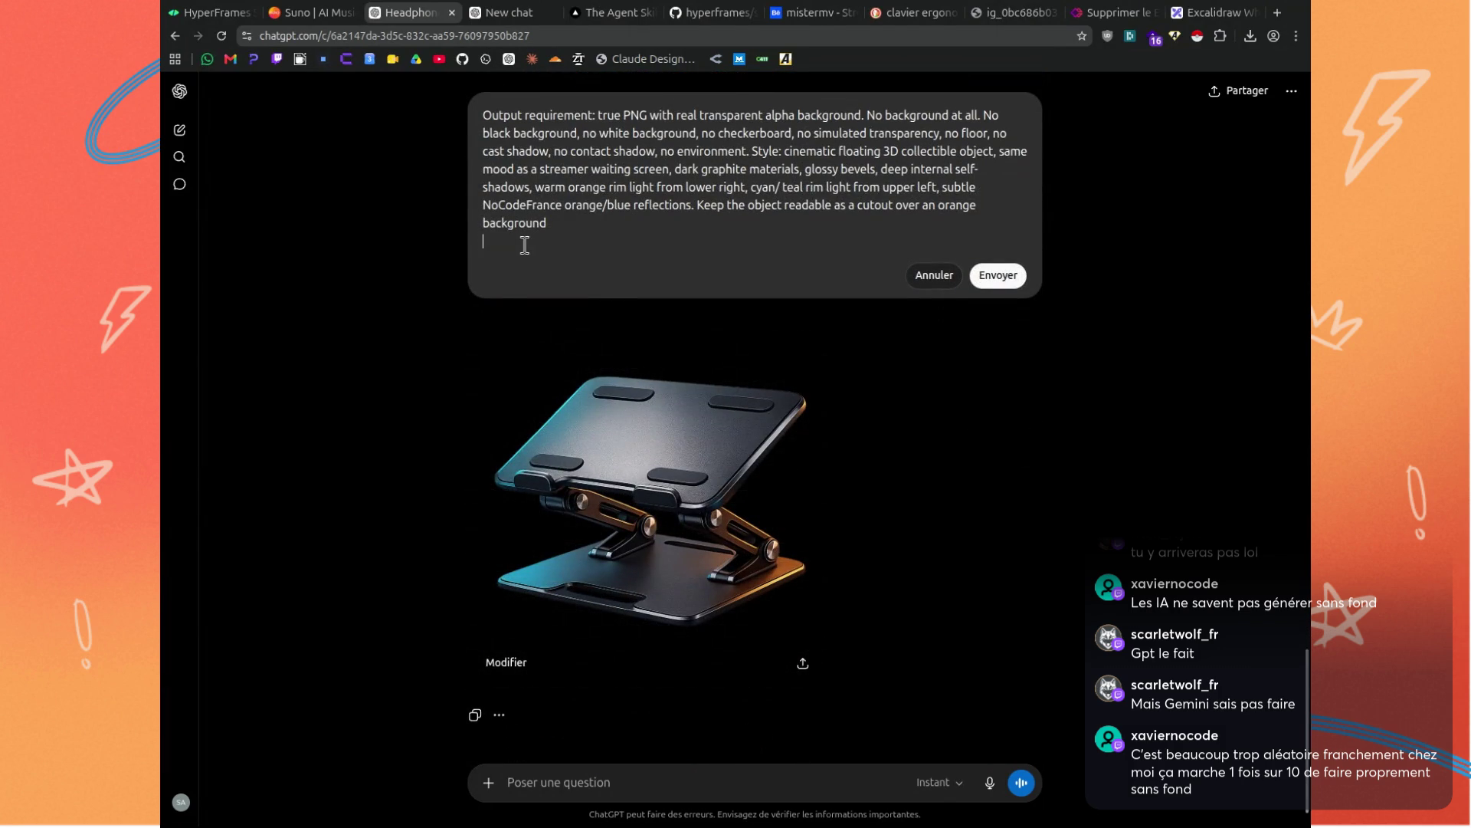
text(sujet : support laptop)
key(Home)
key(Return)
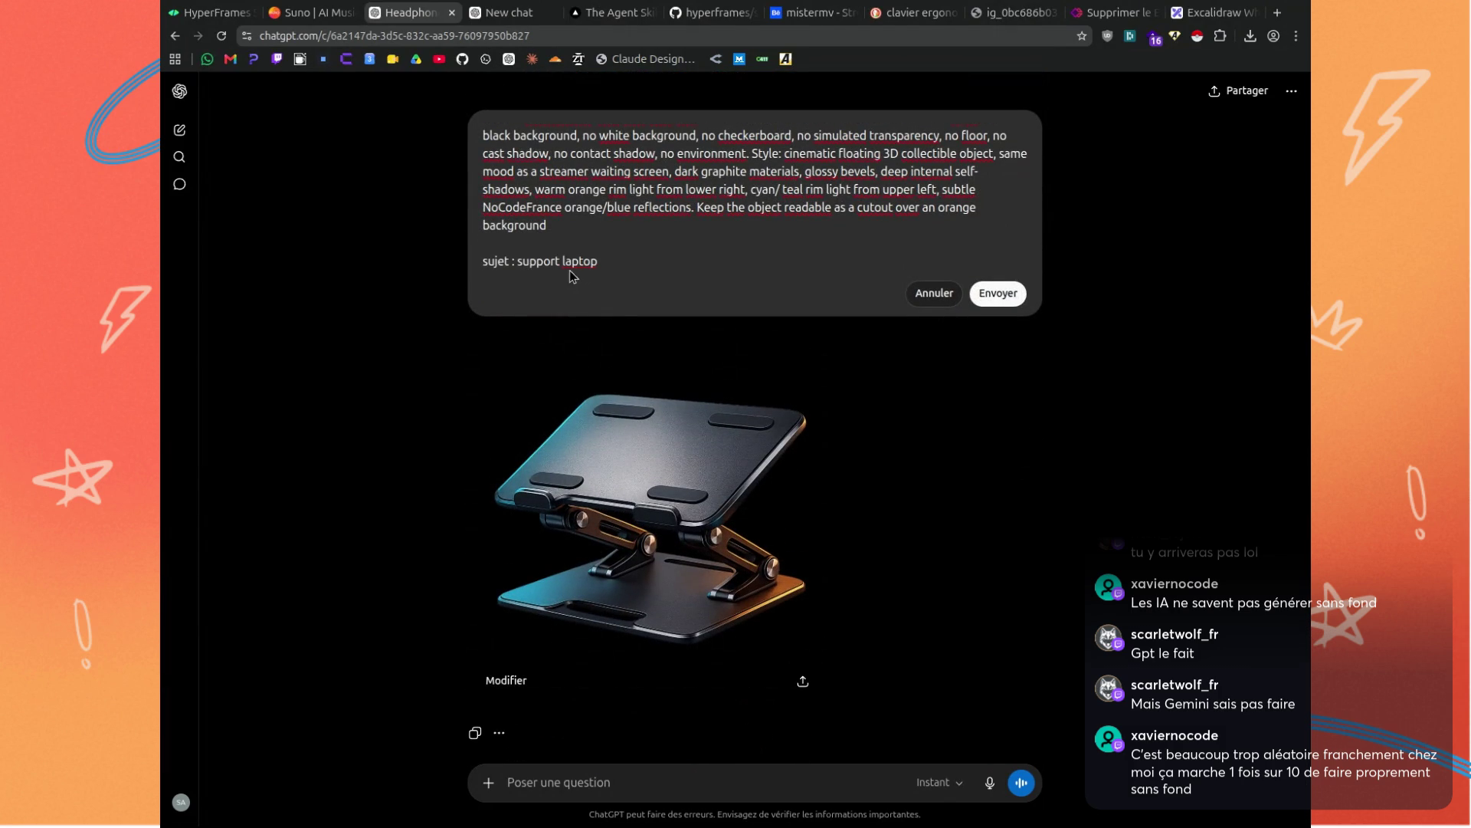
click(937, 300)
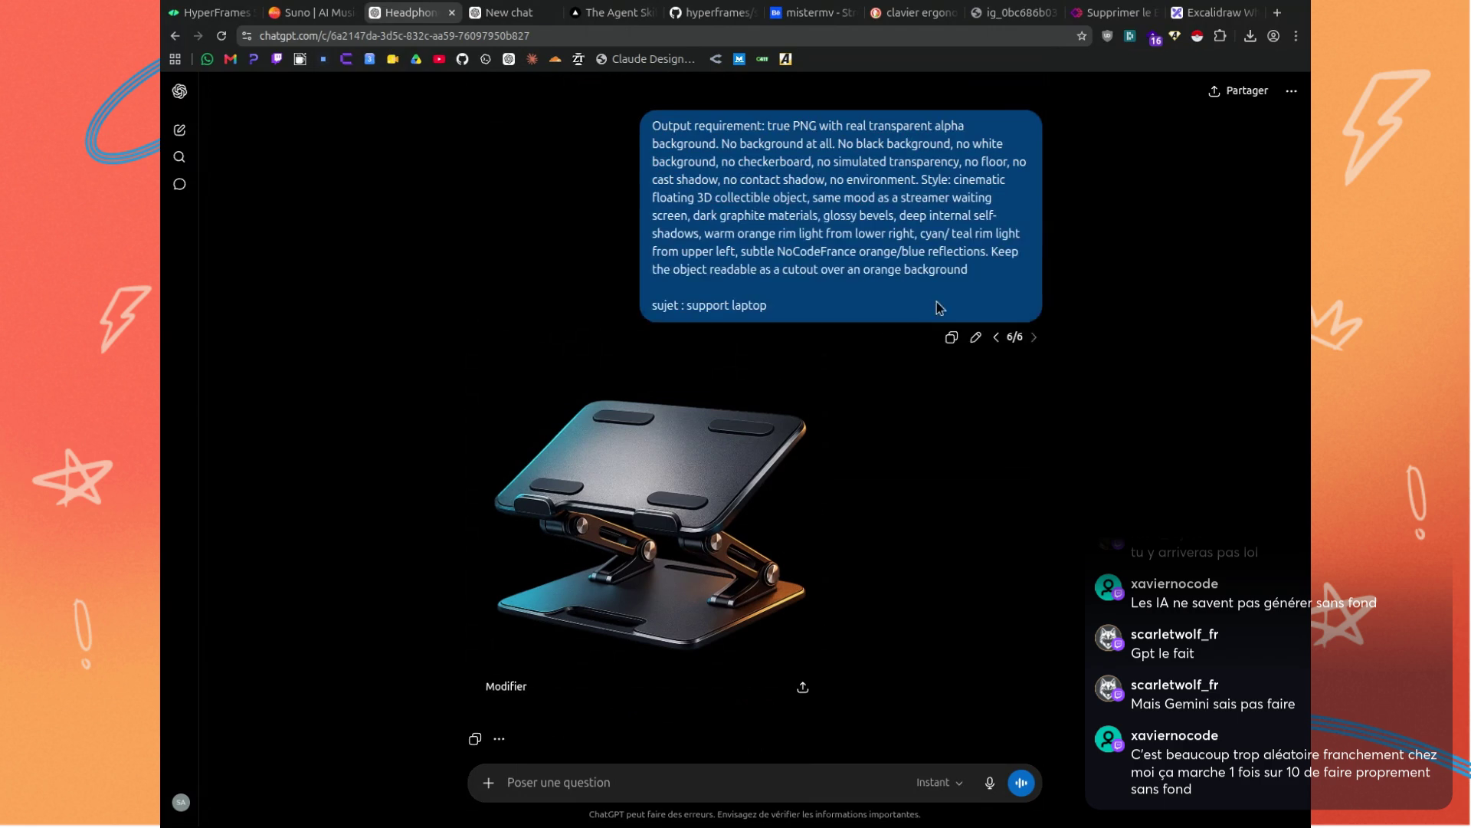
click(804, 688)
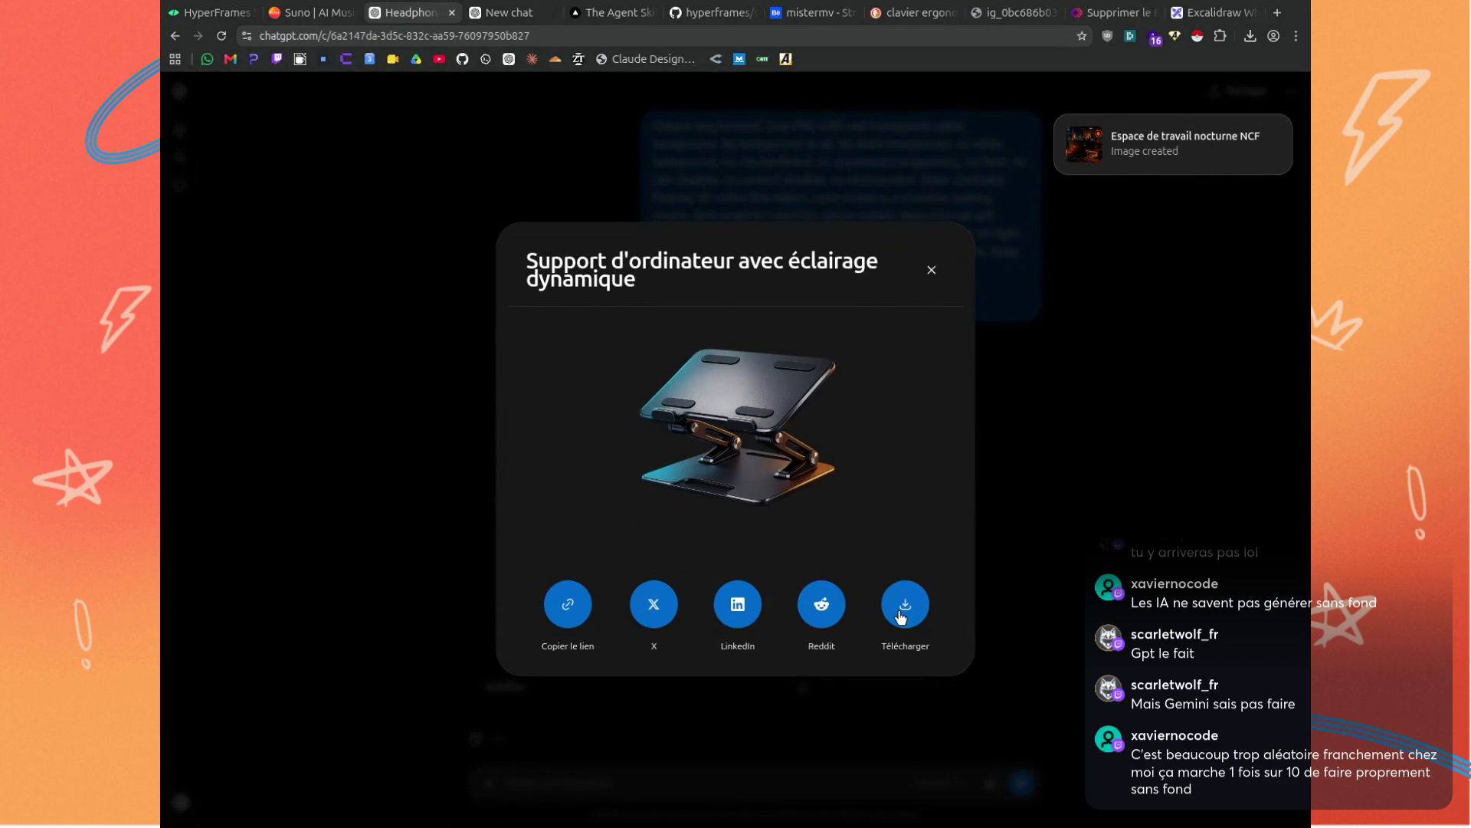
click(901, 617)
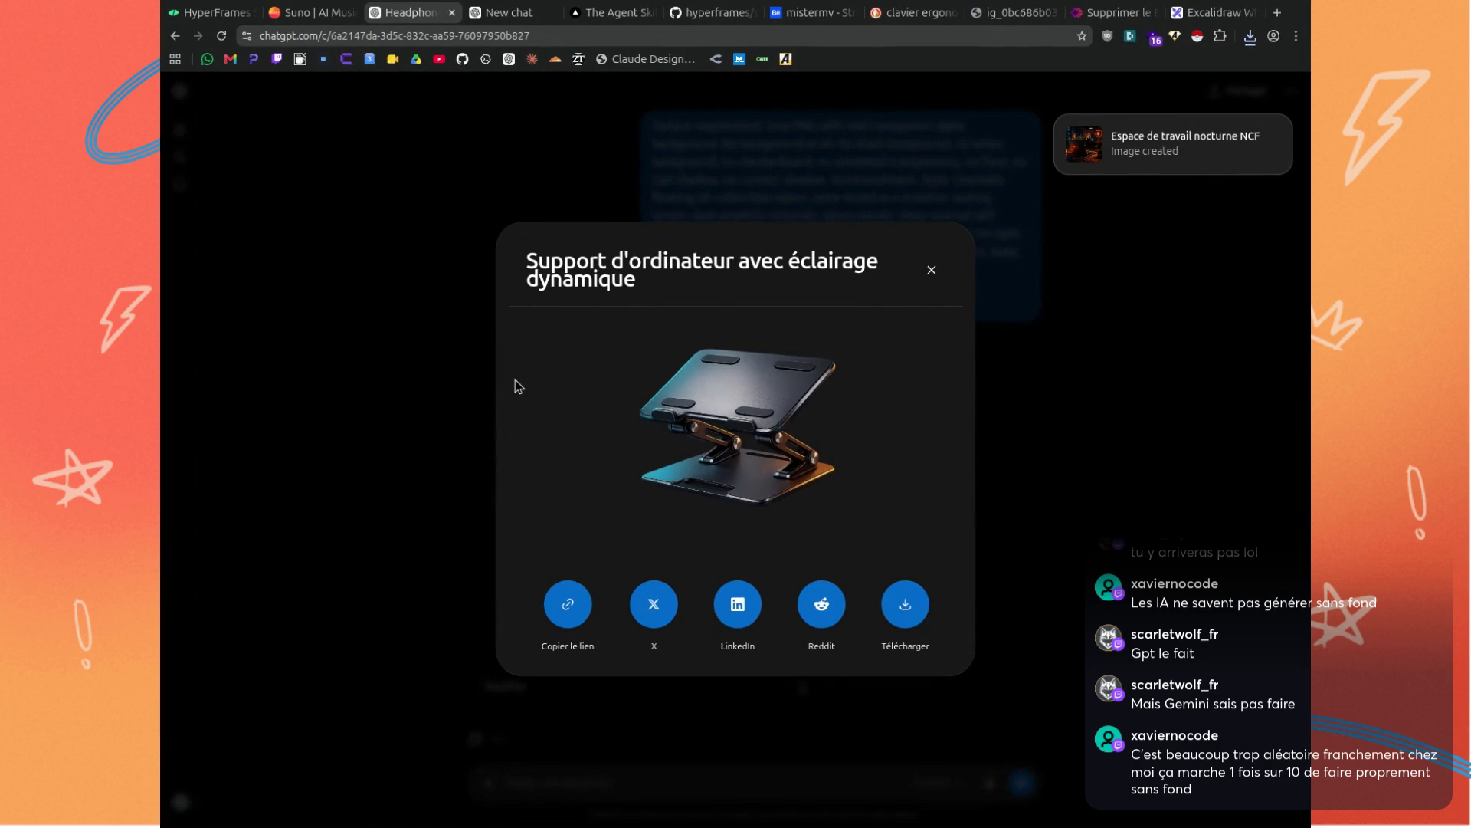
click(368, 391)
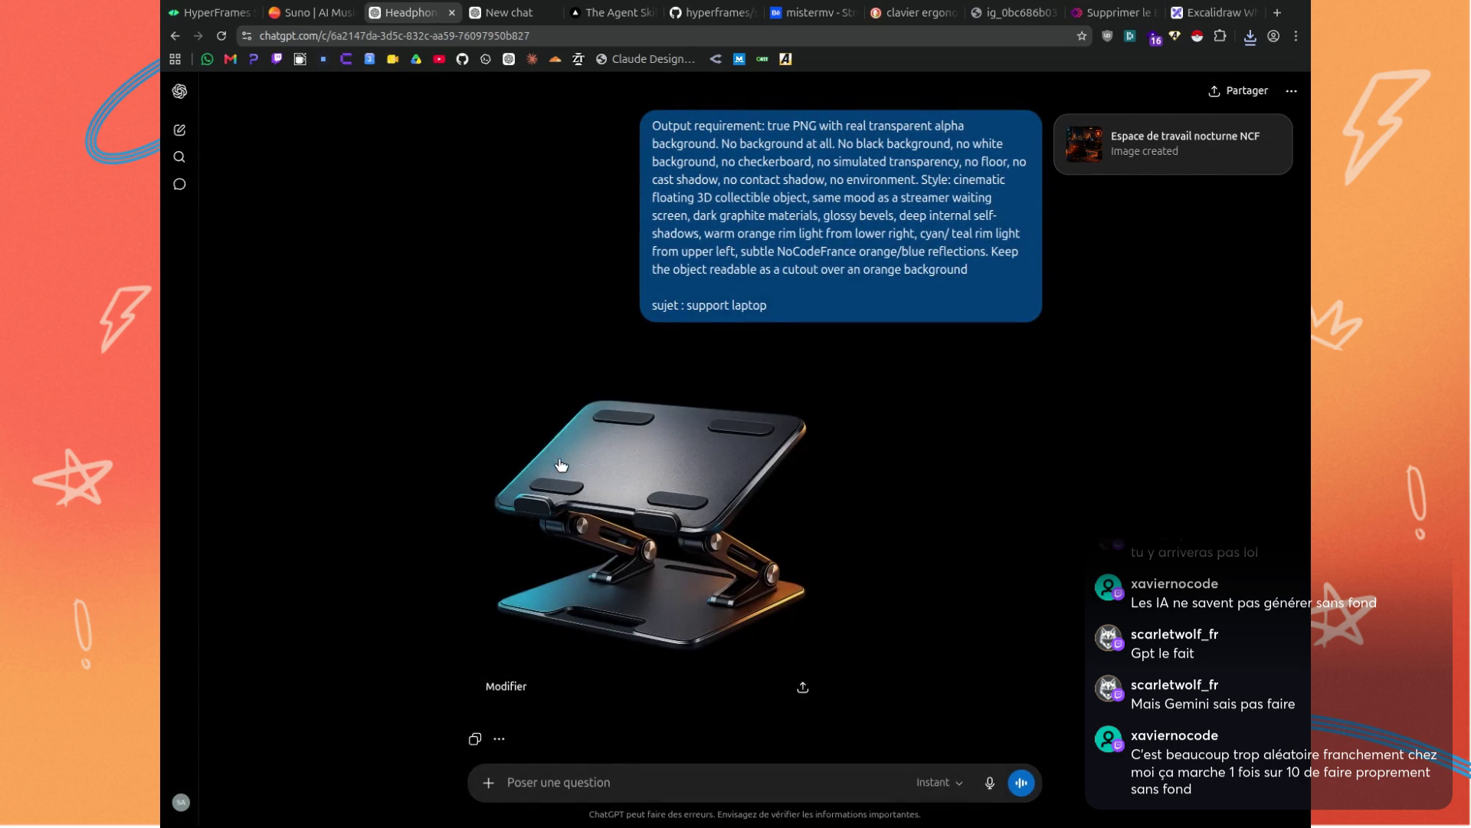
Resend the transparent-object prompt with the subject changed from 'support laptop' to 'airpods'.
click(975, 337)
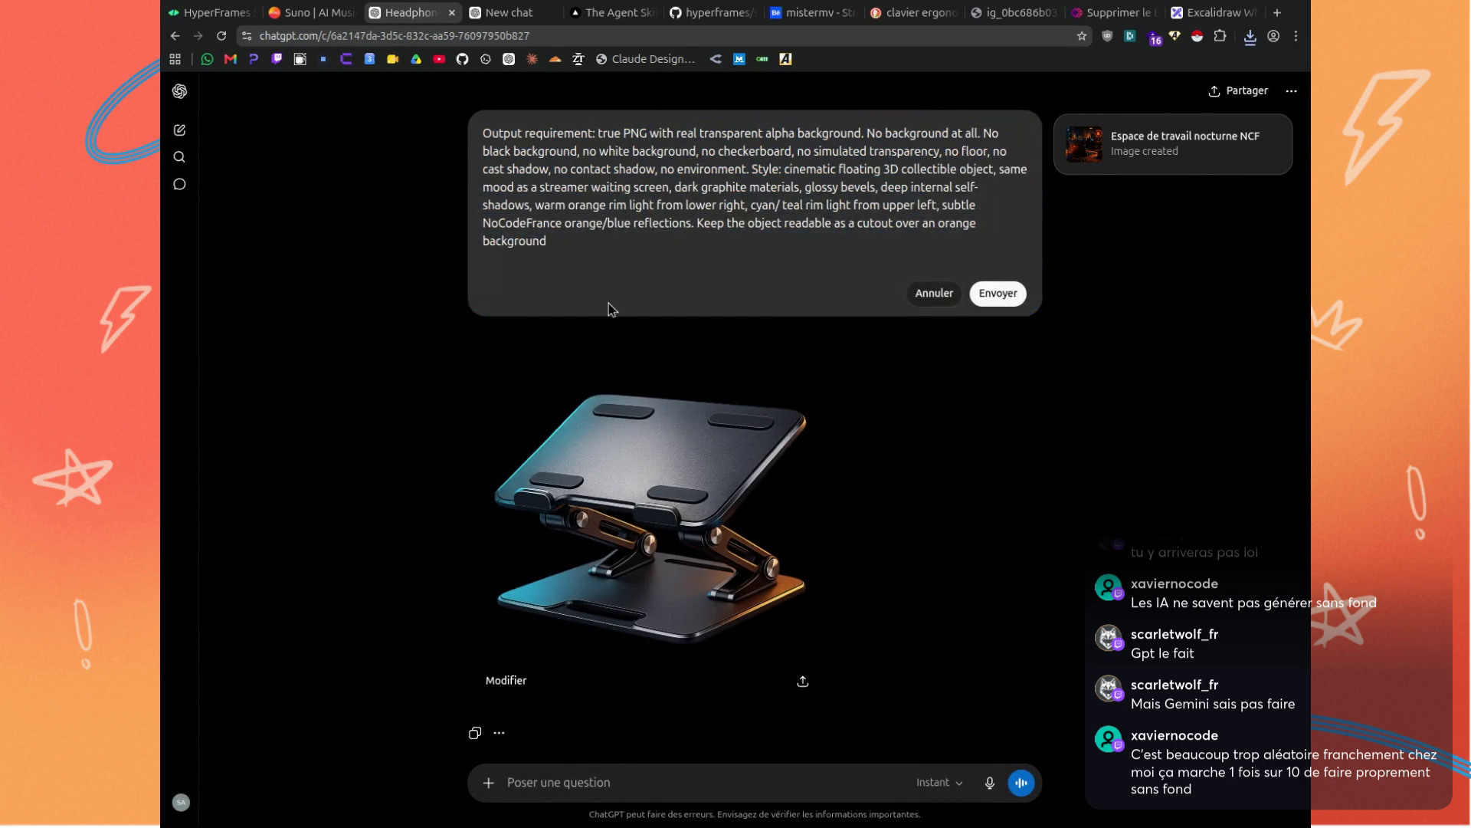
text(sujet : support laptop)
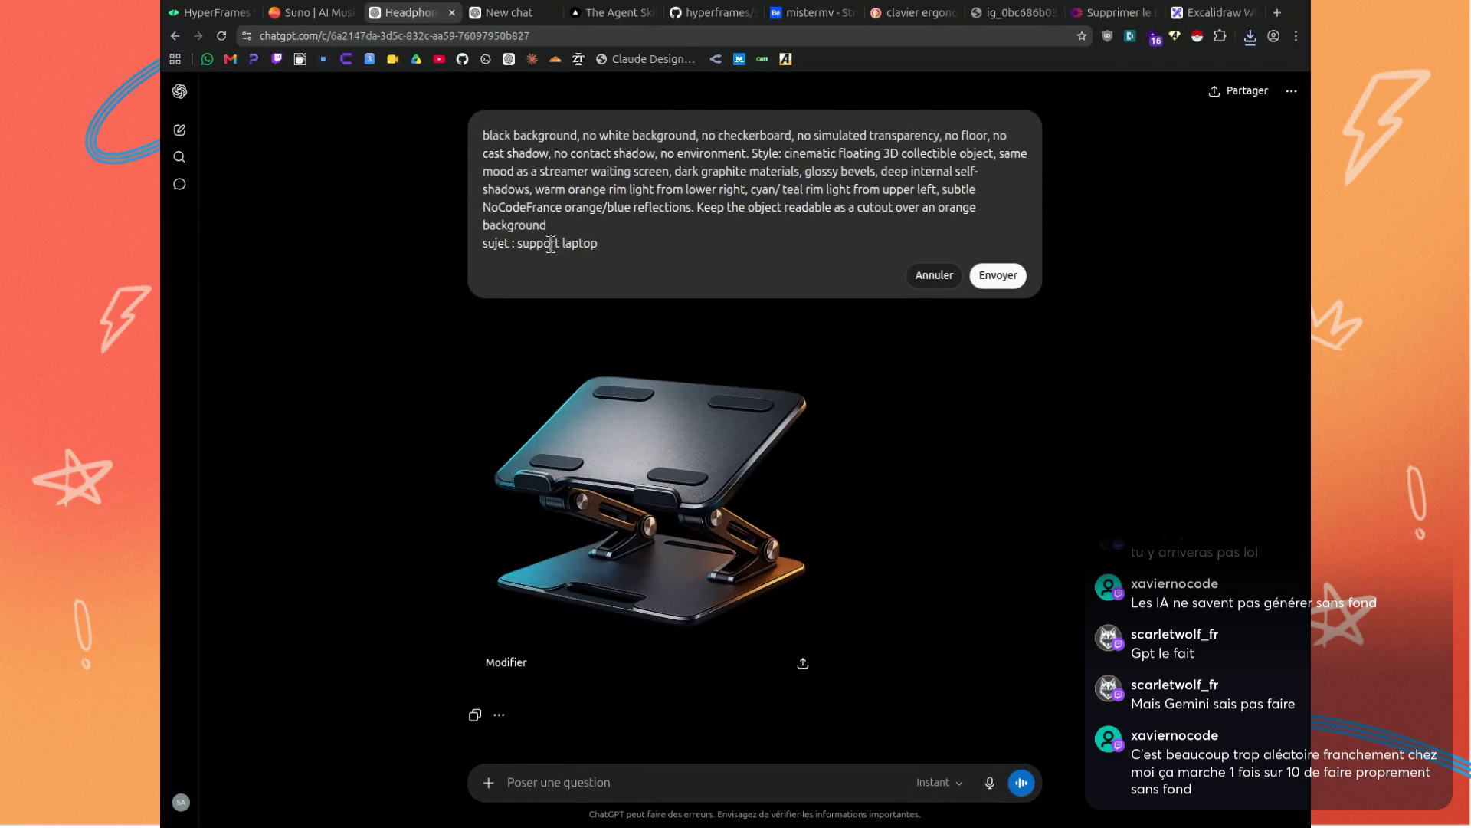
drag(518, 261, 627, 261)
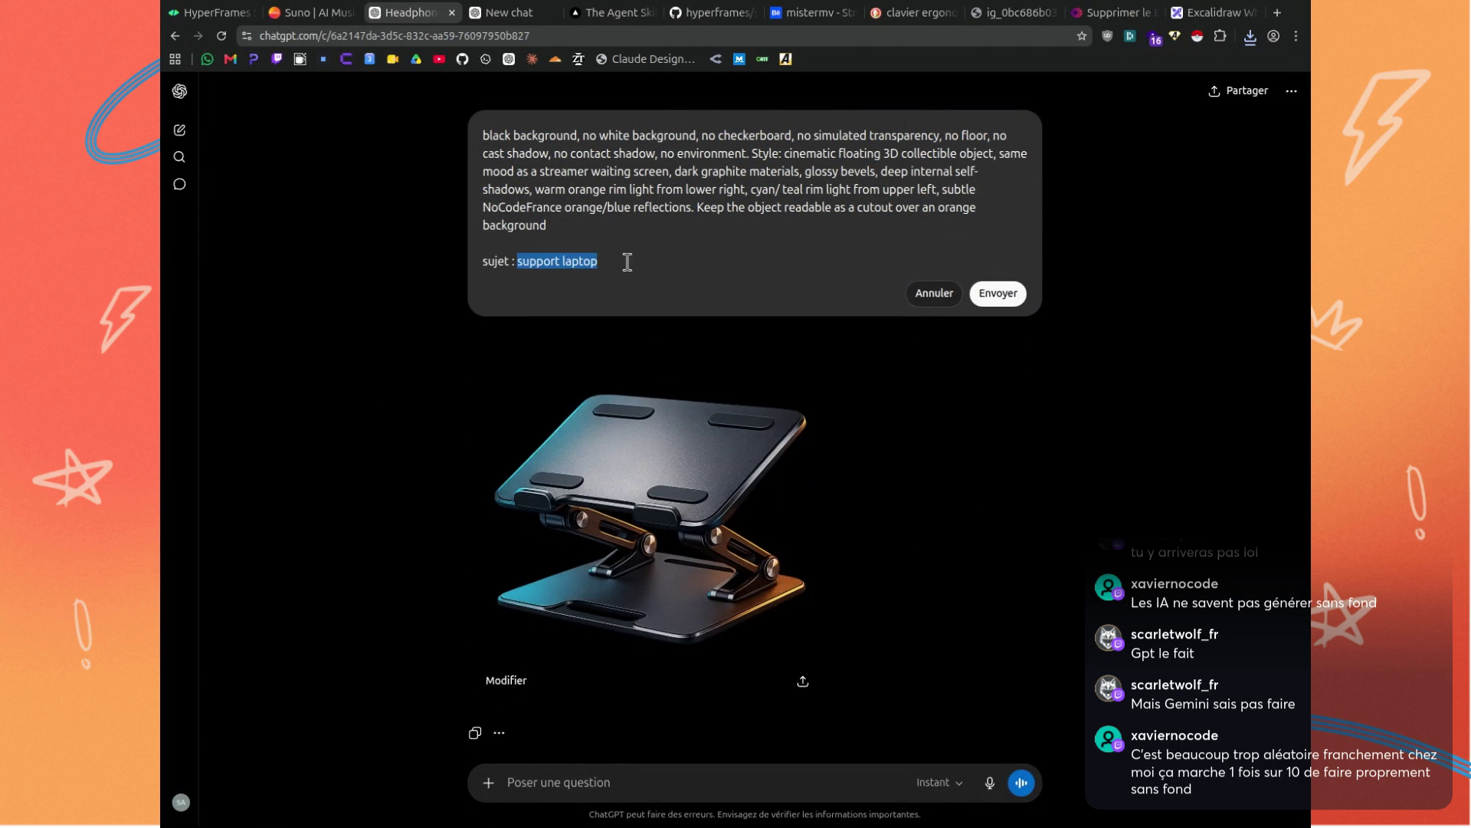
text(airpods)
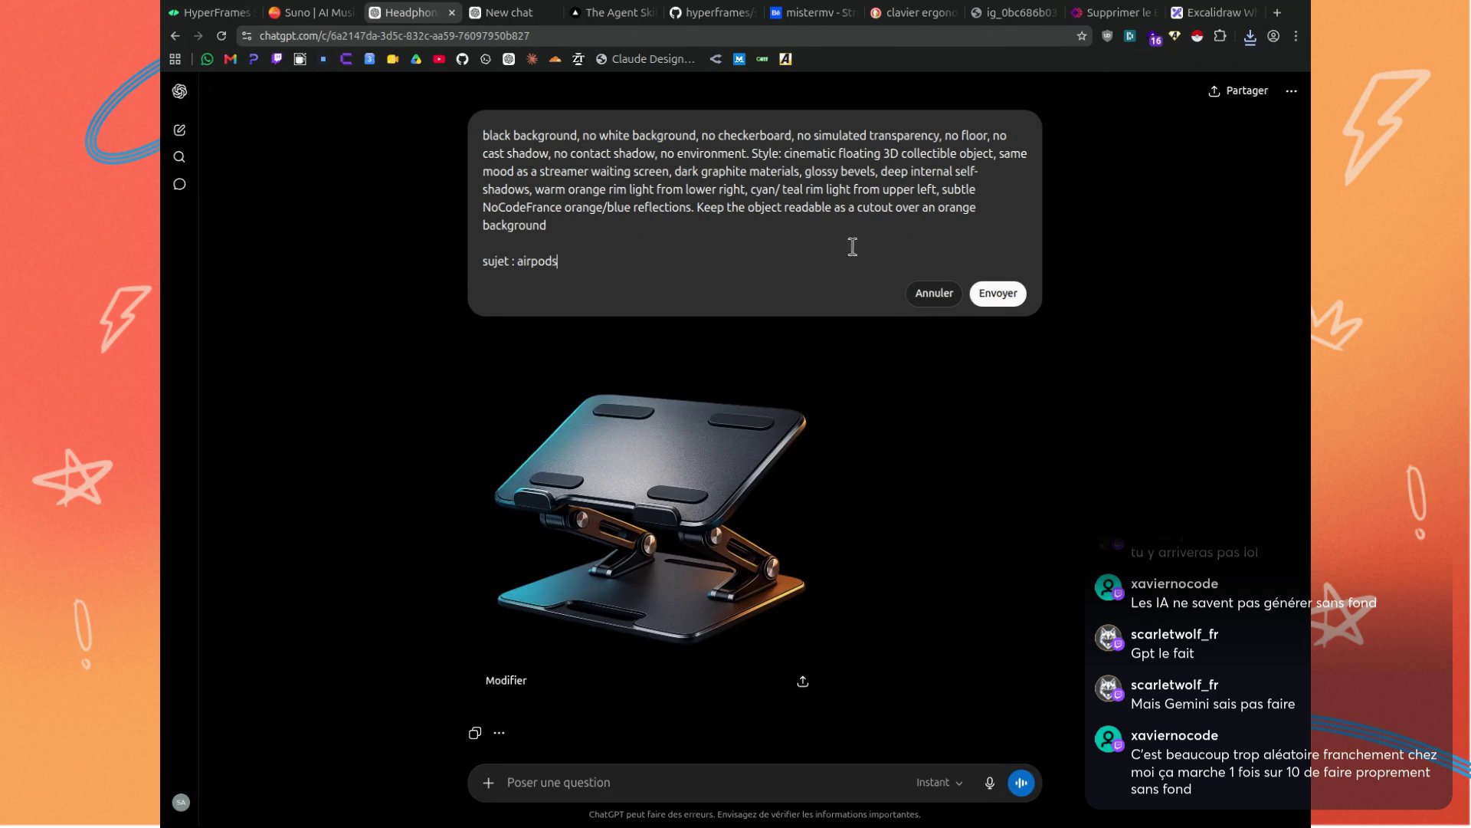
click(996, 295)
click(510, 12)
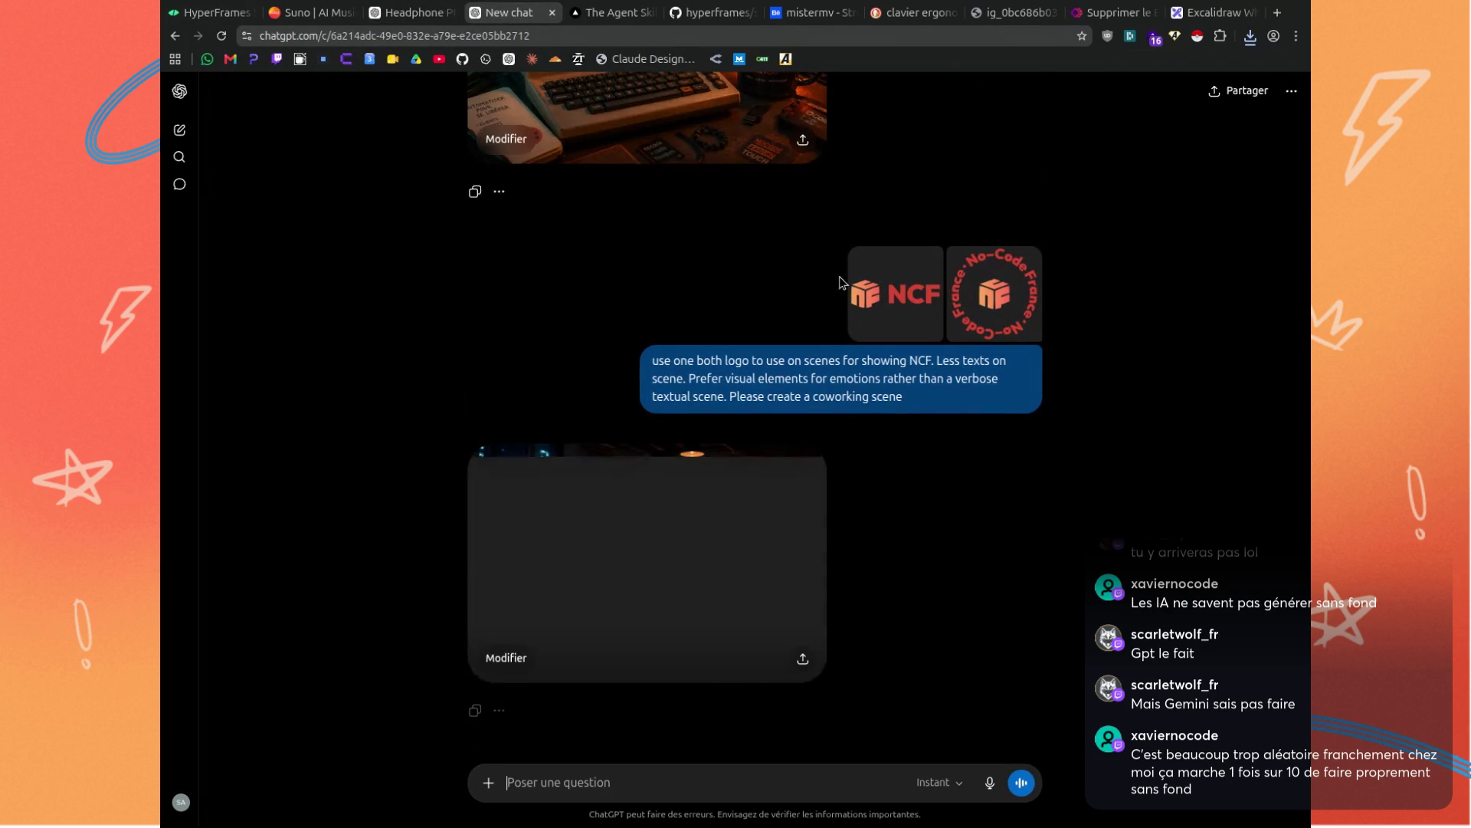
View the coworking render full size, then reopen the NCF scene request for editing.
click(807, 515)
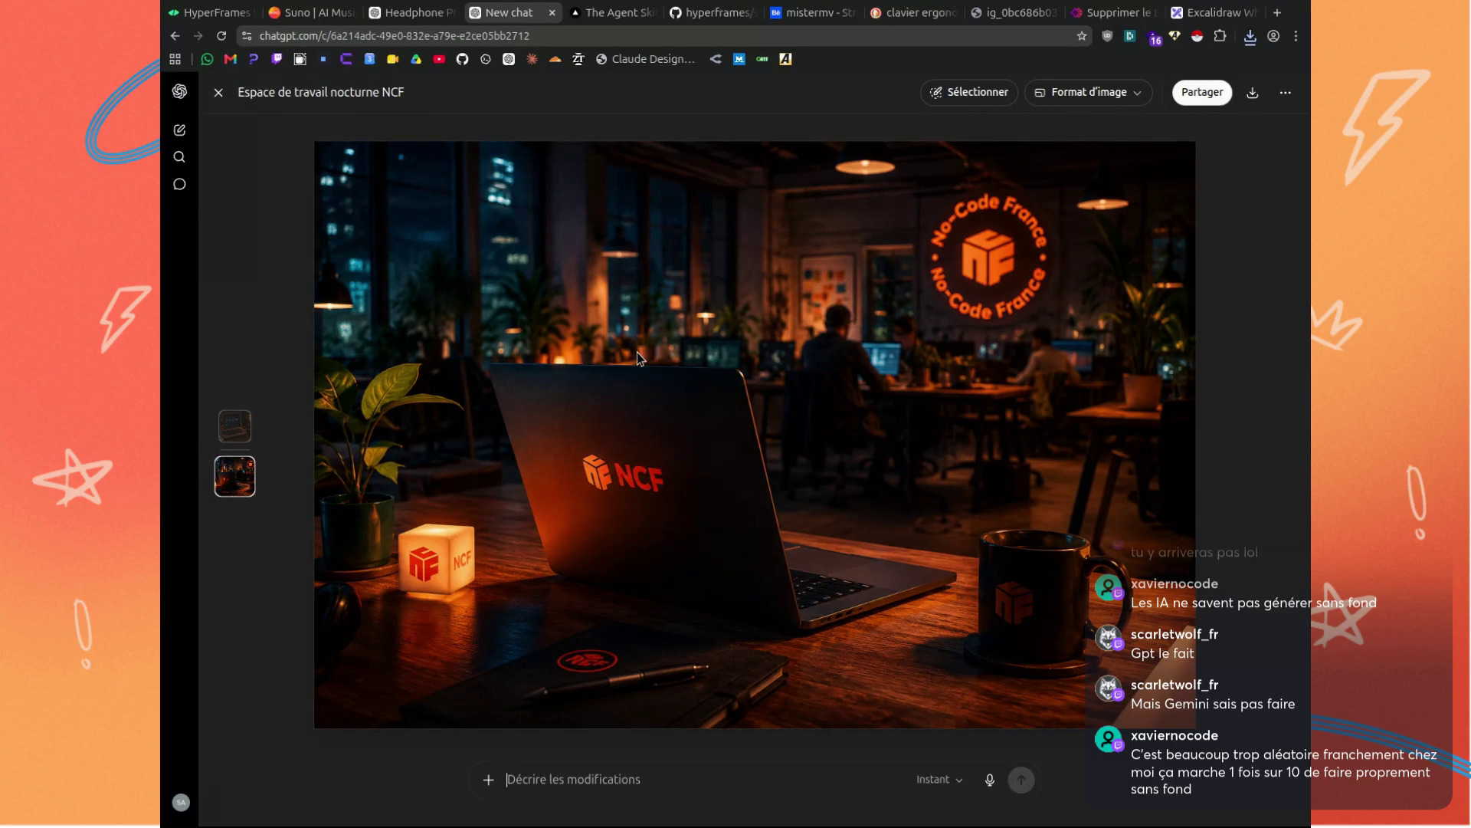
click(218, 93)
mouse_move(963, 377)
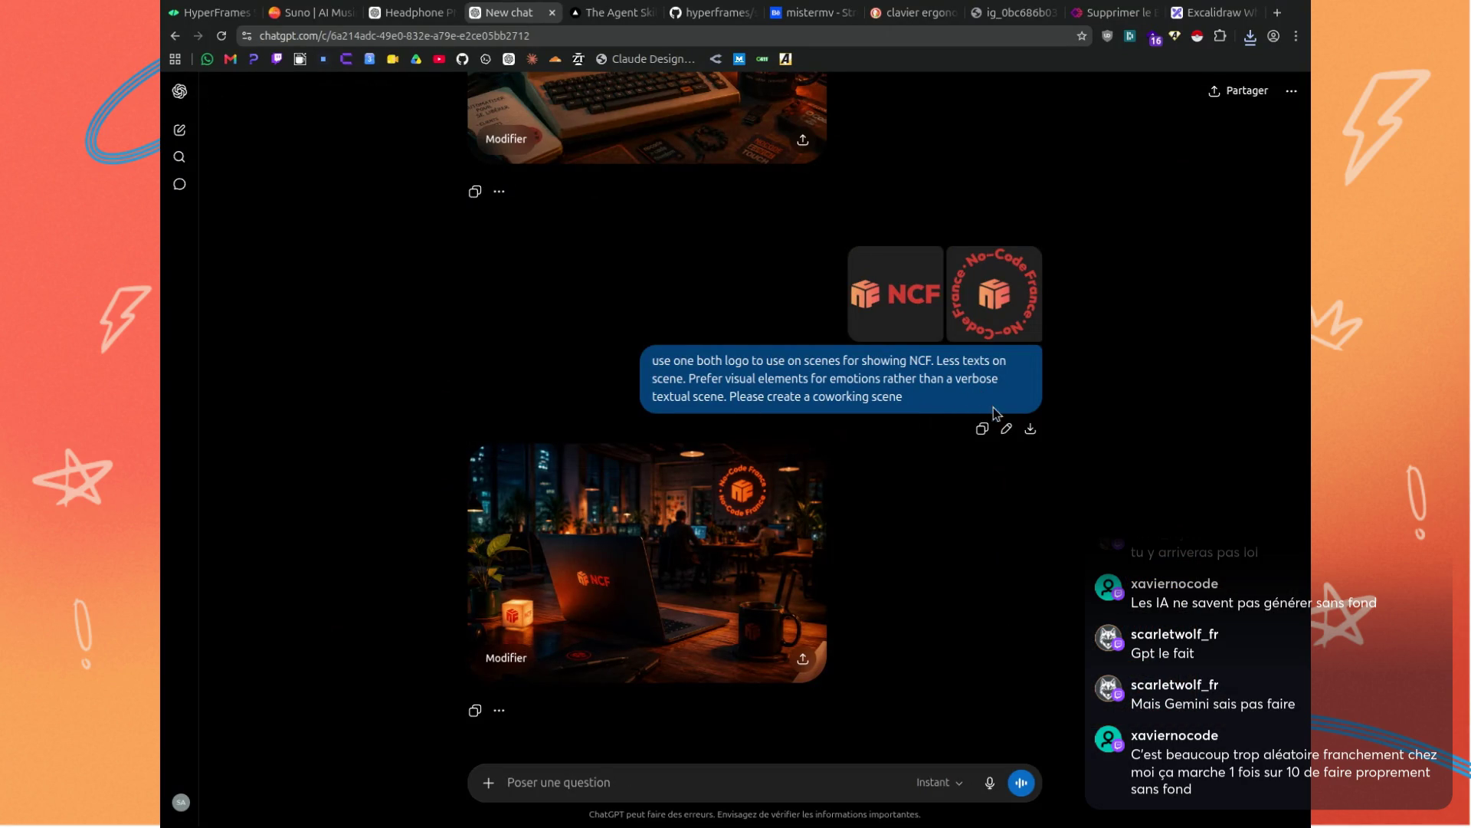
click(1006, 428)
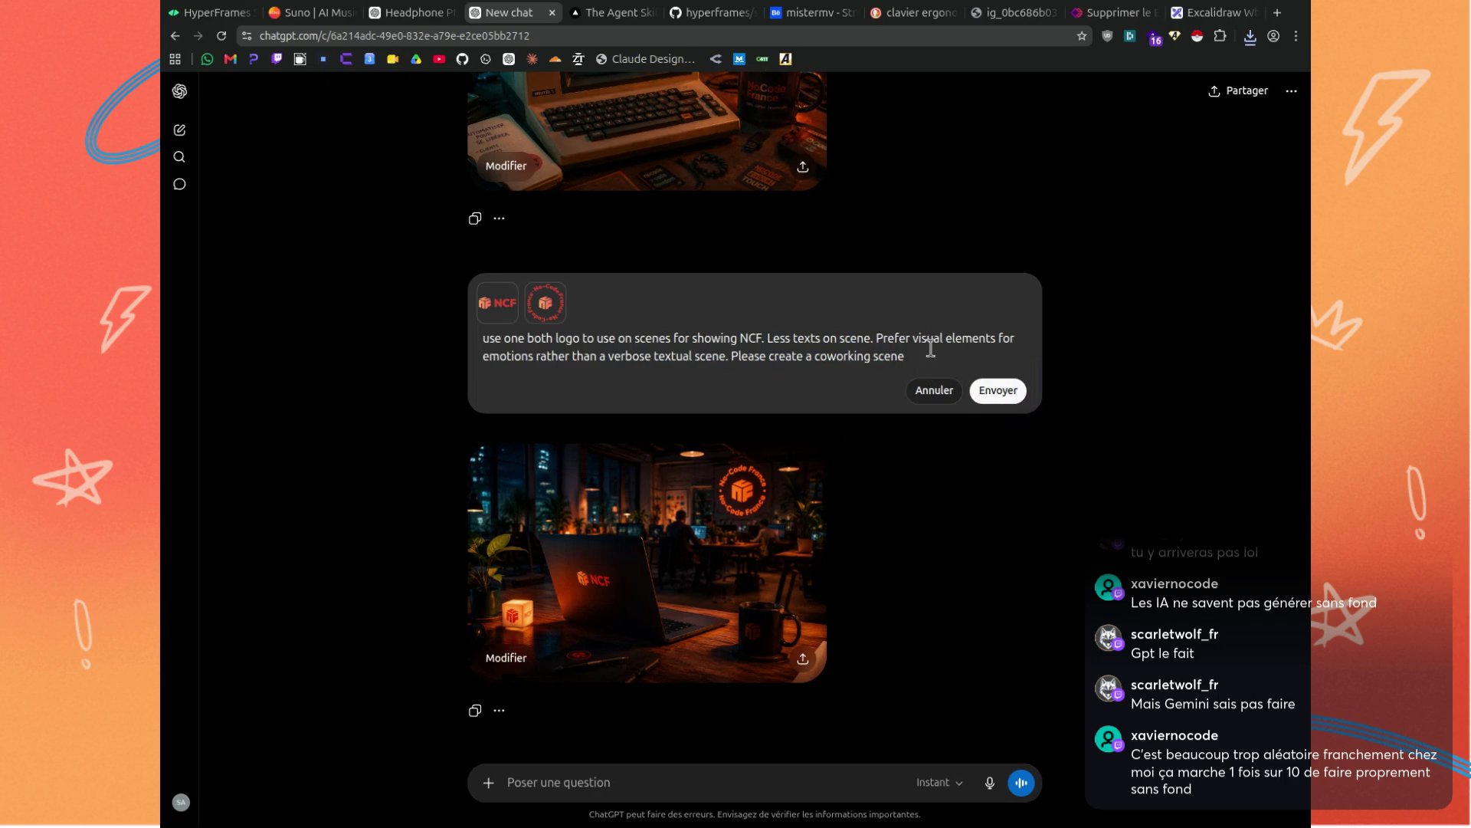
Append one laptop-only logo, no humans, and geek references (pop culture, music, cinema, tech).
text( with )
text(1 utilisatio)
text(n of logo. )
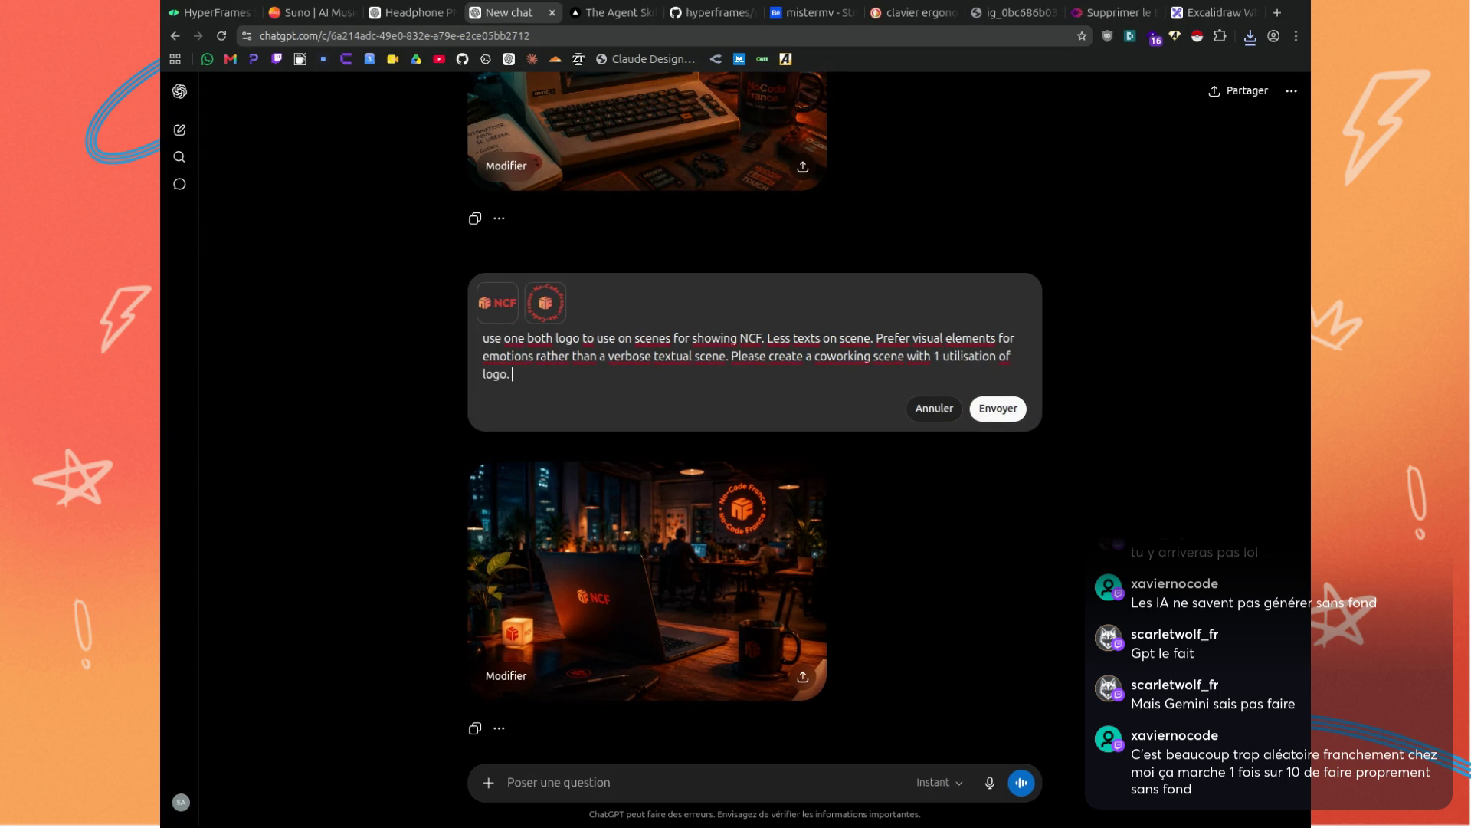
text(We are not a)
text( corporate )
text(thing. U can keep the logo en t)
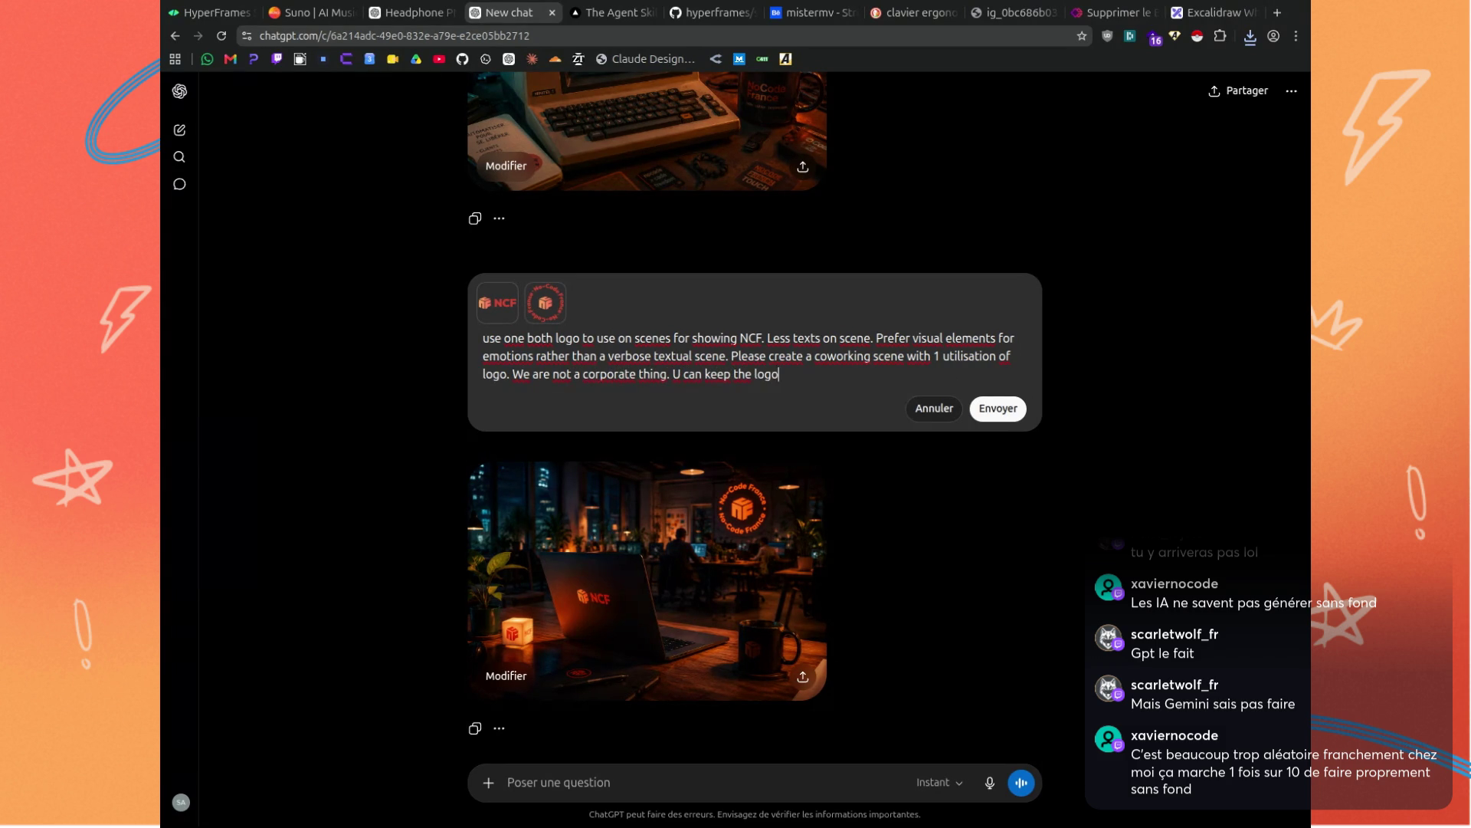
key(BackSpace)
text(on the laptop)
text(Mo)
text(no humains)
key(BackSpace)
key(BackSpace)
key(BackSpace)
text(ns.)
text( Tech g)
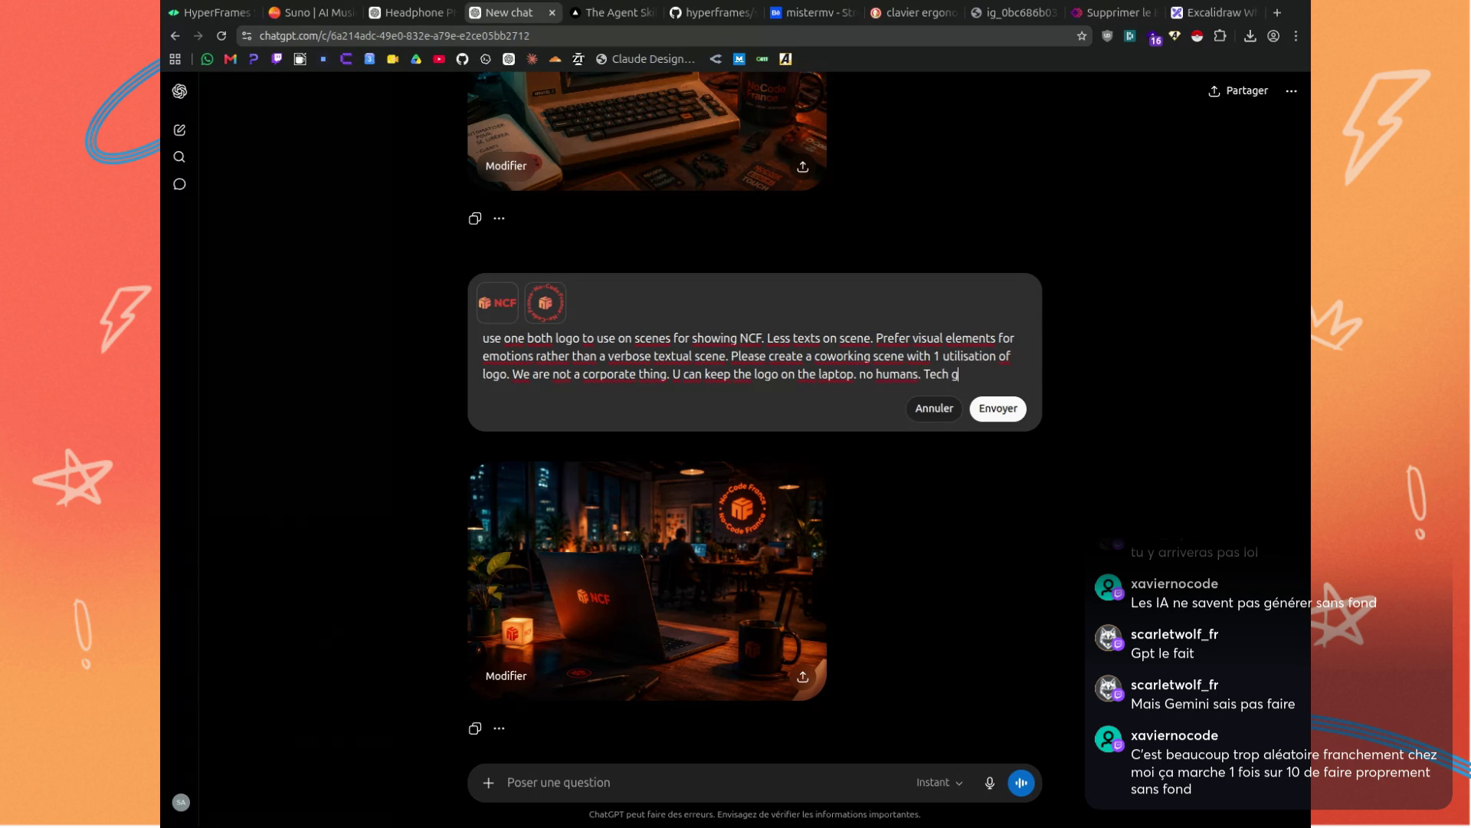
text(eek savy references)
text((pop culture, mucis, cinema, tech ...))
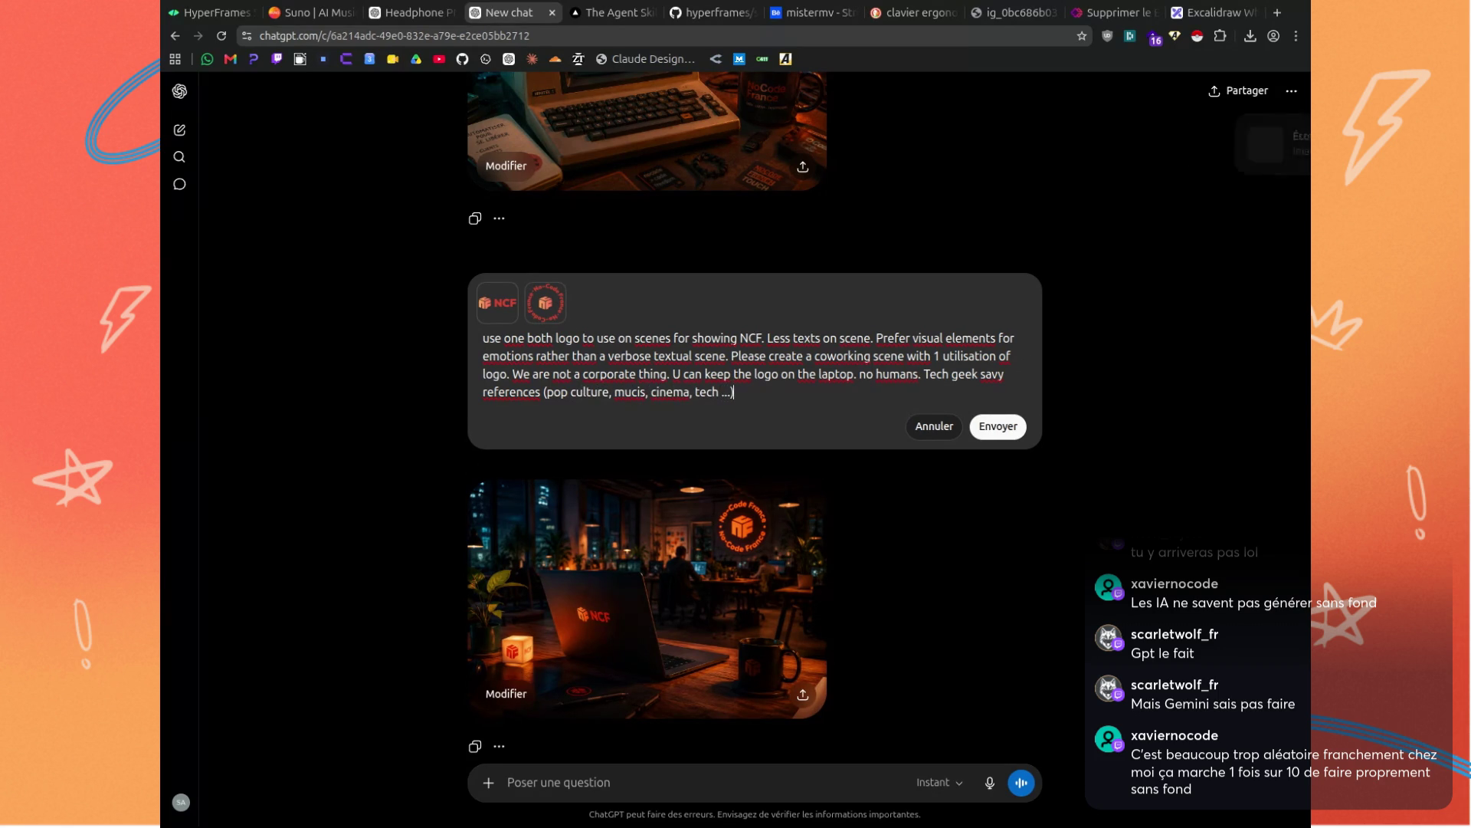
Send the revised coworking request and add a 'sujet : airpods' line to the earbuds prompt.
click(1010, 431)
click(405, 15)
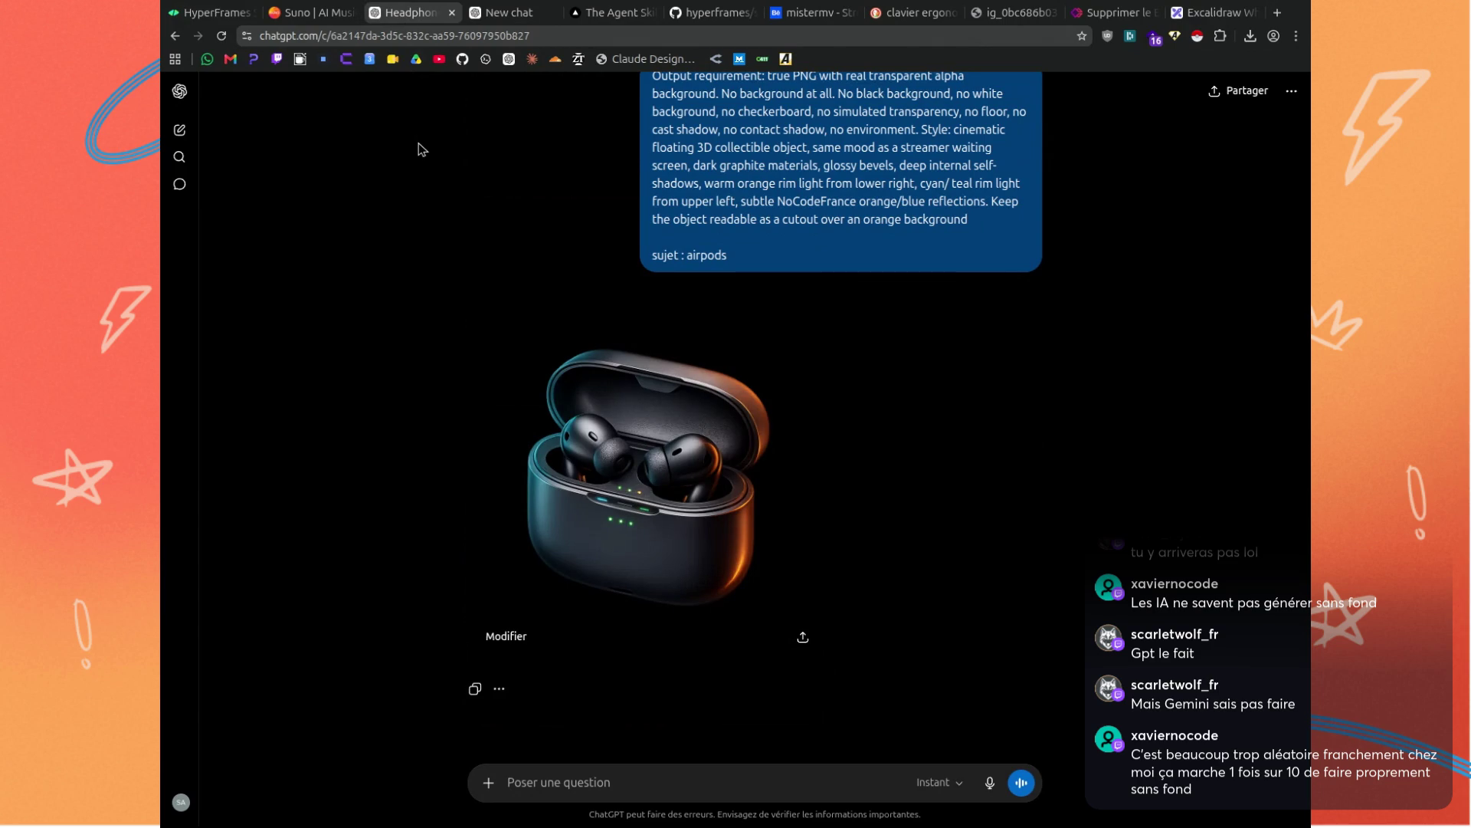
click(983, 288)
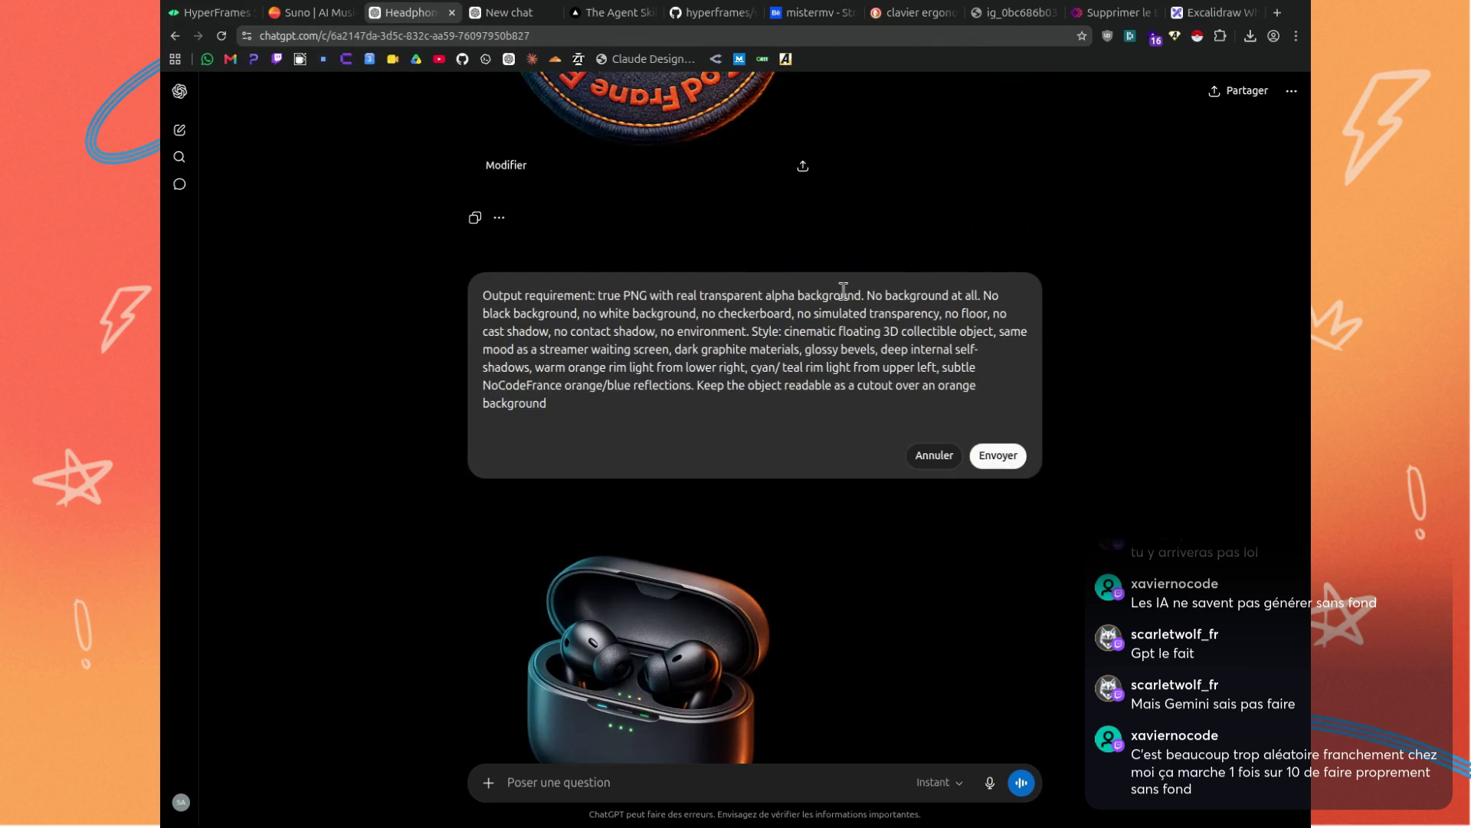
click(556, 425)
text(sujet : airpods)
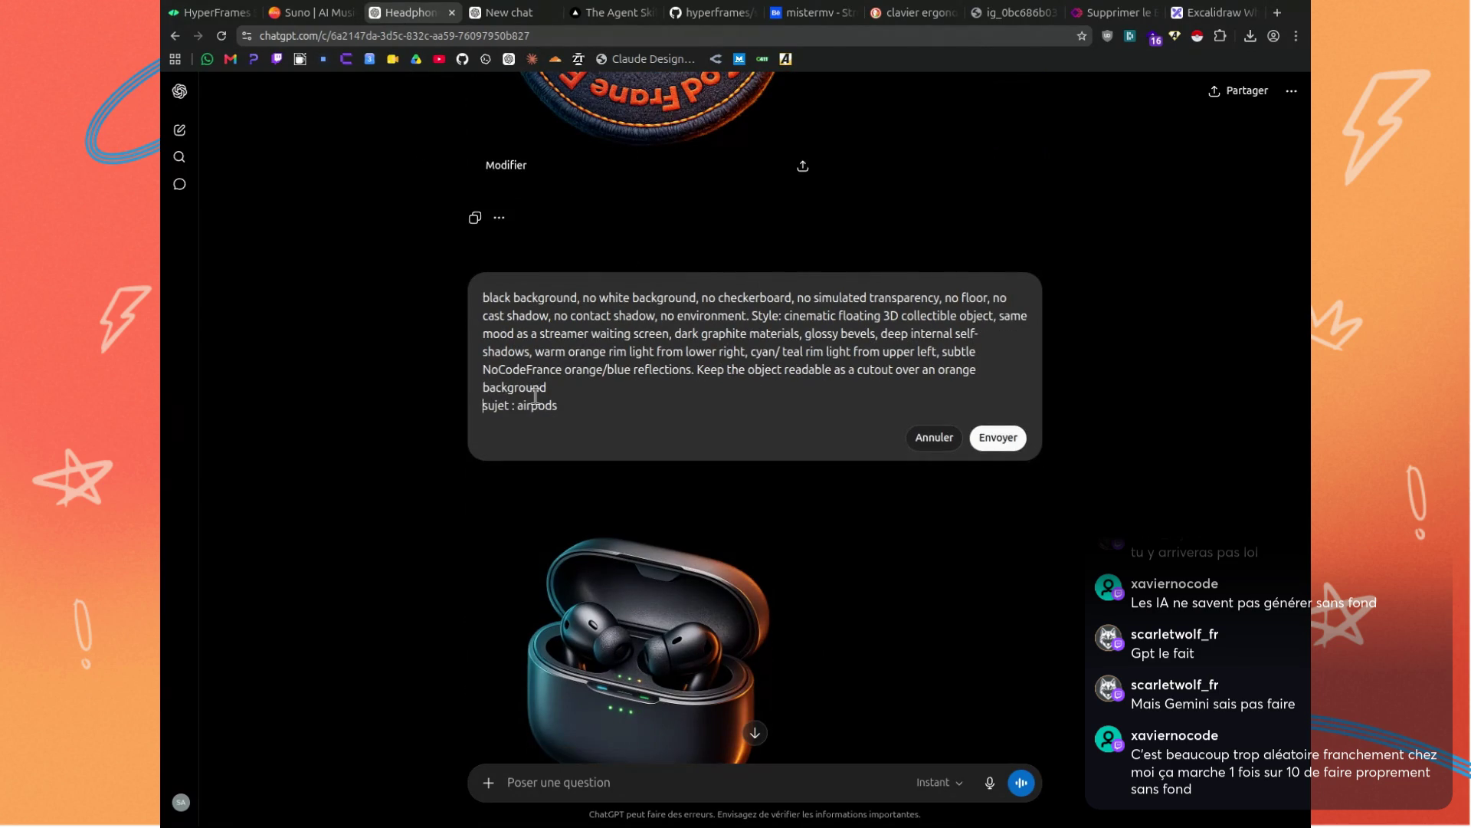
Replace 'airpods' with 'headless earphones', resend the earbuds prompt, and return to the coworking chat.
double_click(536, 405)
text(headless)
text( earphones)
click(998, 437)
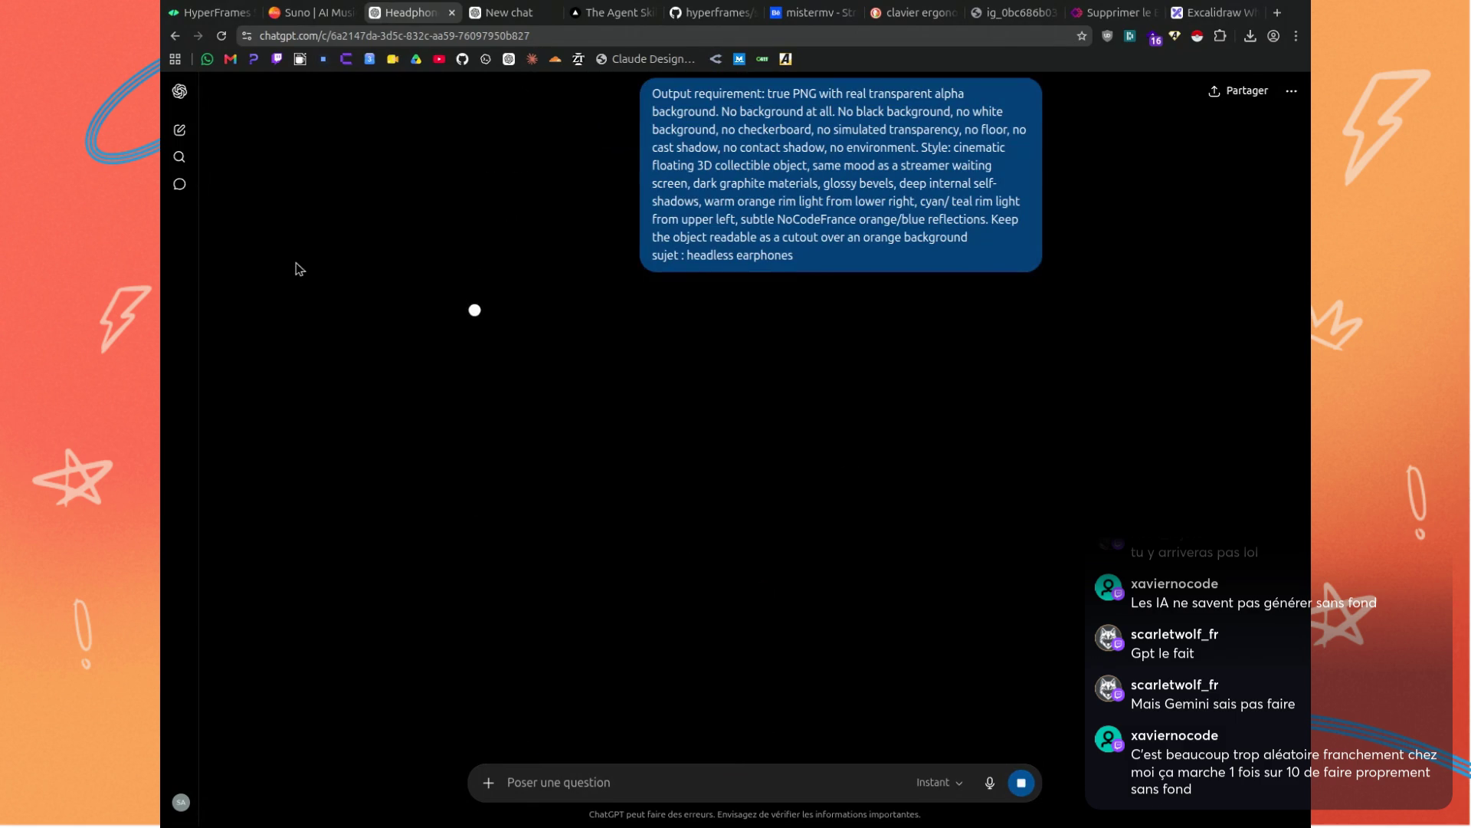
click(491, 13)
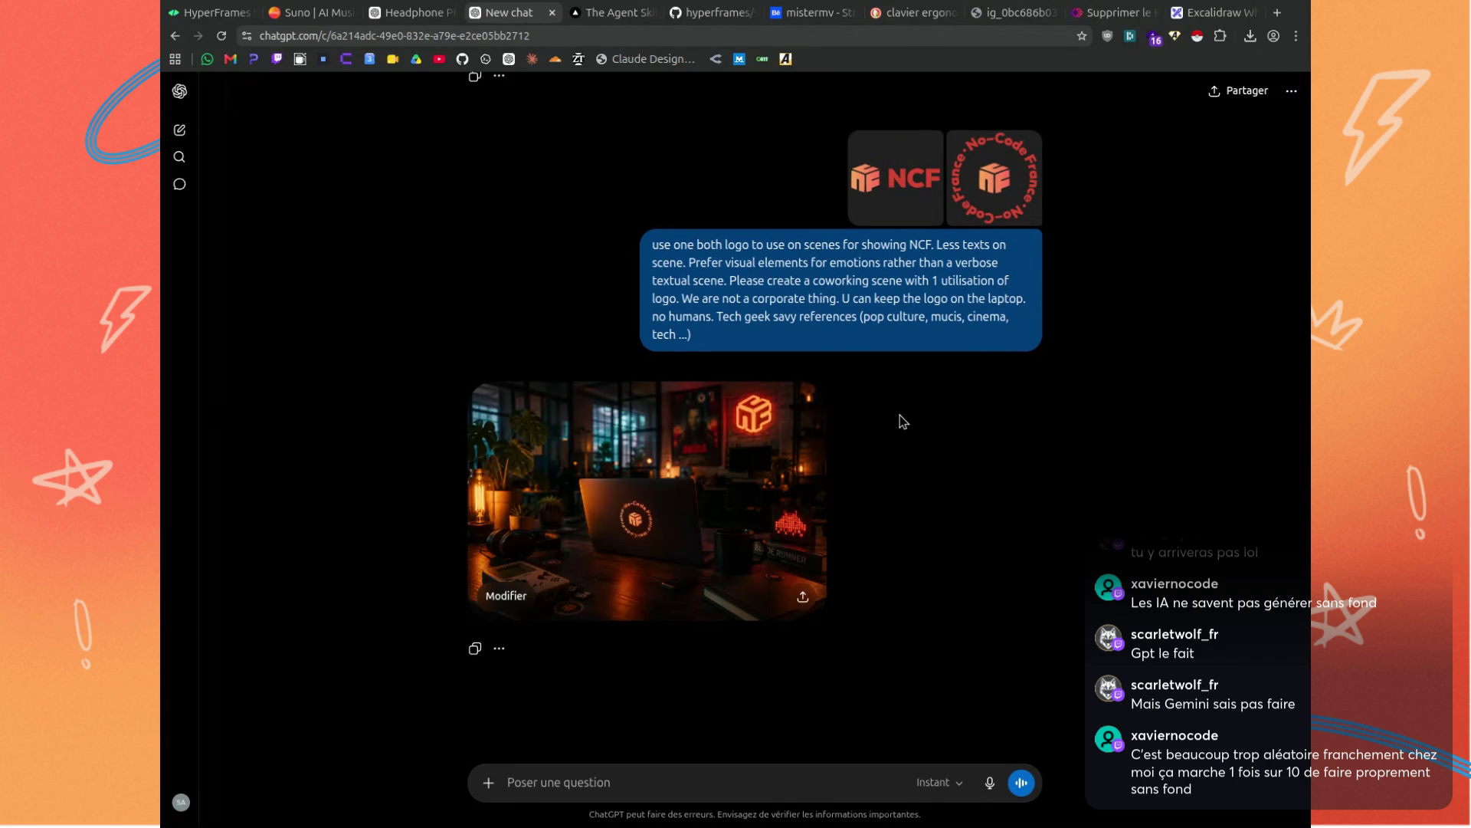
Open the geek coworking render with the No-Code France laptop and Akira poster at full size.
click(764, 452)
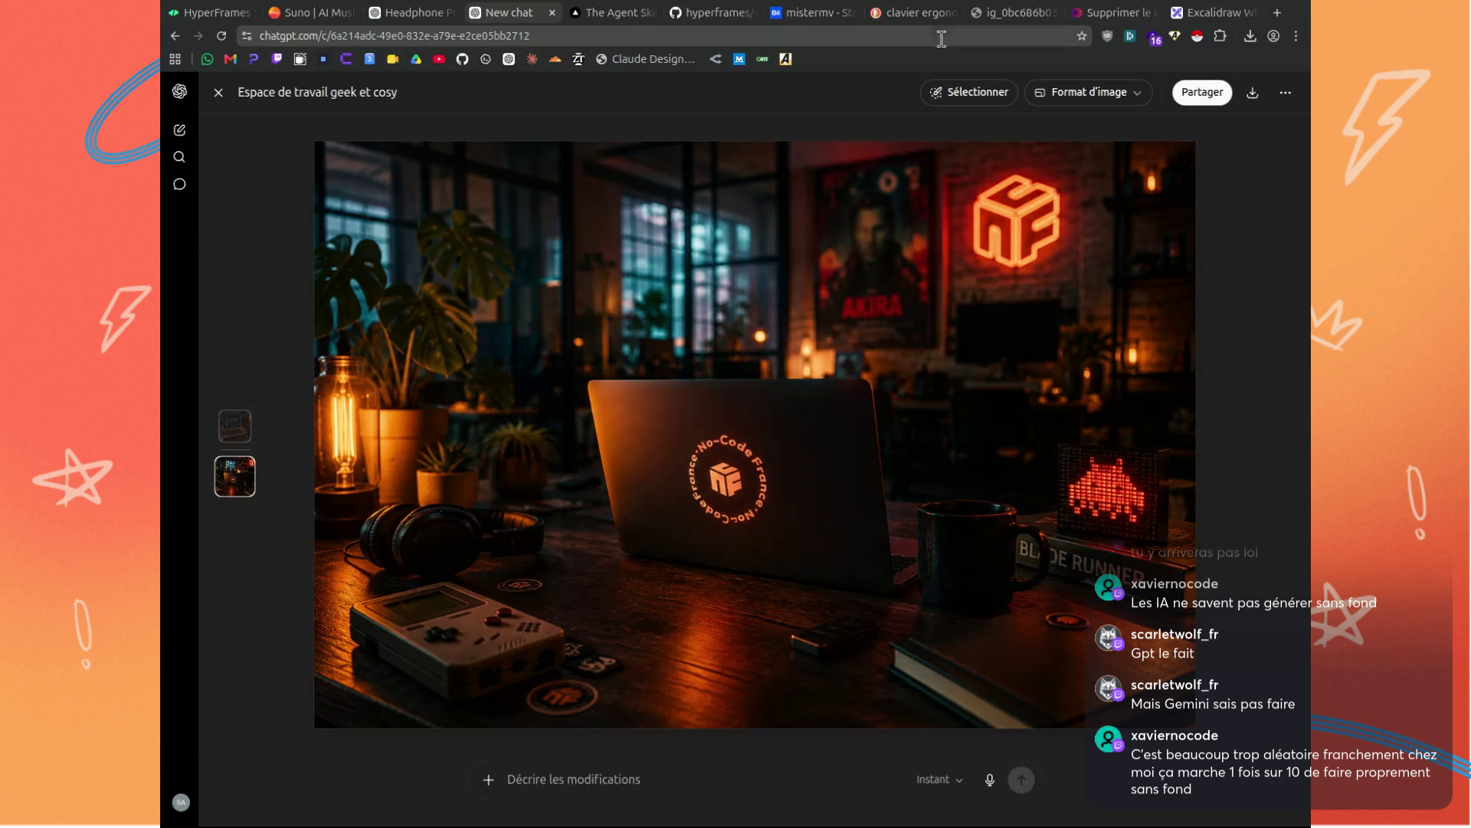
Glance at the headless earphones render, then close the coworking image viewer in the NCF chat.
click(425, 16)
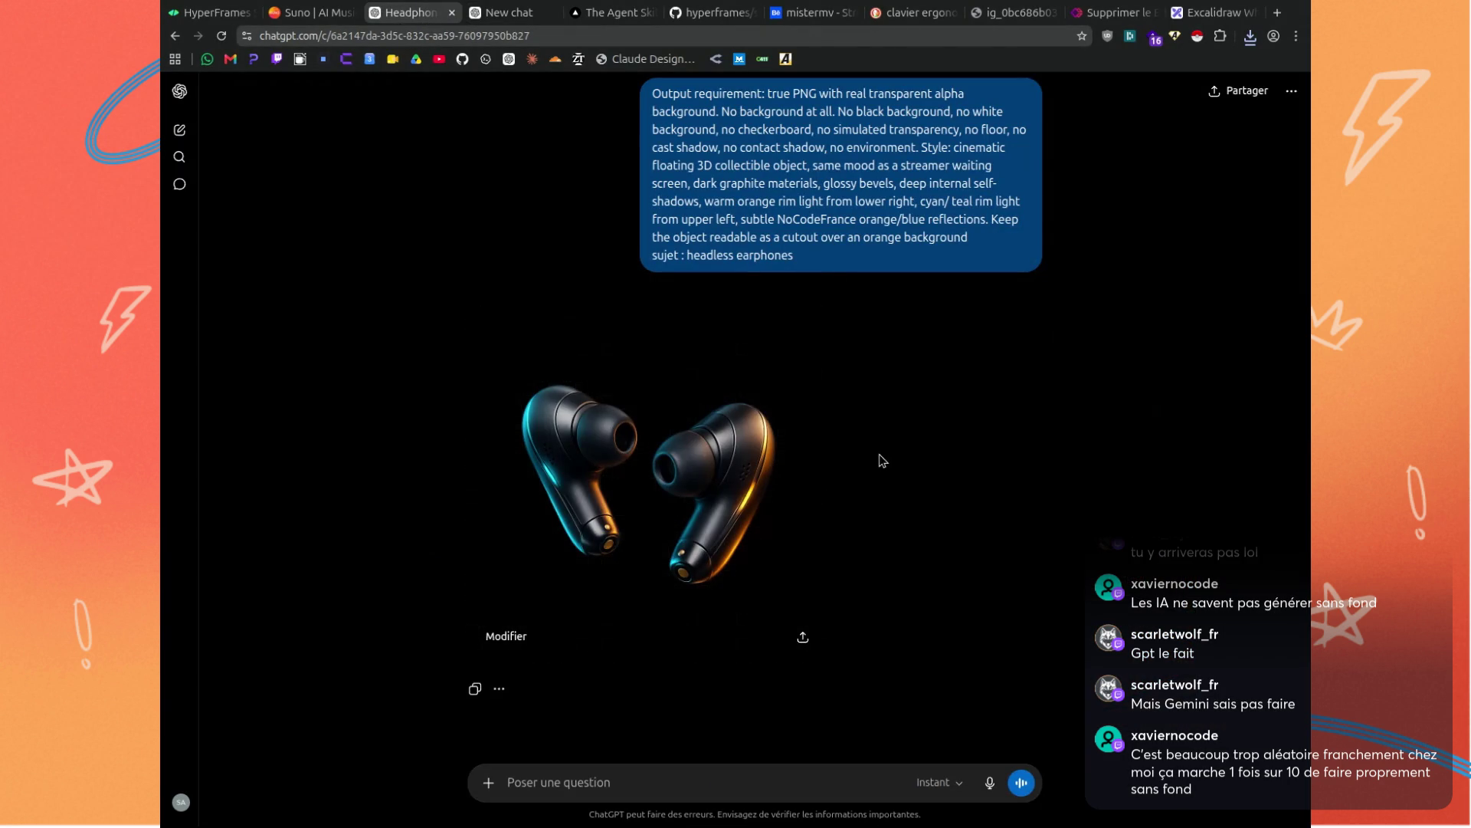
click(510, 13)
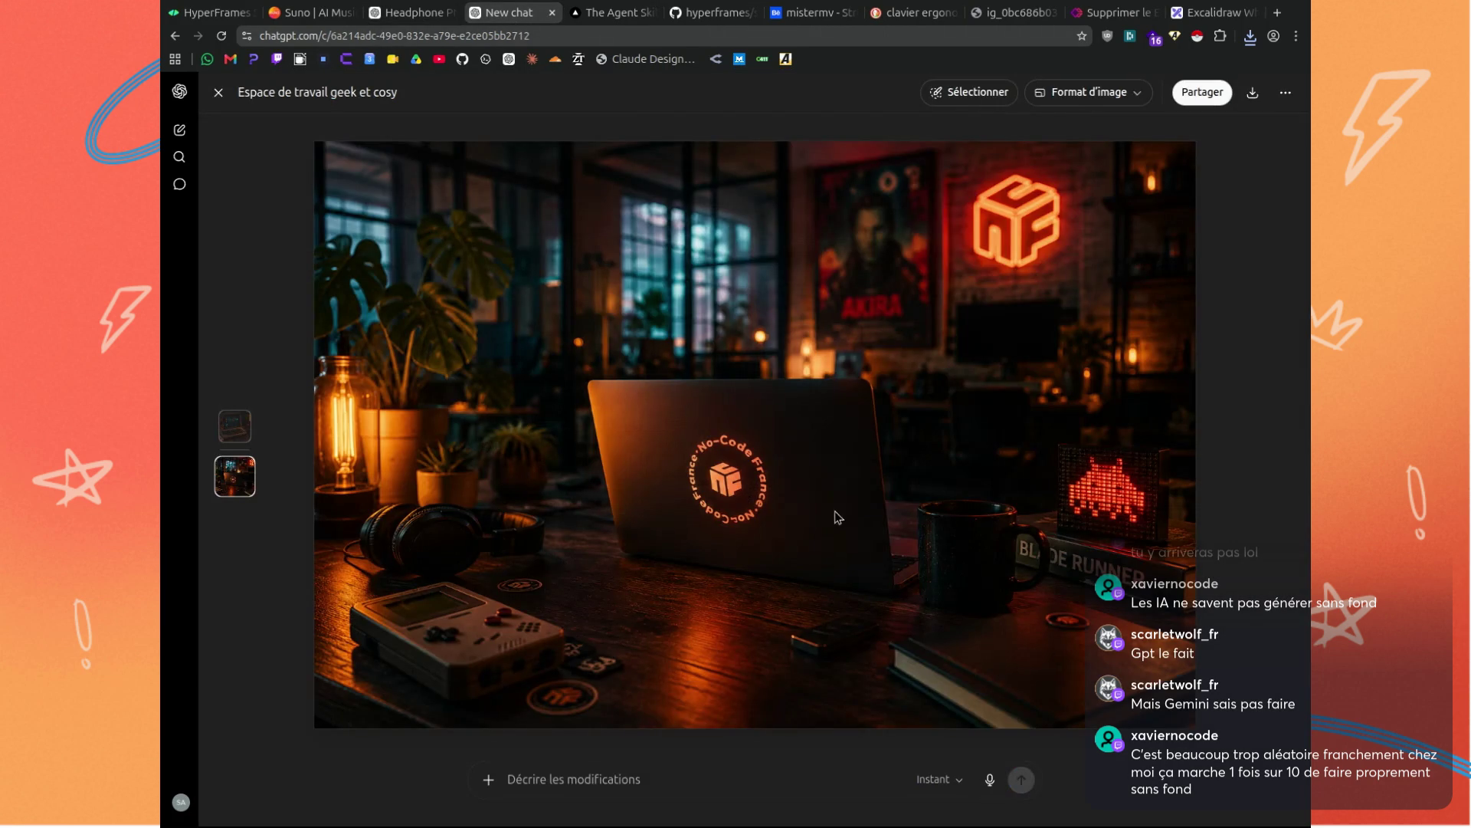
click(218, 92)
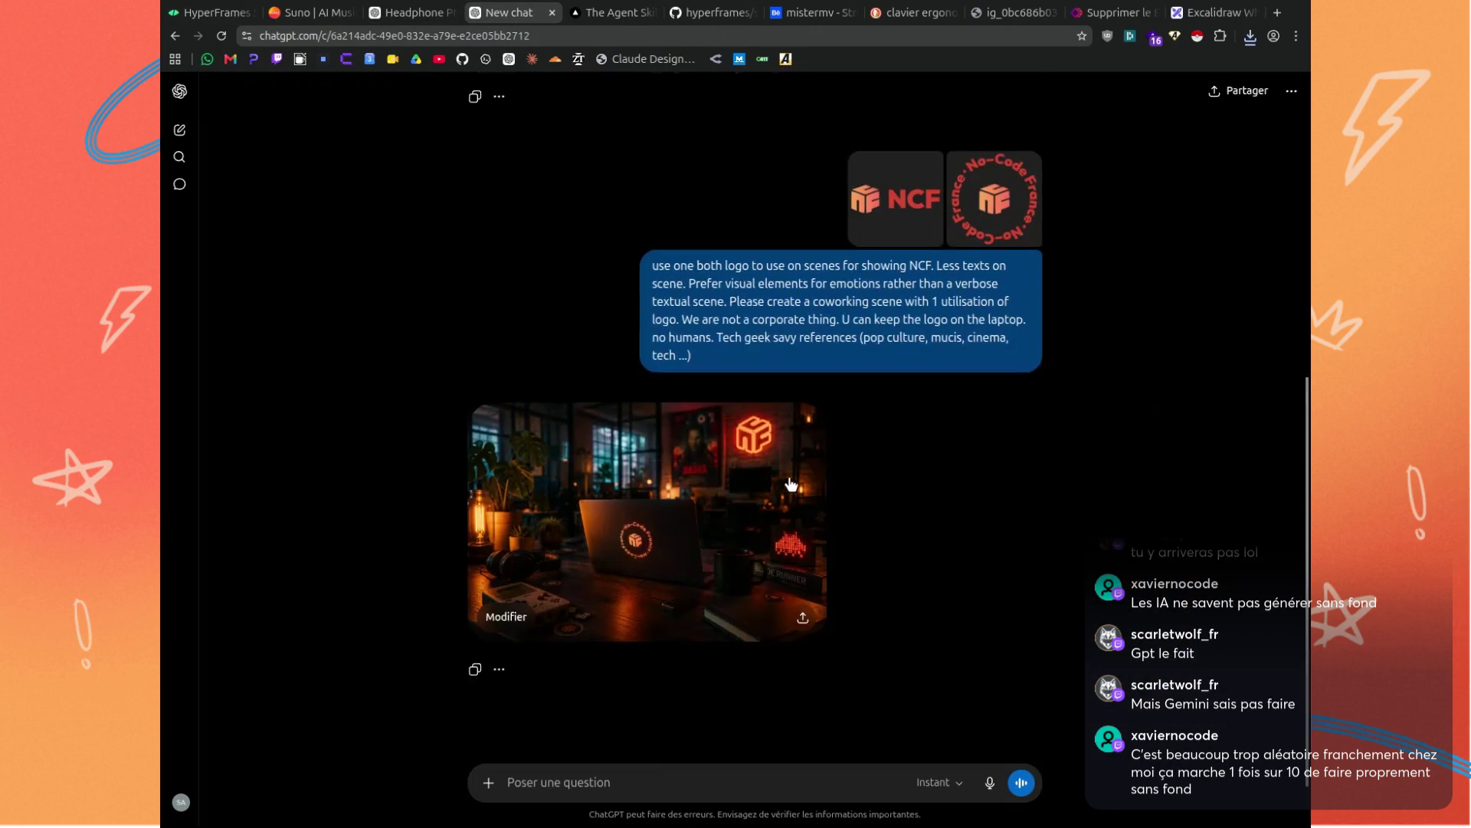
scroll(838, 465, up, 5)
scroll(839, 465, down, 7)
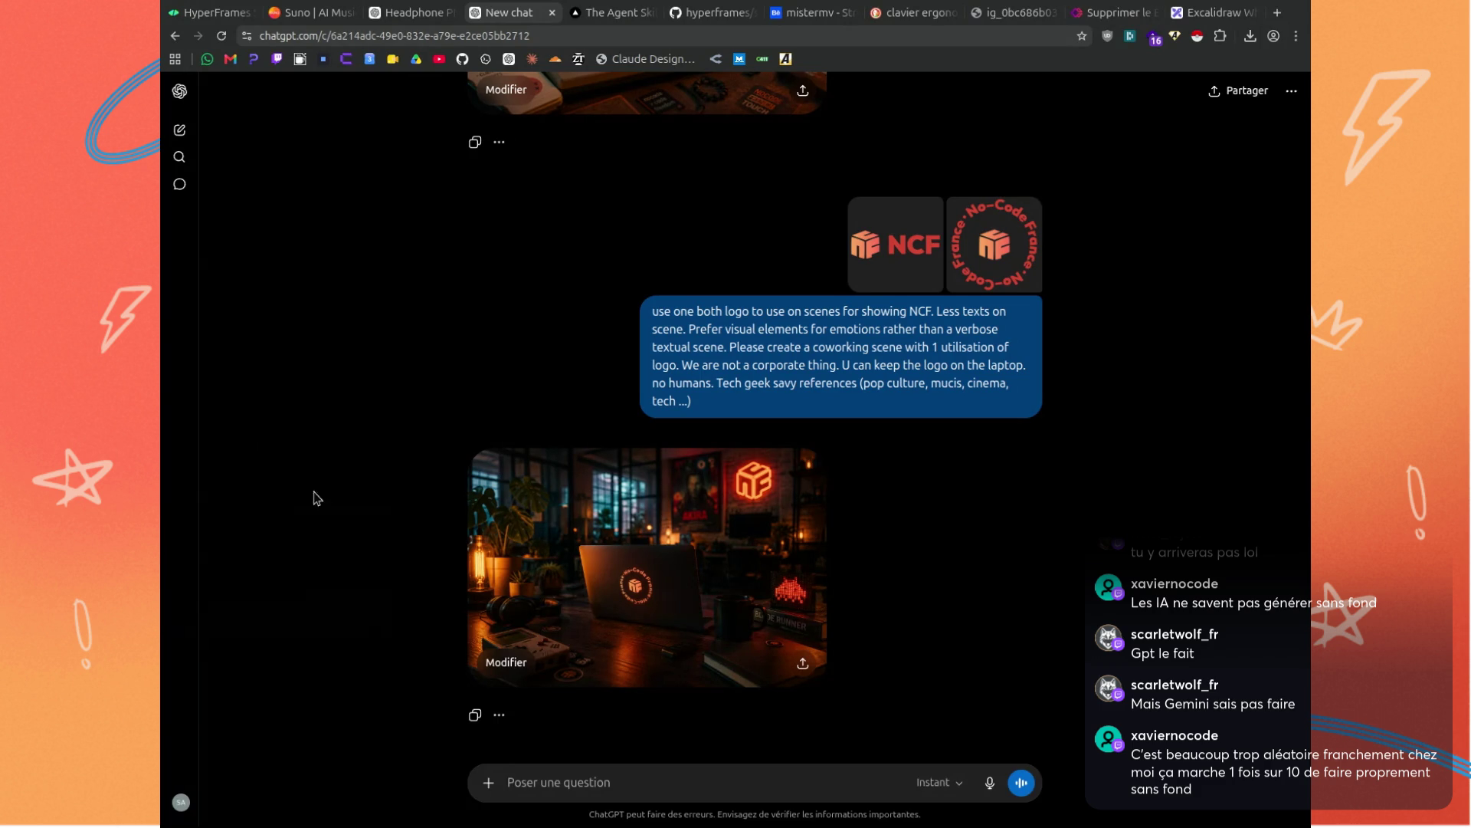
mouse_move(986, 445)
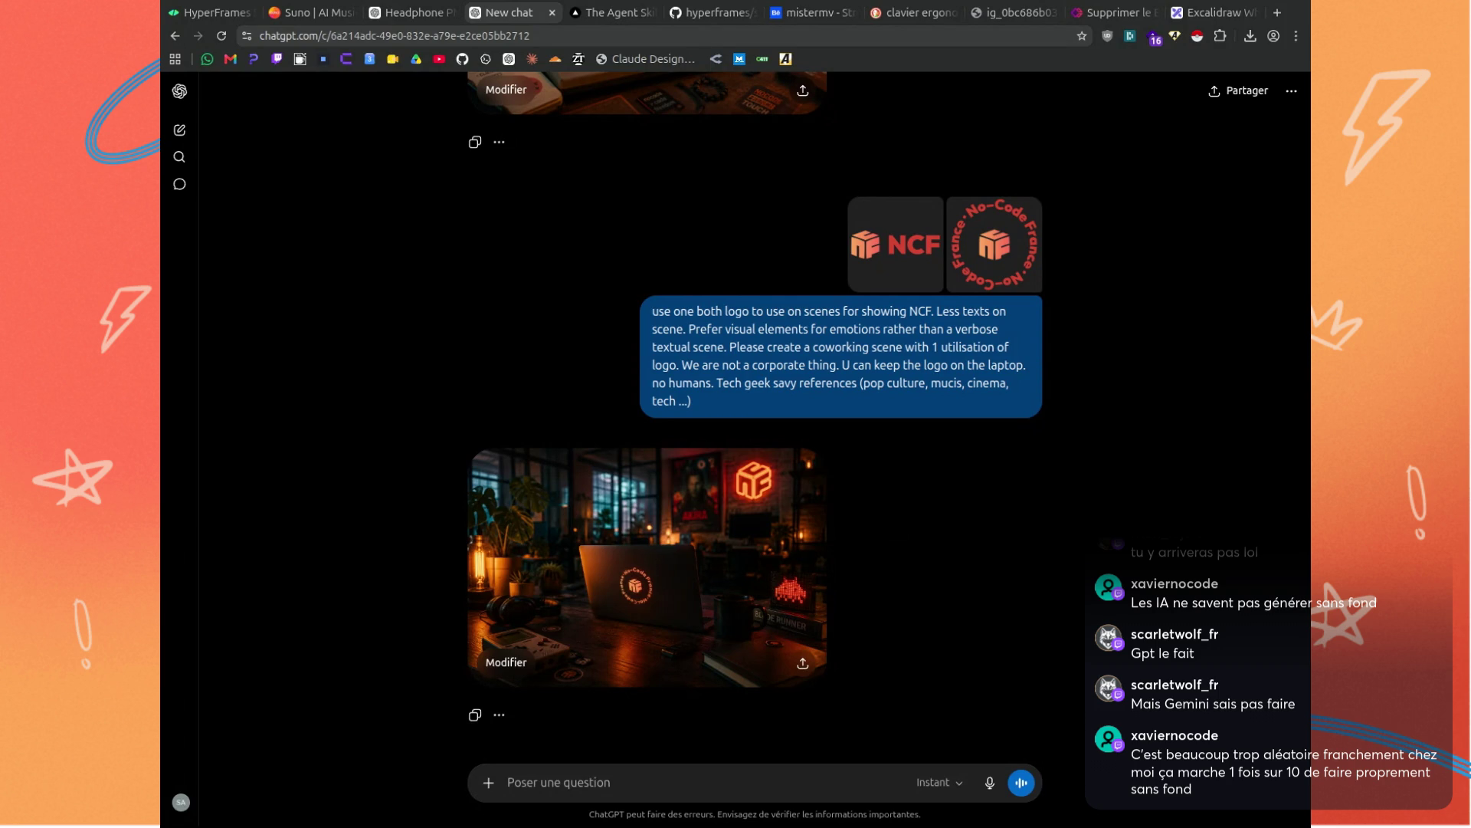
Browse the misterMV Streampack gallery on Behance for desk, turntable and studio reference photos.
click(808, 12)
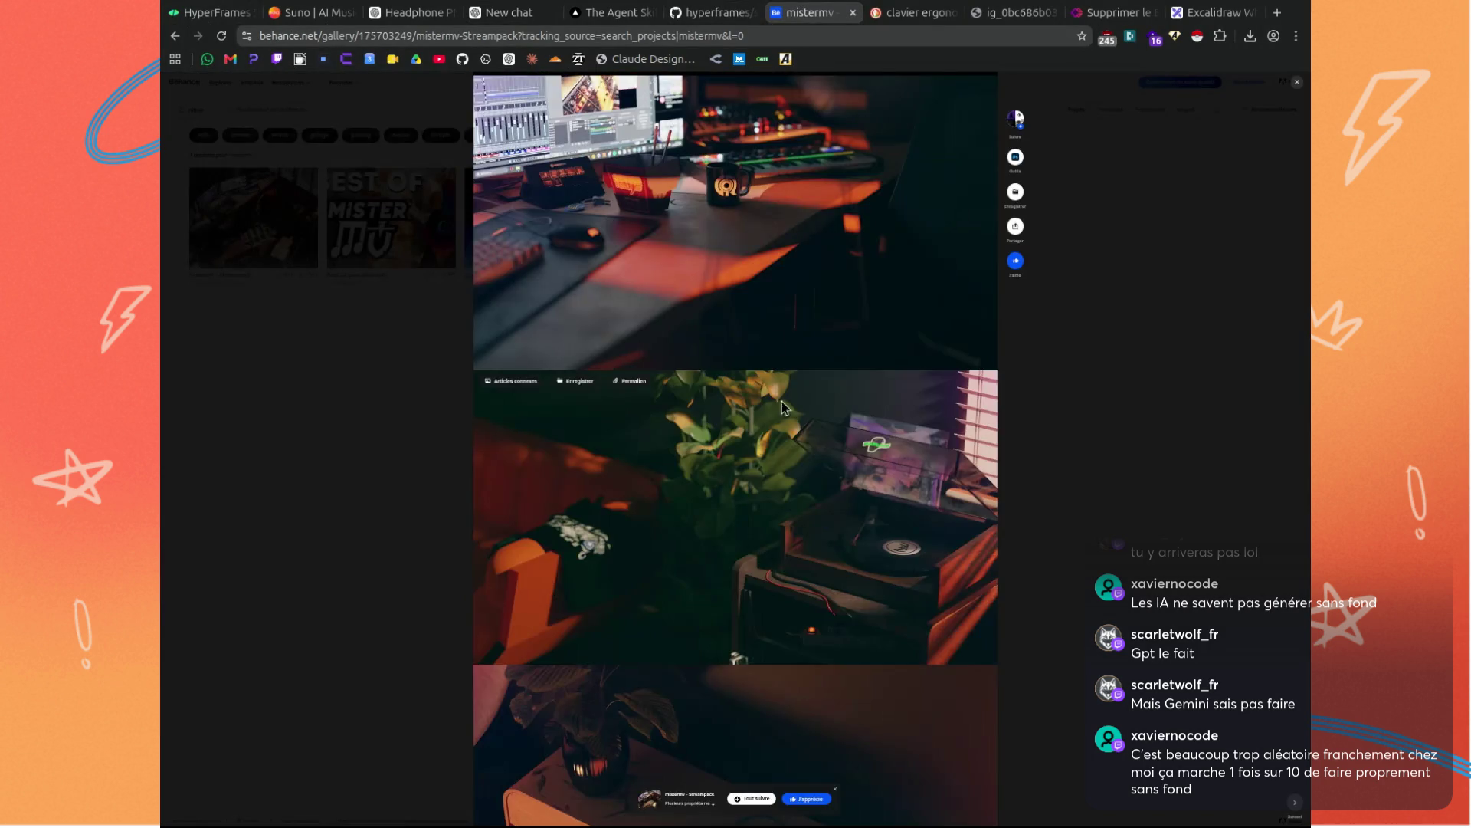
scroll(796, 444, down, 15)
scroll(796, 451, down, 20)
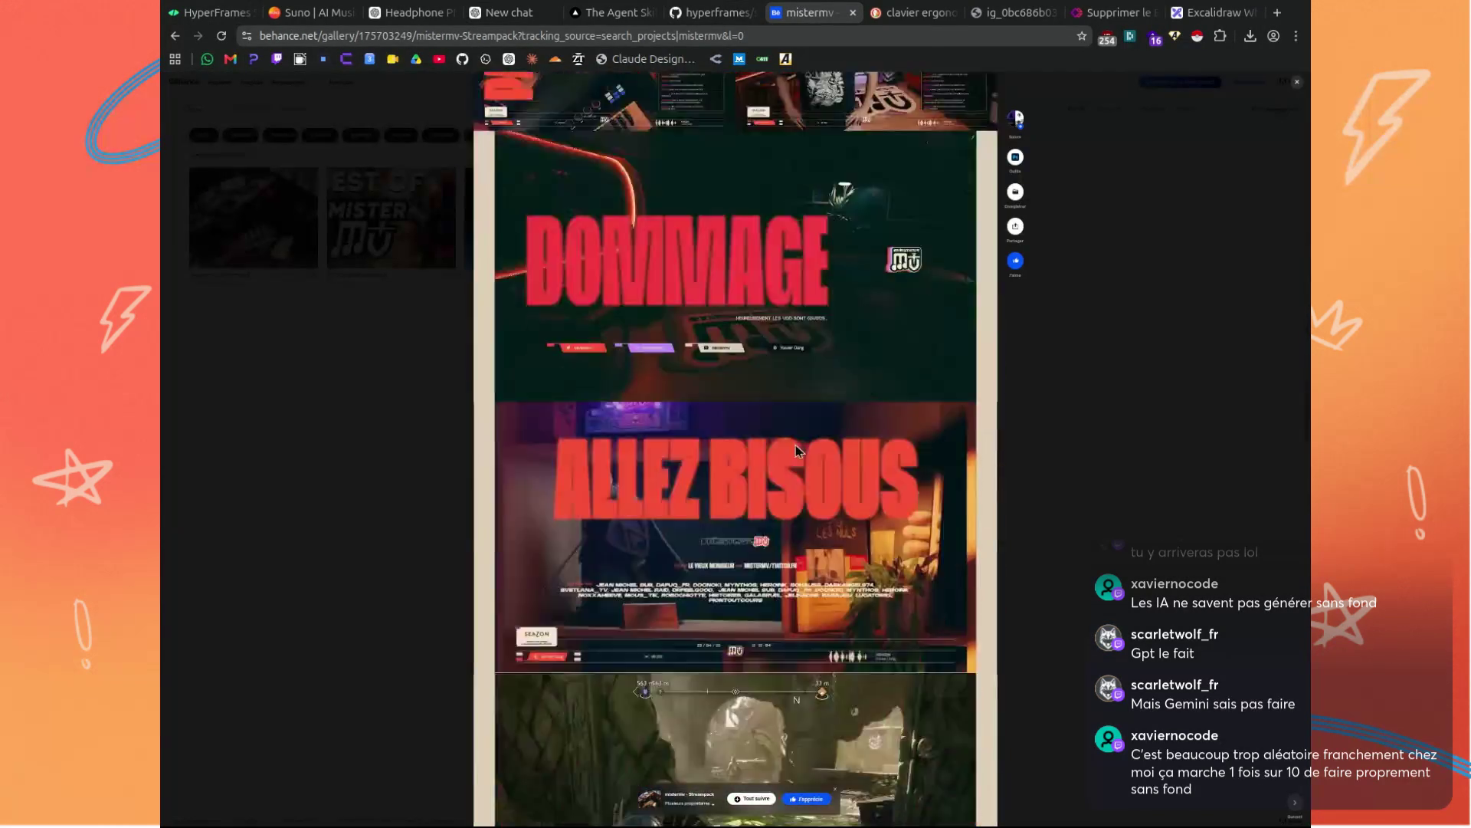
scroll(797, 452, up, 20)
scroll(776, 503, up, 20)
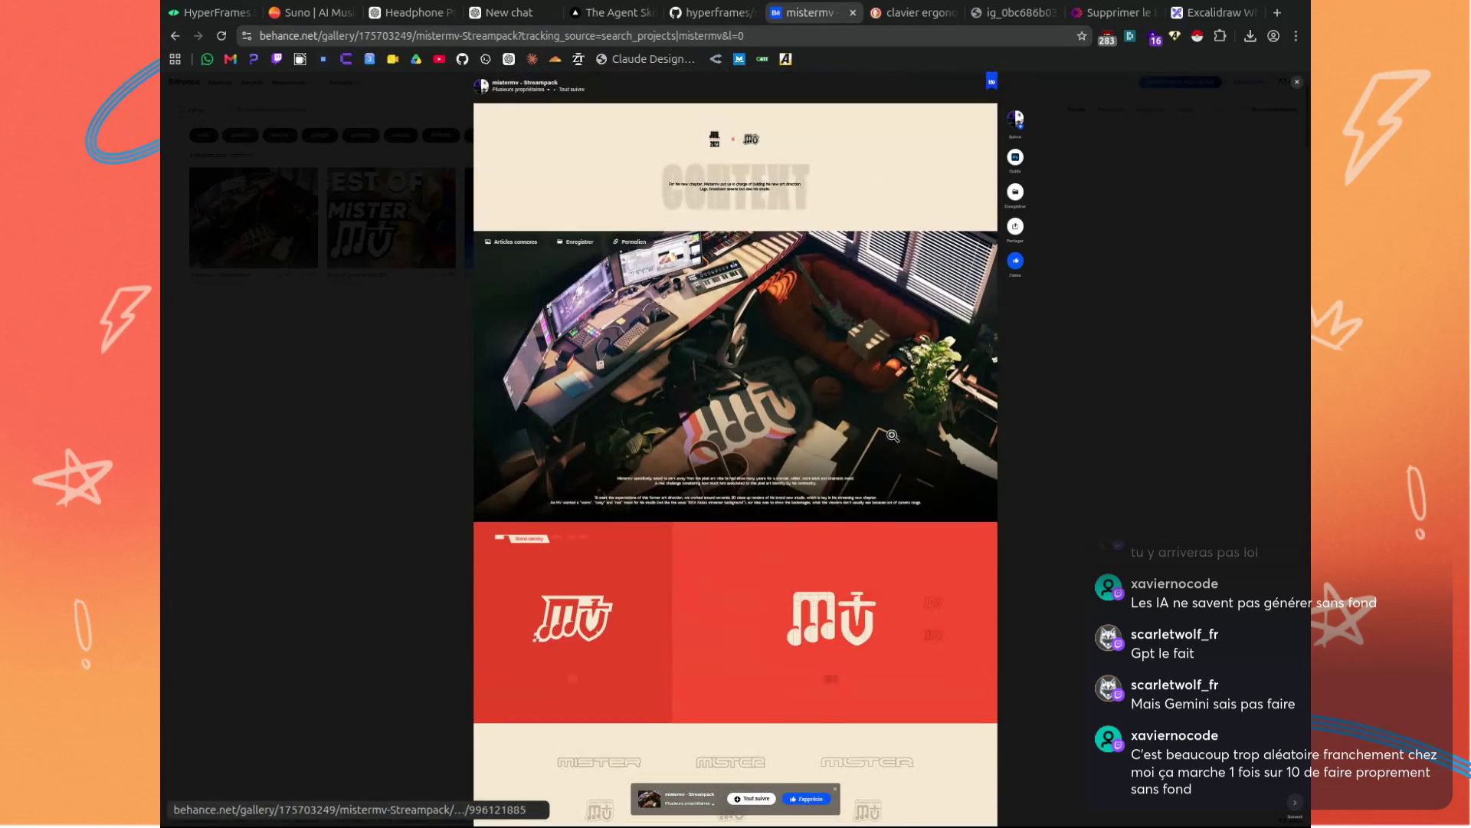
scroll(1109, 386, down, 10)
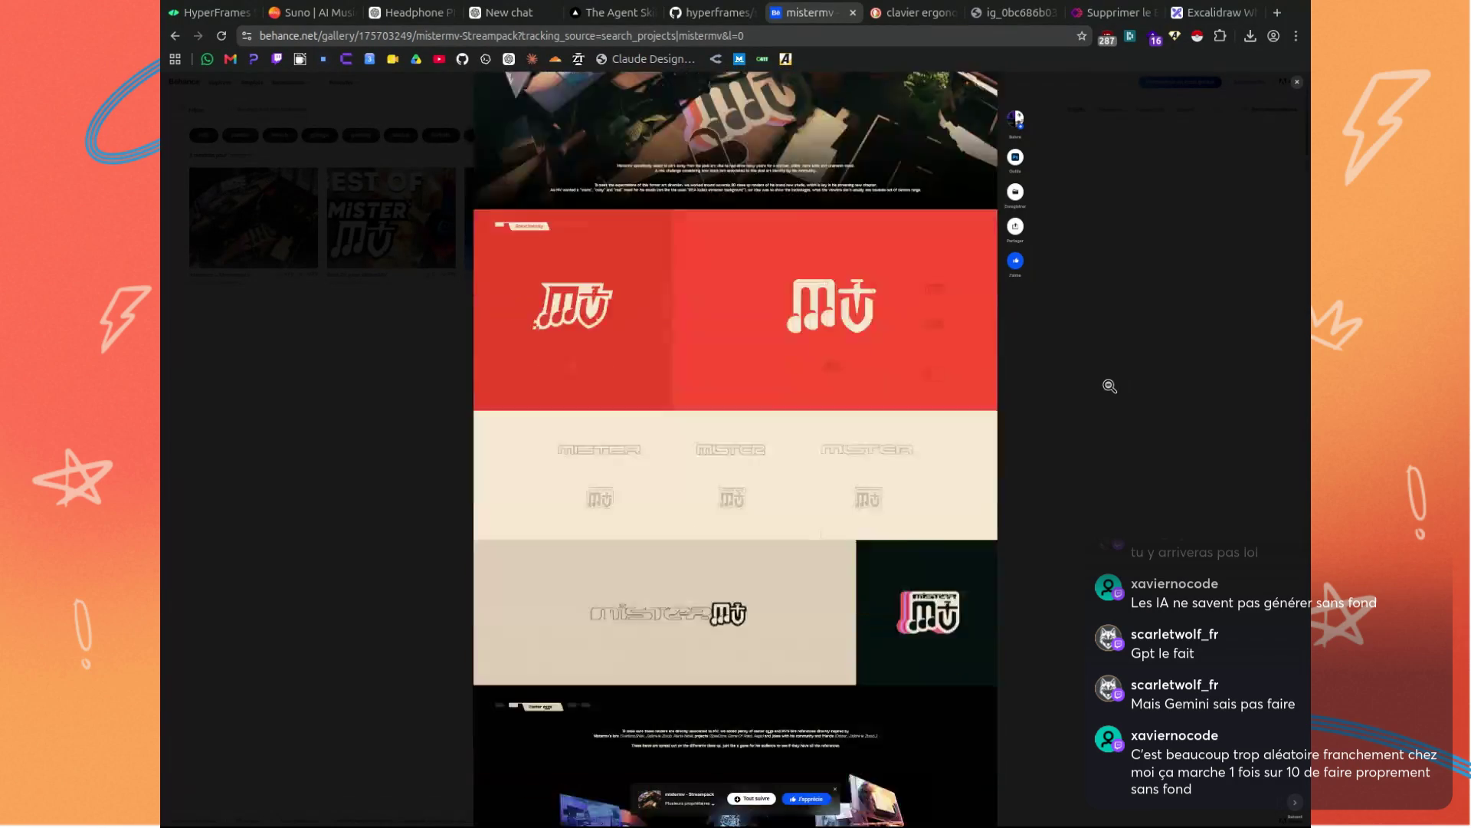
scroll(1109, 385, down, 10)
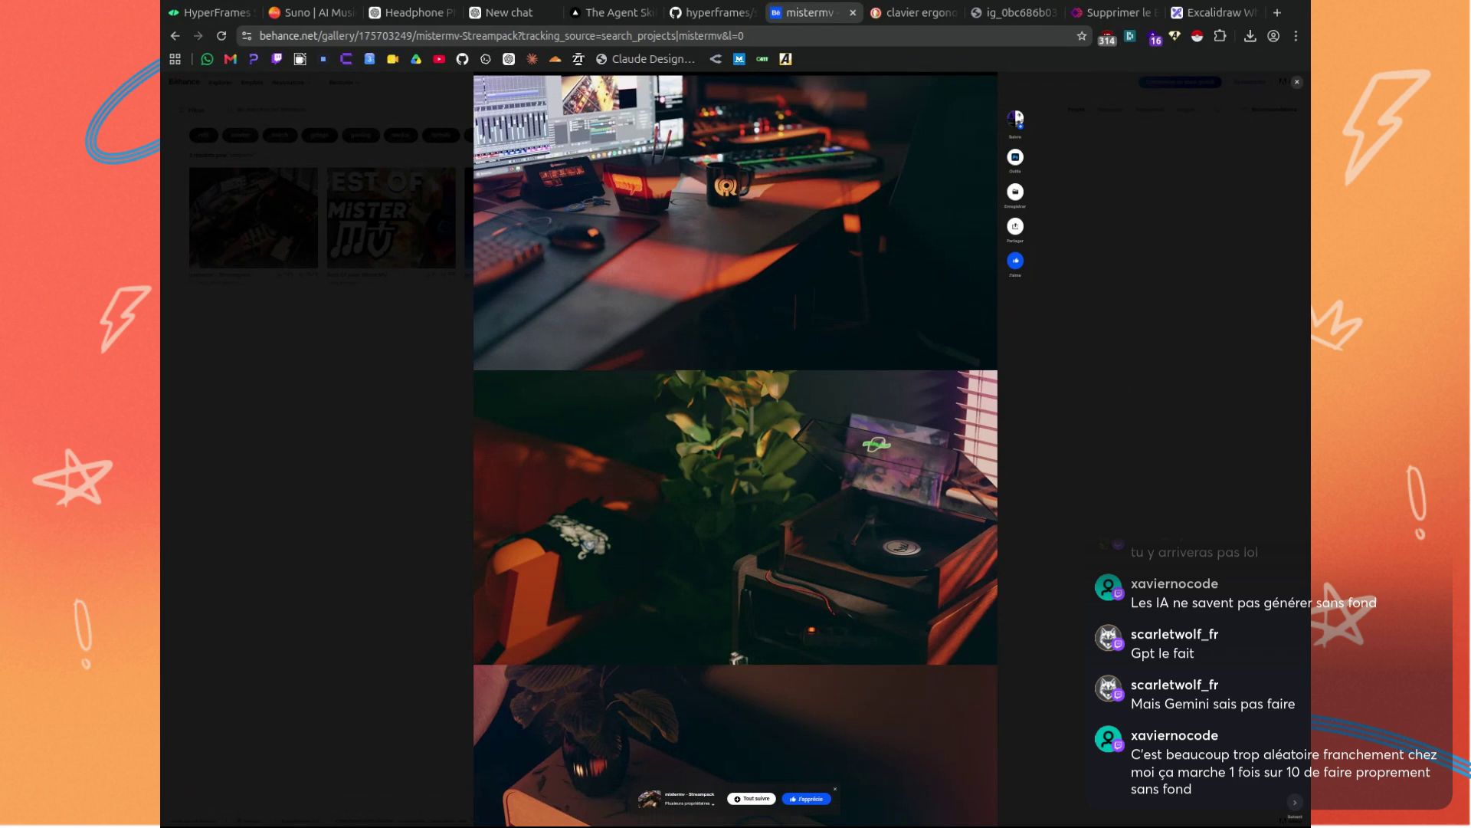
scroll(1108, 385, up, 1)
scroll(1108, 386, down, 5)
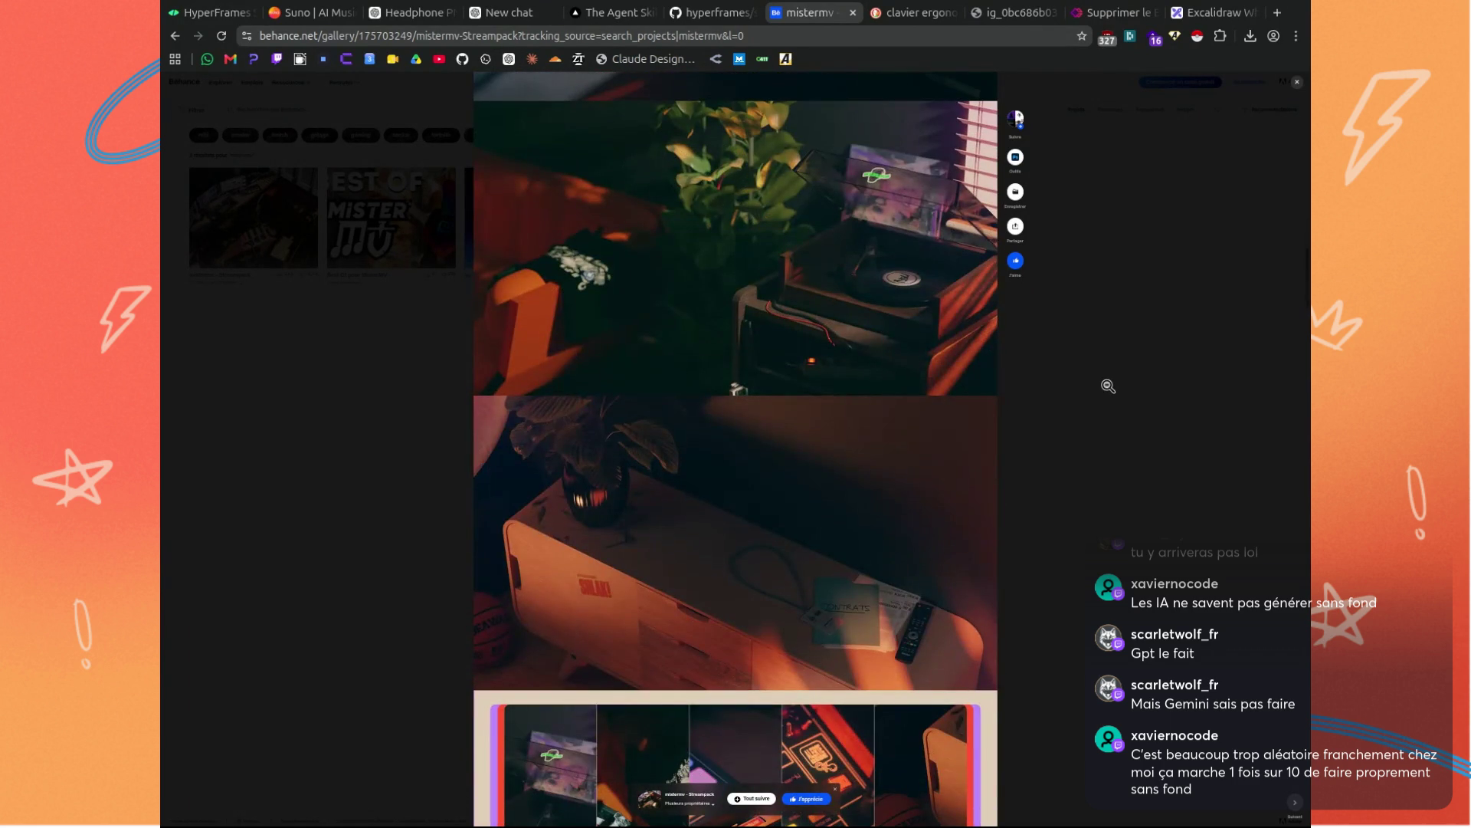
scroll(736, 383, down, 1)
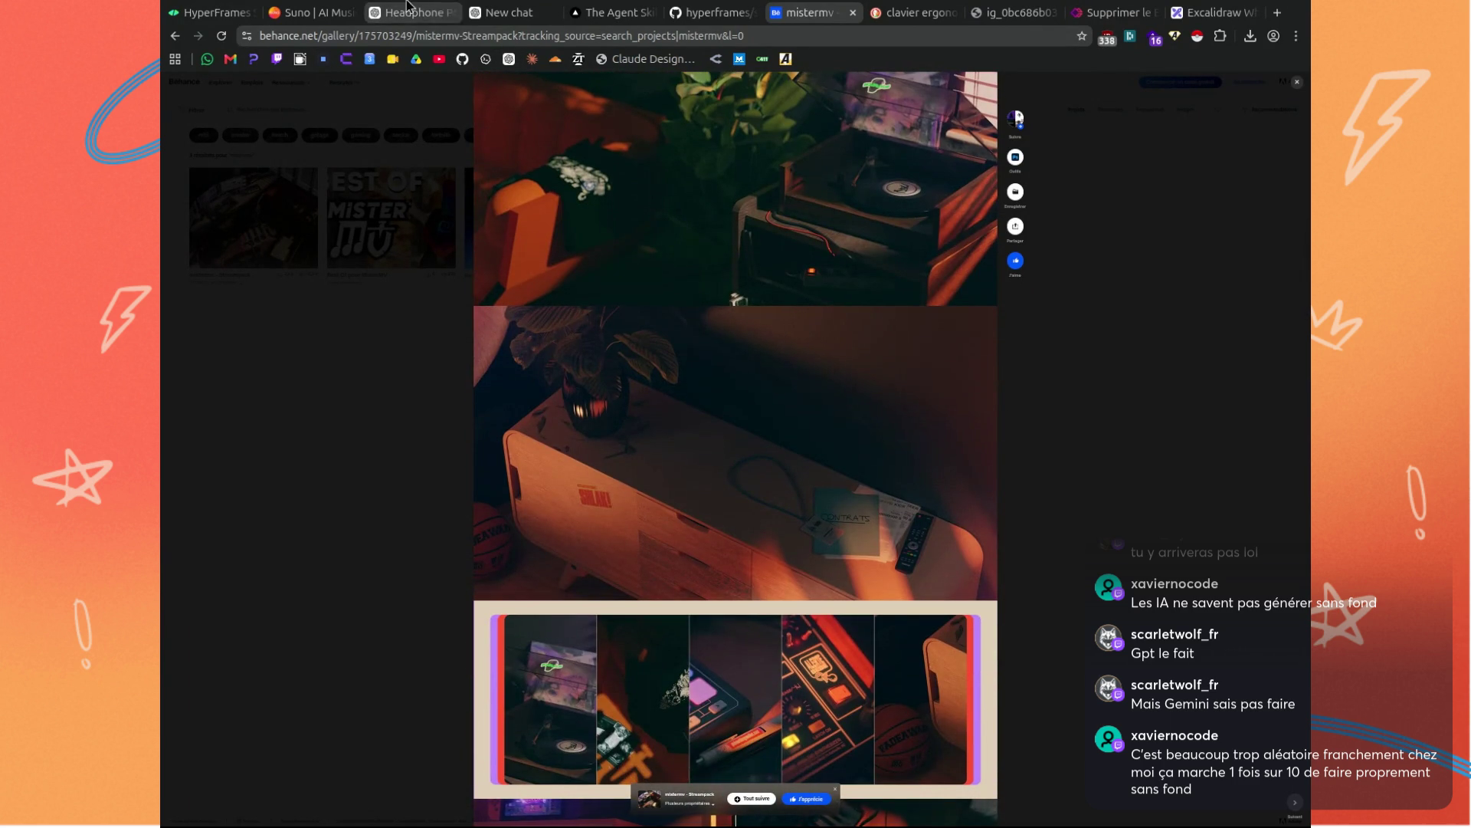
click(509, 12)
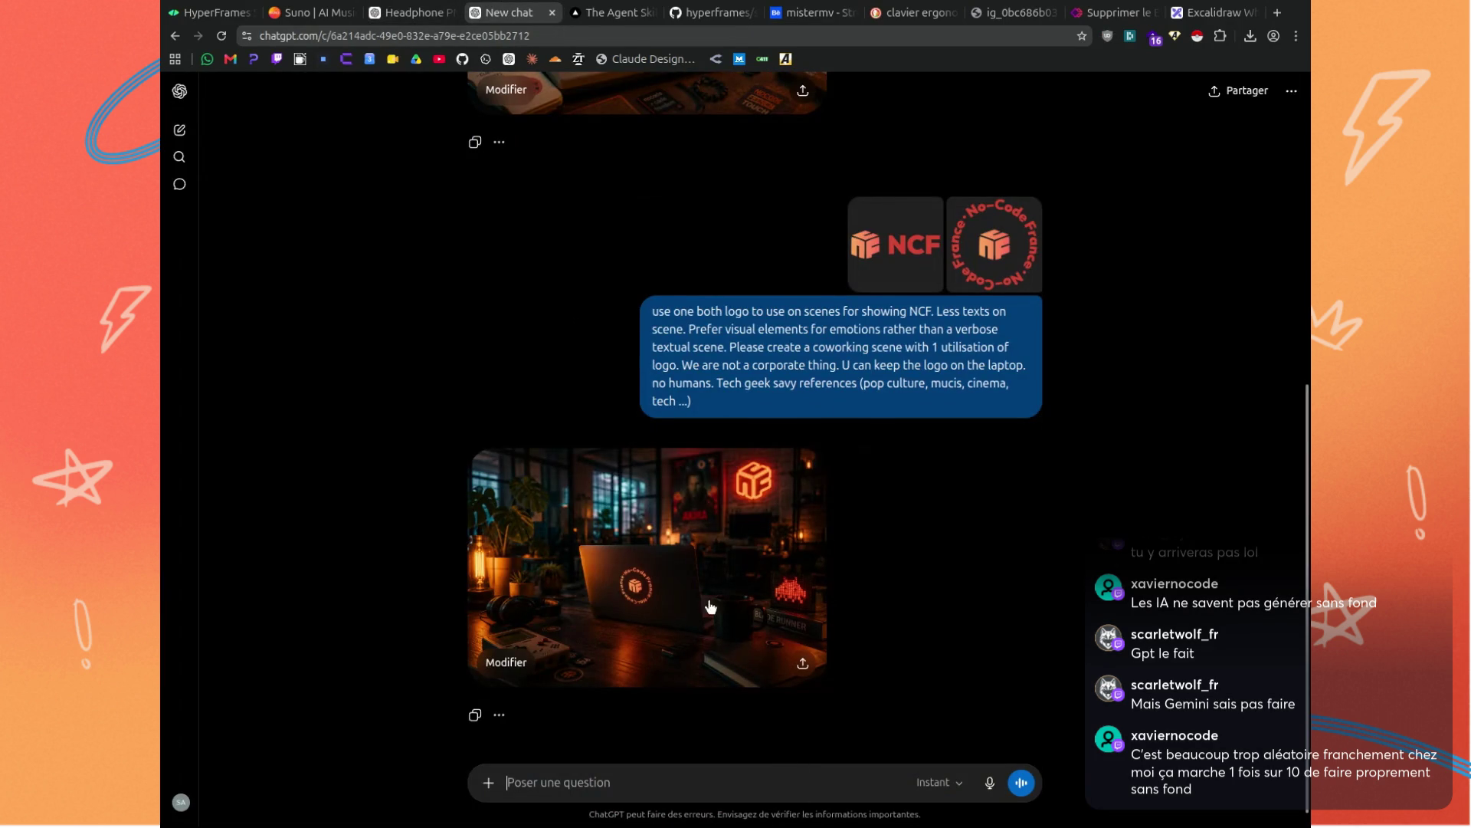
Replace the retro Minitel scene description with 'a coworking scene' in the prompt.
scroll(732, 491, up, 7)
scroll(726, 253, down, 3)
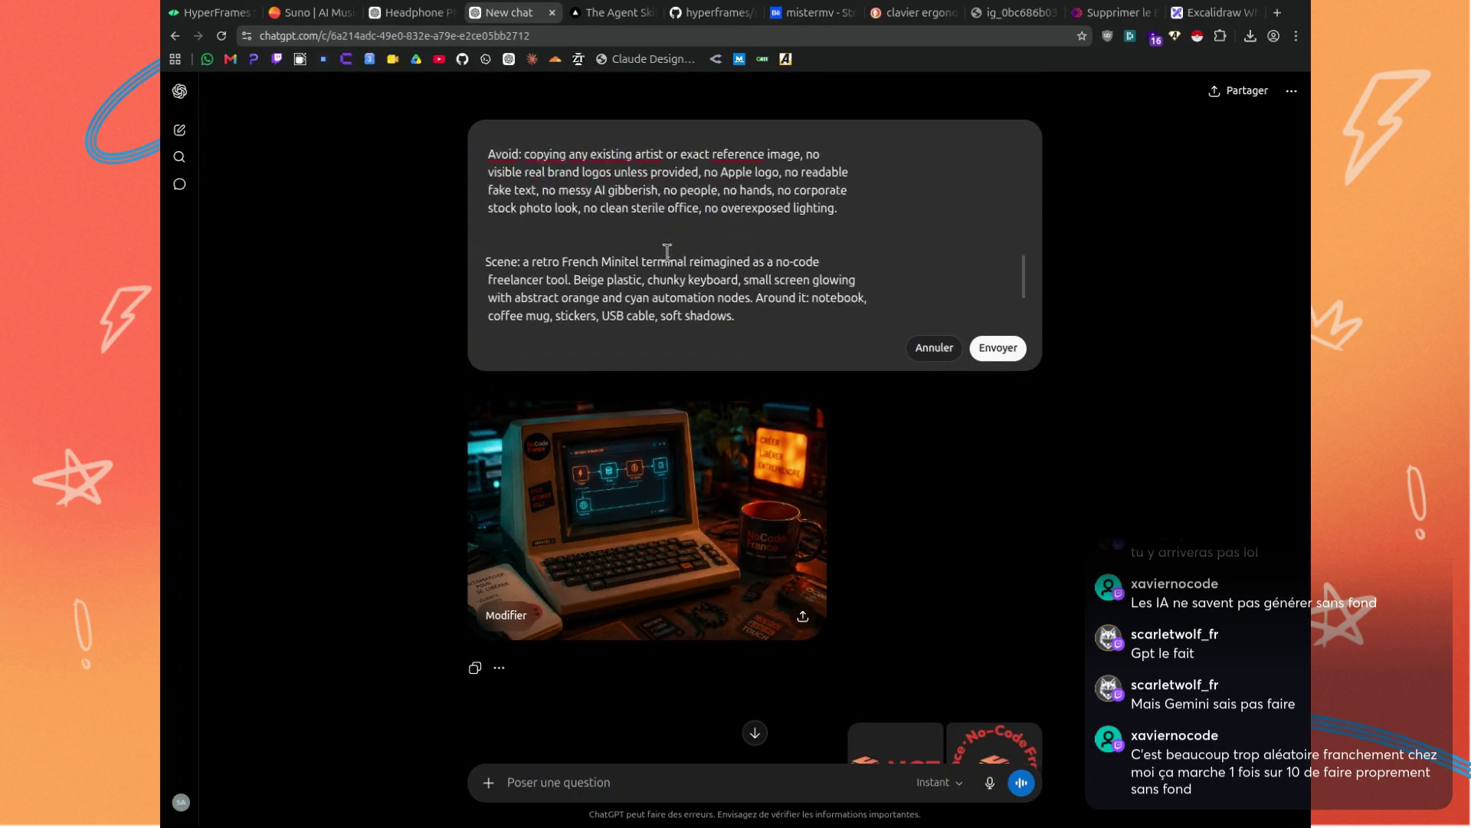
scroll(667, 252, up, 3)
scroll(667, 253, down, 3)
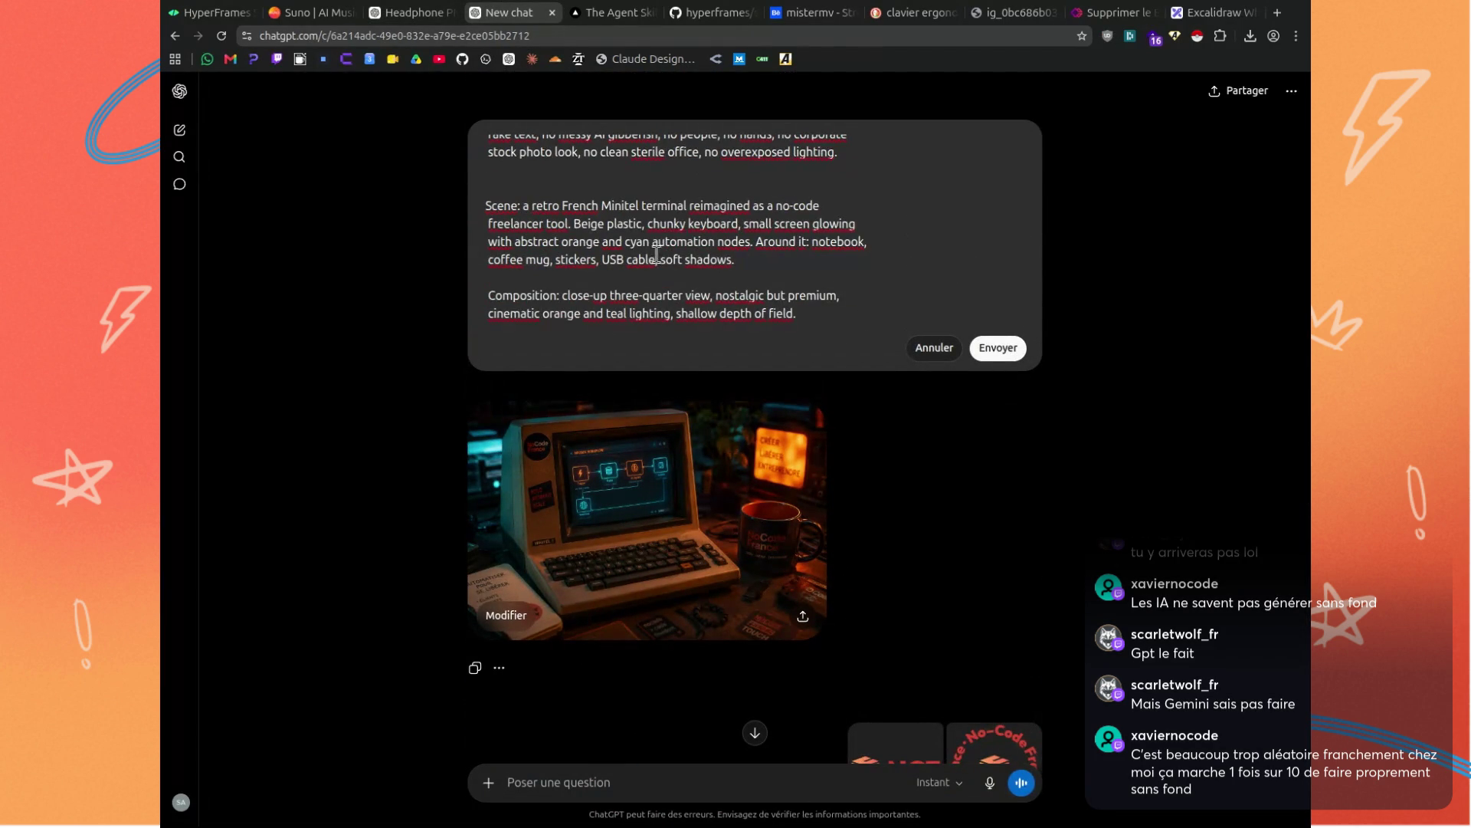
scroll(580, 214, down, 1)
scroll(580, 214, down, 2)
scroll(690, 214, up, 2)
scroll(766, 230, down, 2)
scroll(1116, 412, up, 2)
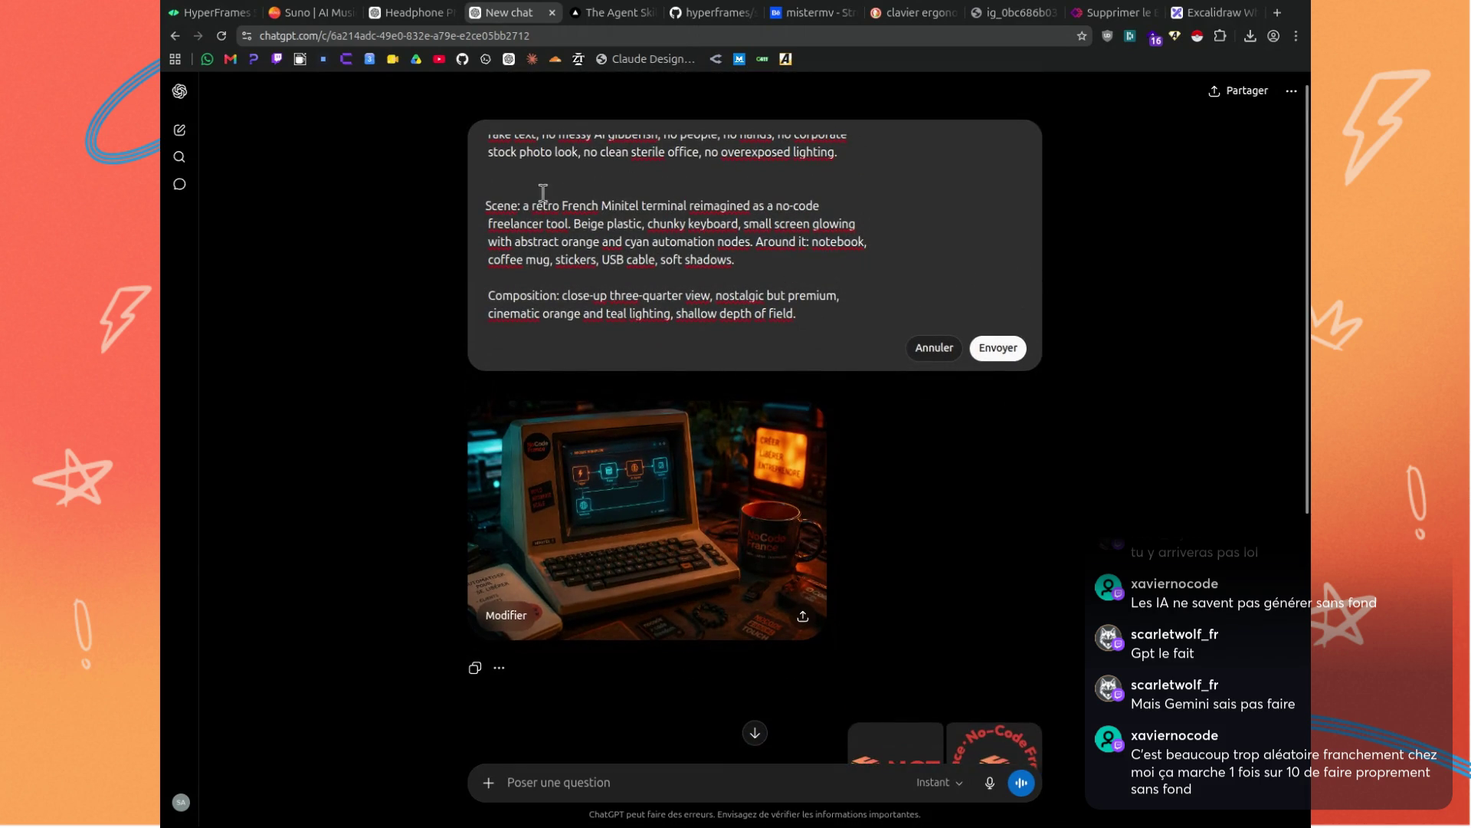
drag(534, 202, 779, 269)
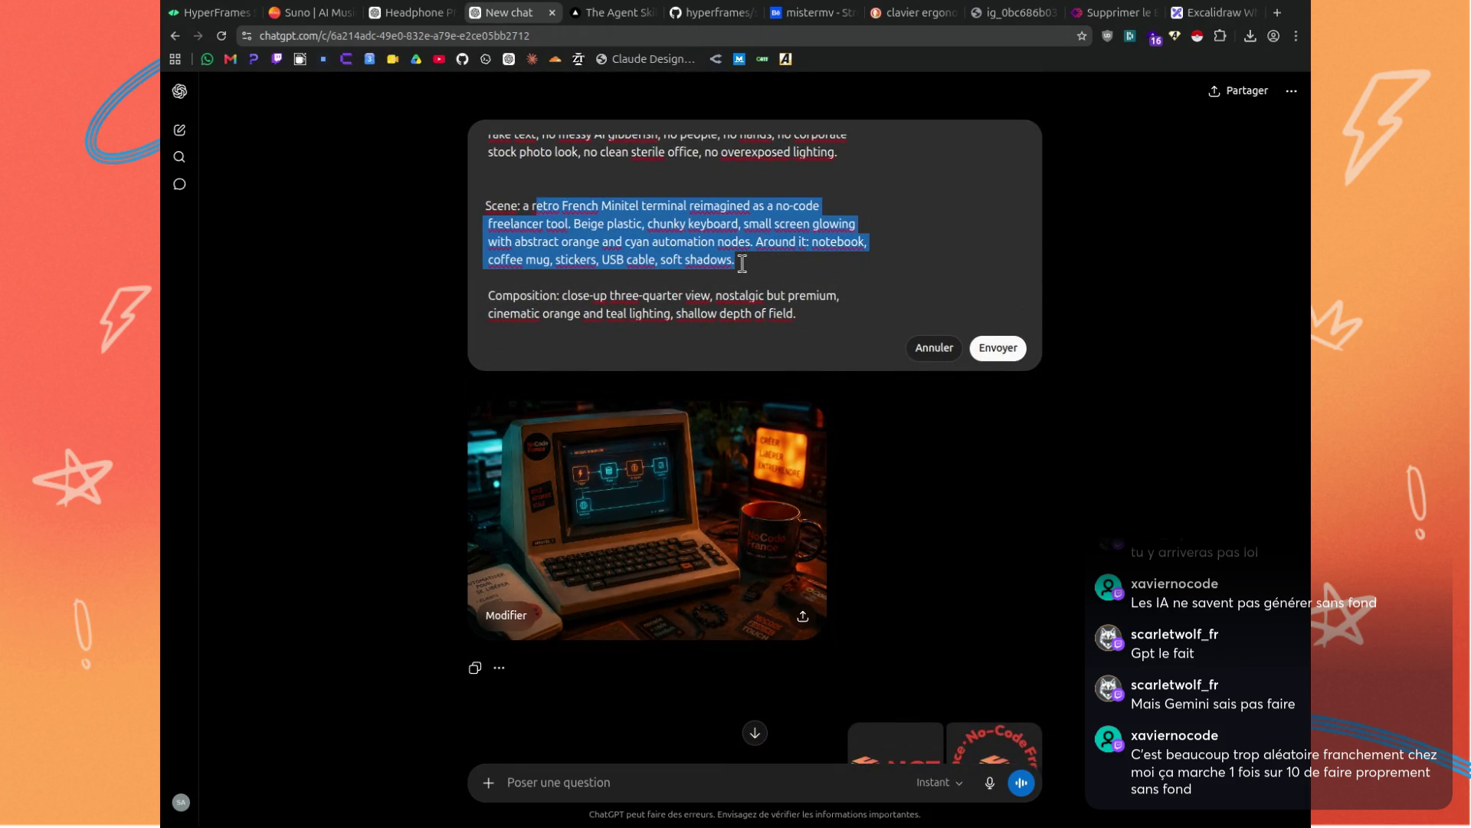
text(a)
key(BackSpace)
key(BackSpace)
text(coworking scene)
Delete 'inspired by NoCodeFrance' from the brand direction line.
scroll(693, 257, down, 2)
scroll(694, 257, up, 2)
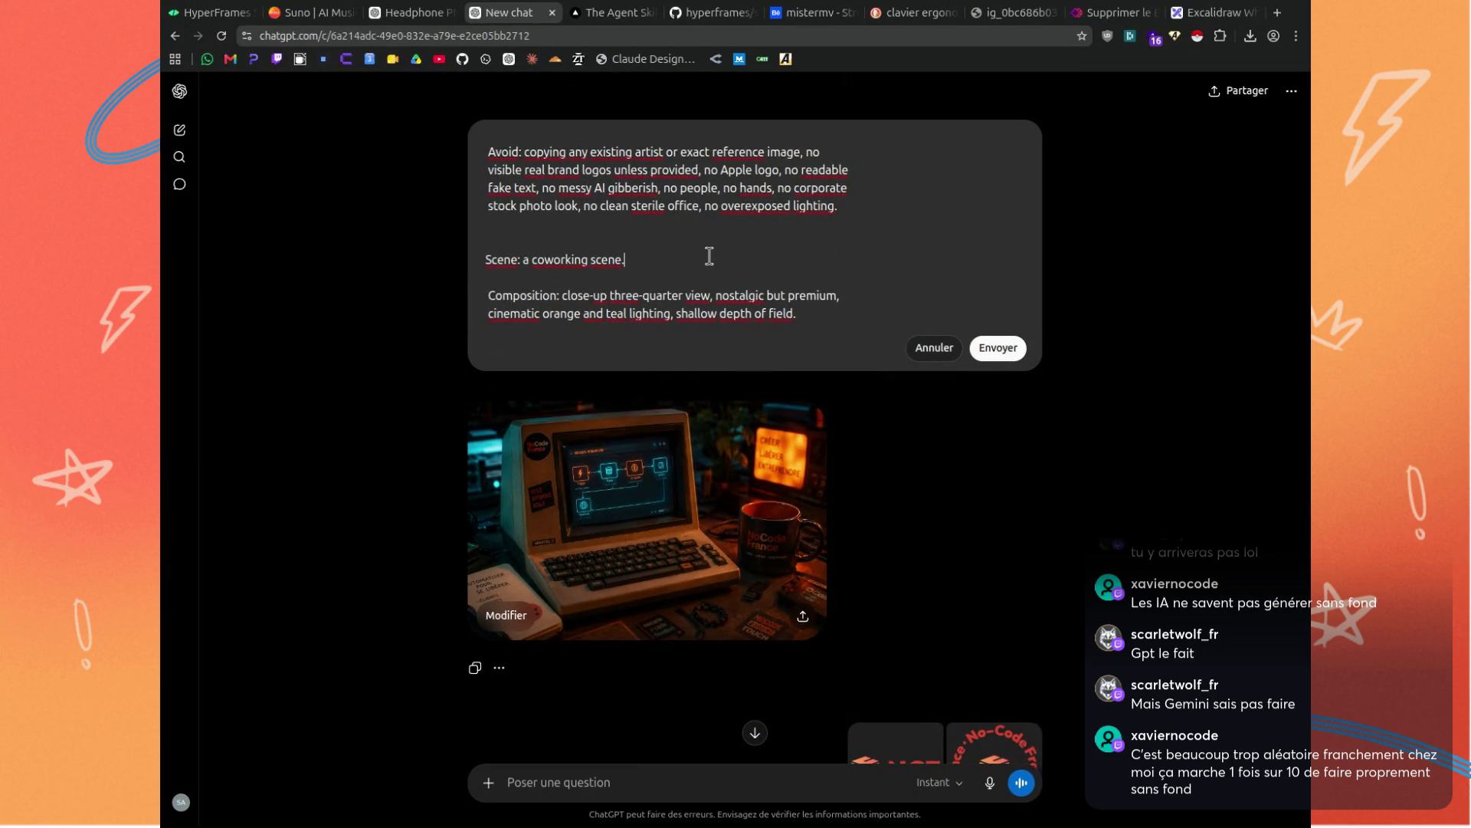
scroll(709, 256, up, 2)
scroll(710, 256, down, 2)
scroll(709, 256, up, 2)
scroll(710, 256, up, 1)
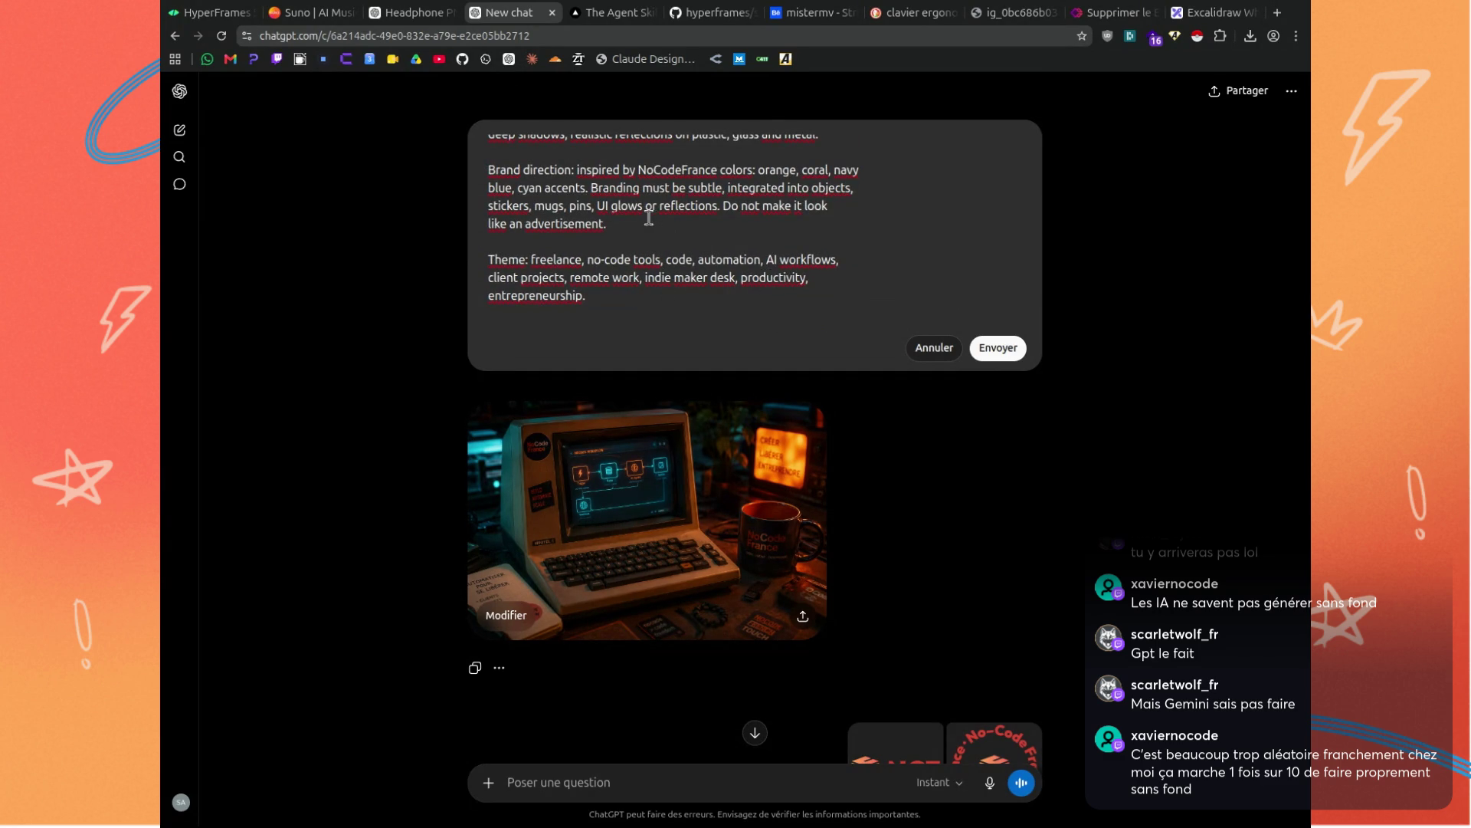
scroll(675, 222, up, 2)
scroll(676, 240, down, 2)
scroll(677, 240, up, 2)
drag(578, 260, 732, 258)
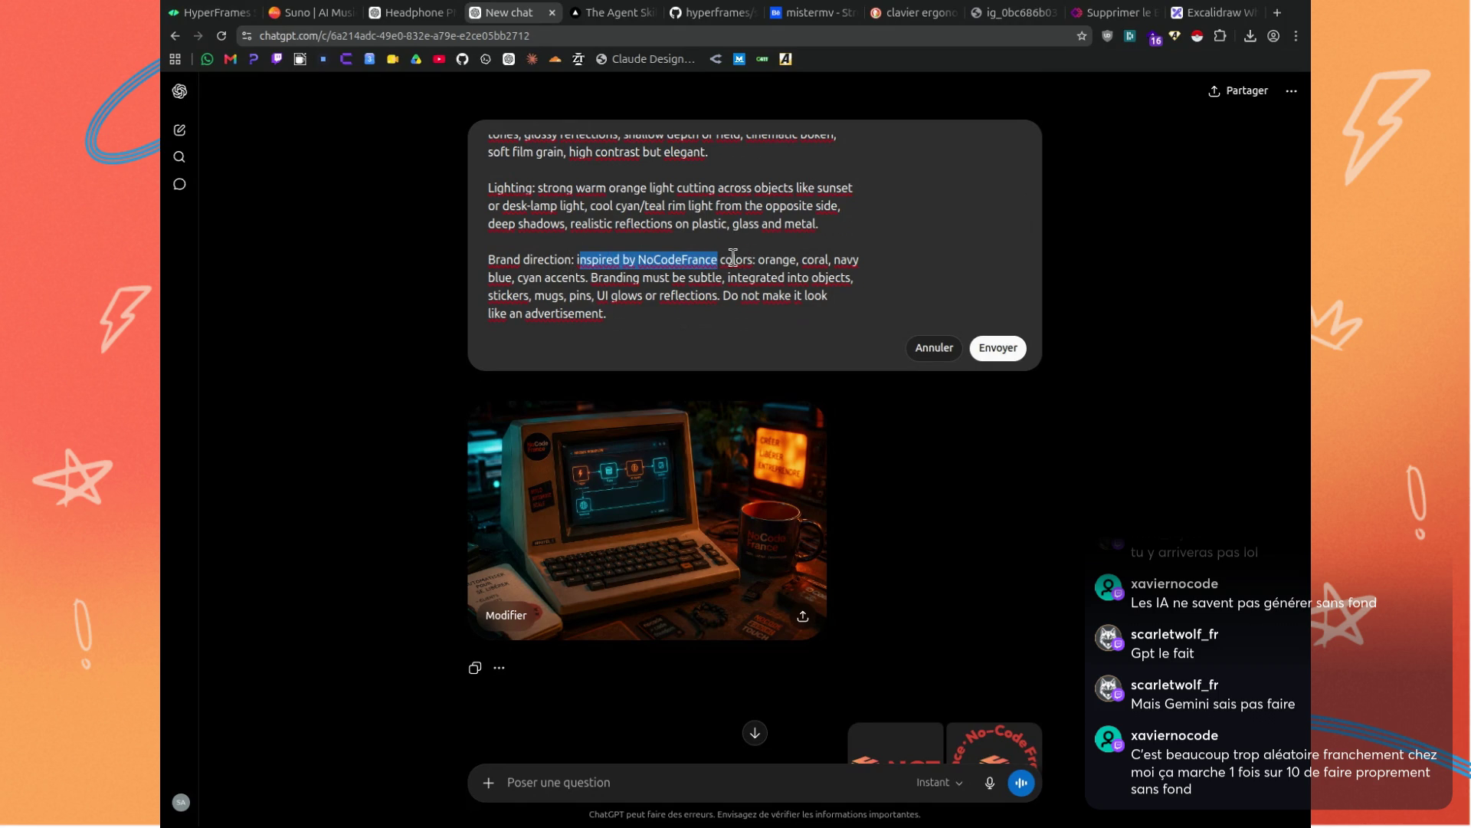
key(BackSpace)
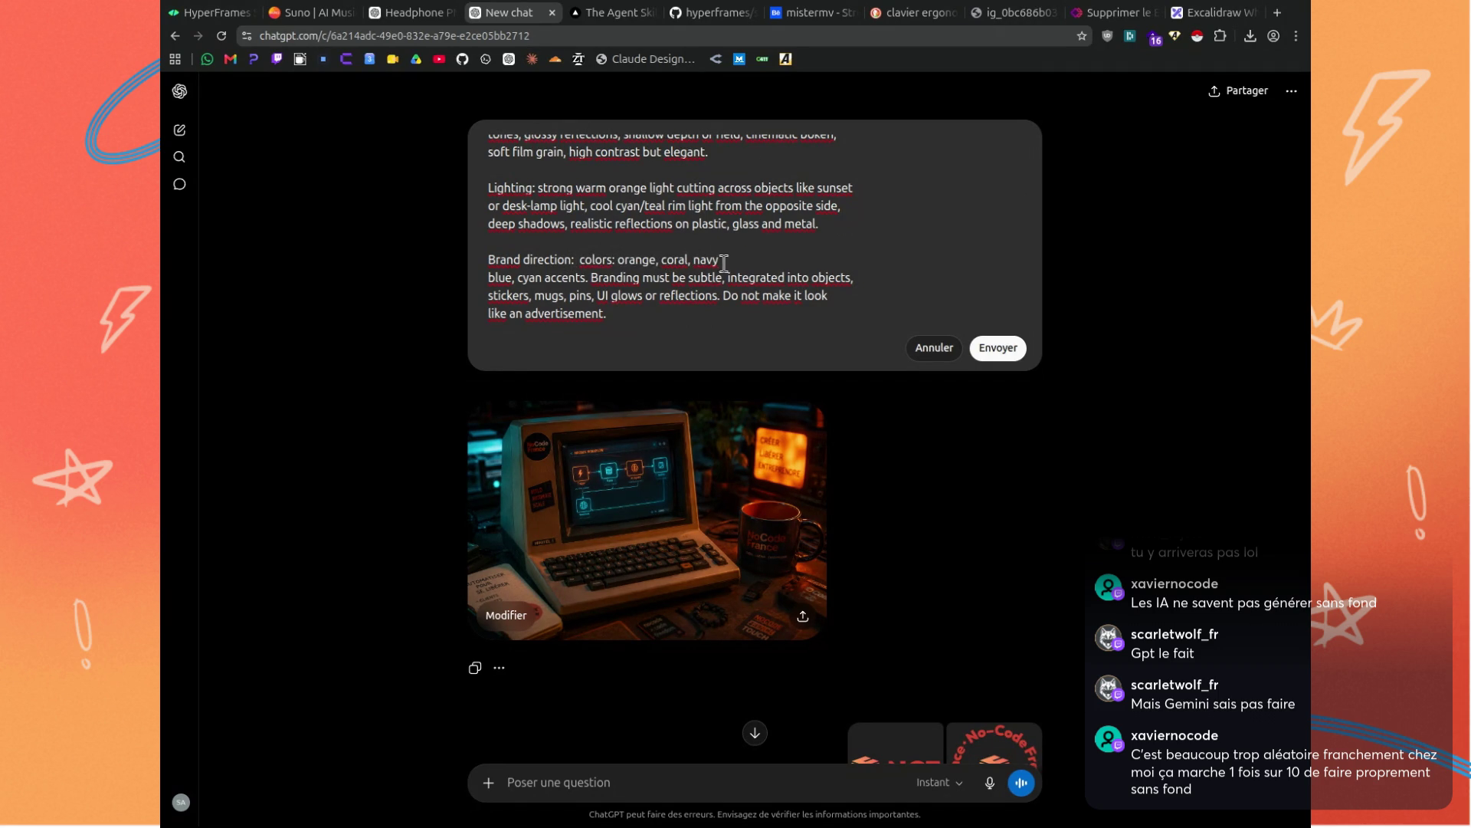
scroll(739, 276, up, 2)
scroll(743, 276, up, 2)
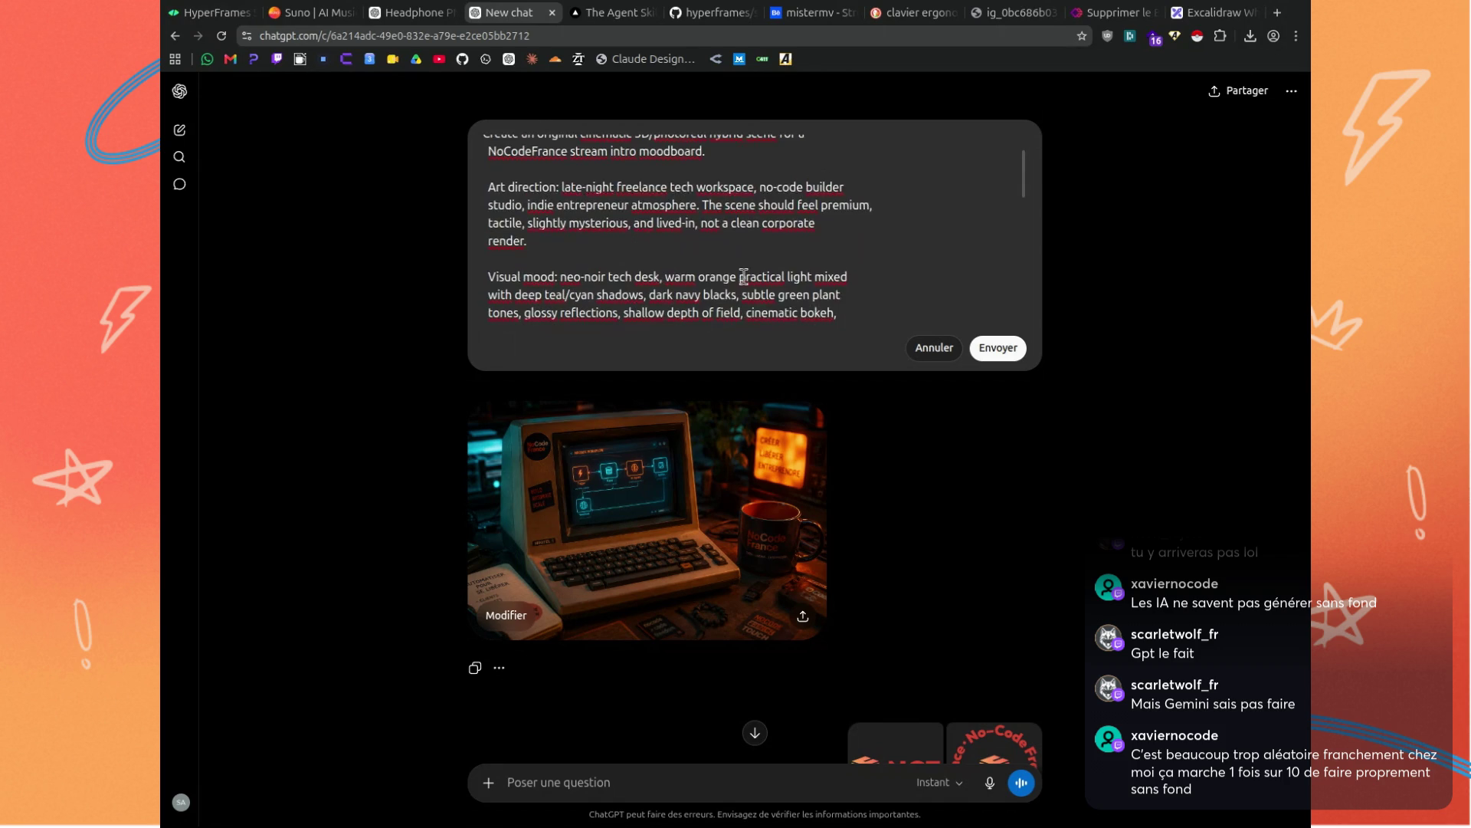
Remove 'NoCodeFrance' from the opening sentence and 'neo-noir tech desk' from Visual mood.
scroll(743, 276, up, 1)
drag(725, 158, 586, 147)
click(585, 147)
click(657, 161)
drag(568, 162, 370, 167)
key(BackSpace)
key(BackSpace)
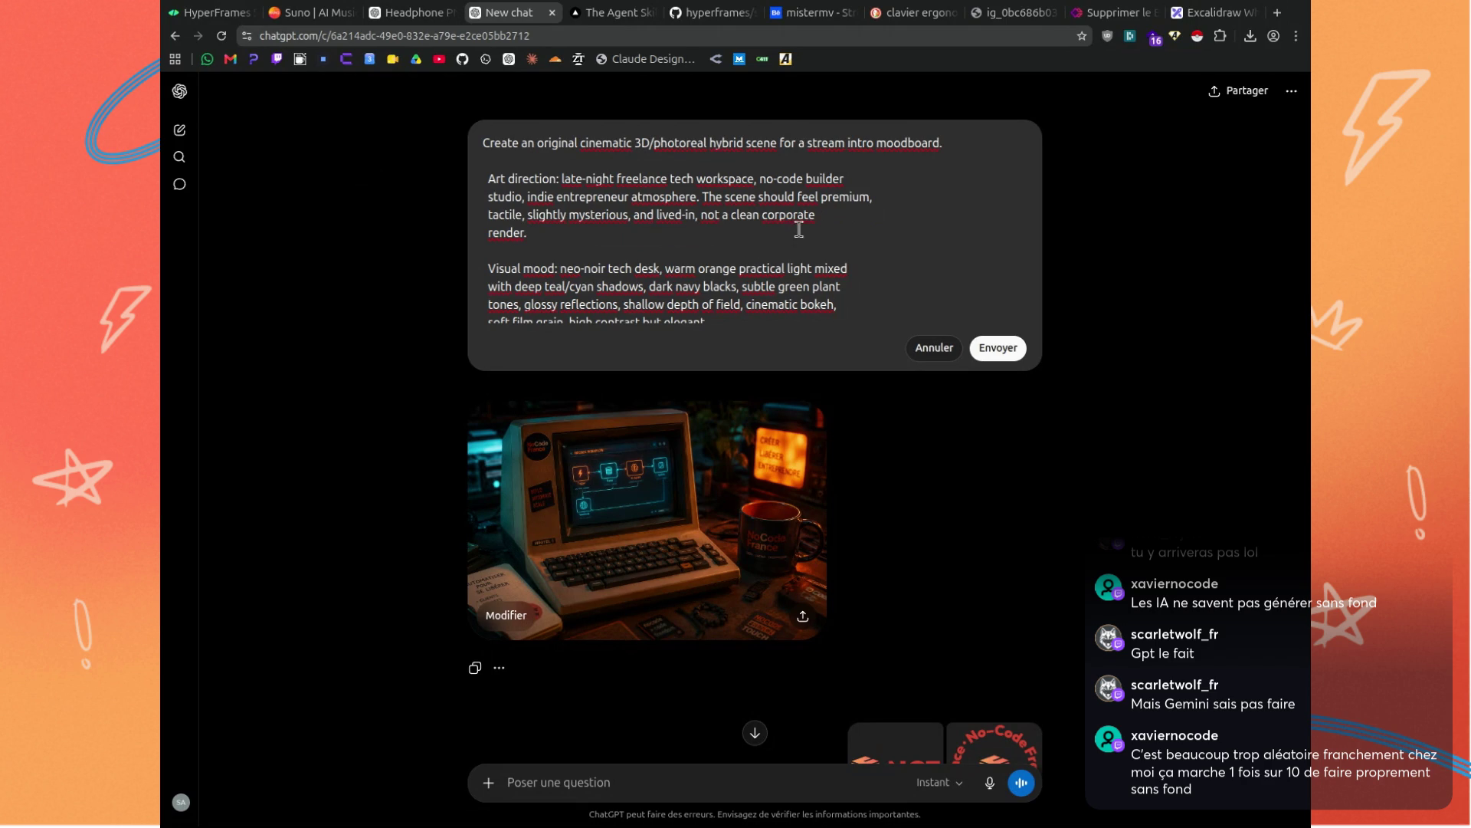
scroll(788, 208, down, 2)
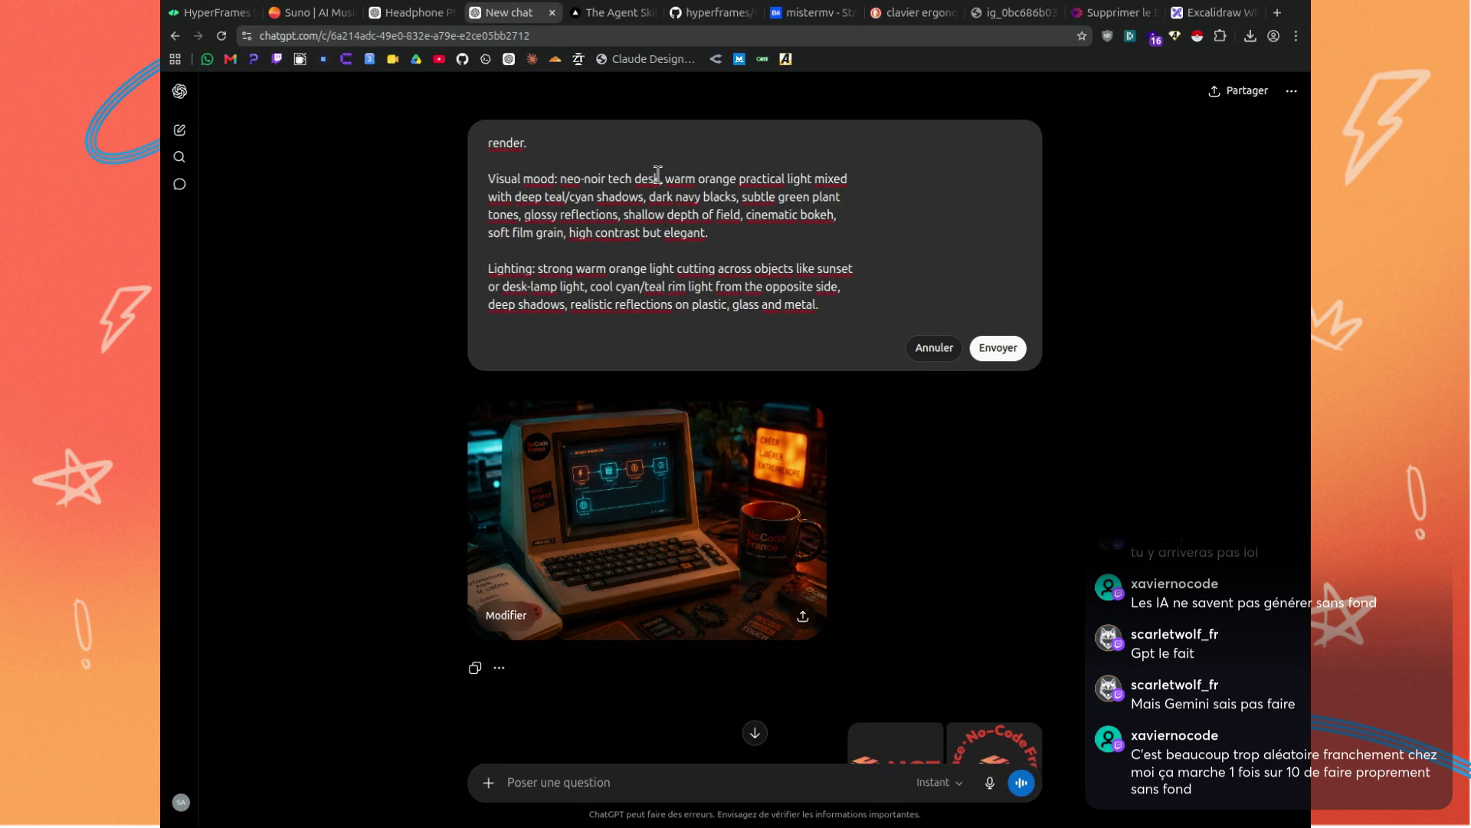
mouse_move(657, 173)
mouse_down()
mouse_move(484, 170)
mouse_move(564, 170)
mouse_up()
key(BackSpace)
key(Delete)
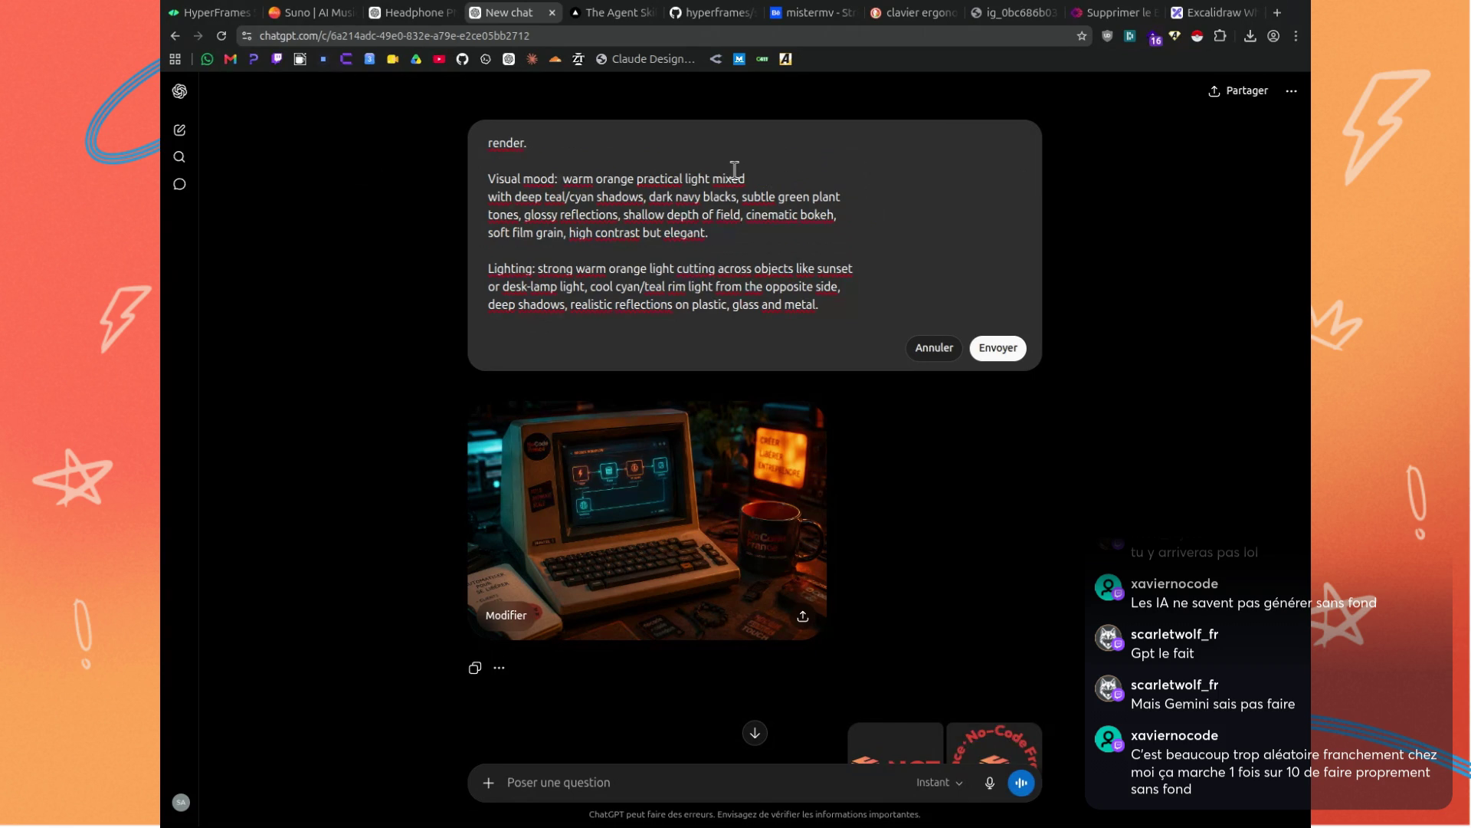
Delete the 'Branding must be subtle' sentence and the stray period after cyan accents.
scroll(730, 188, down, 1)
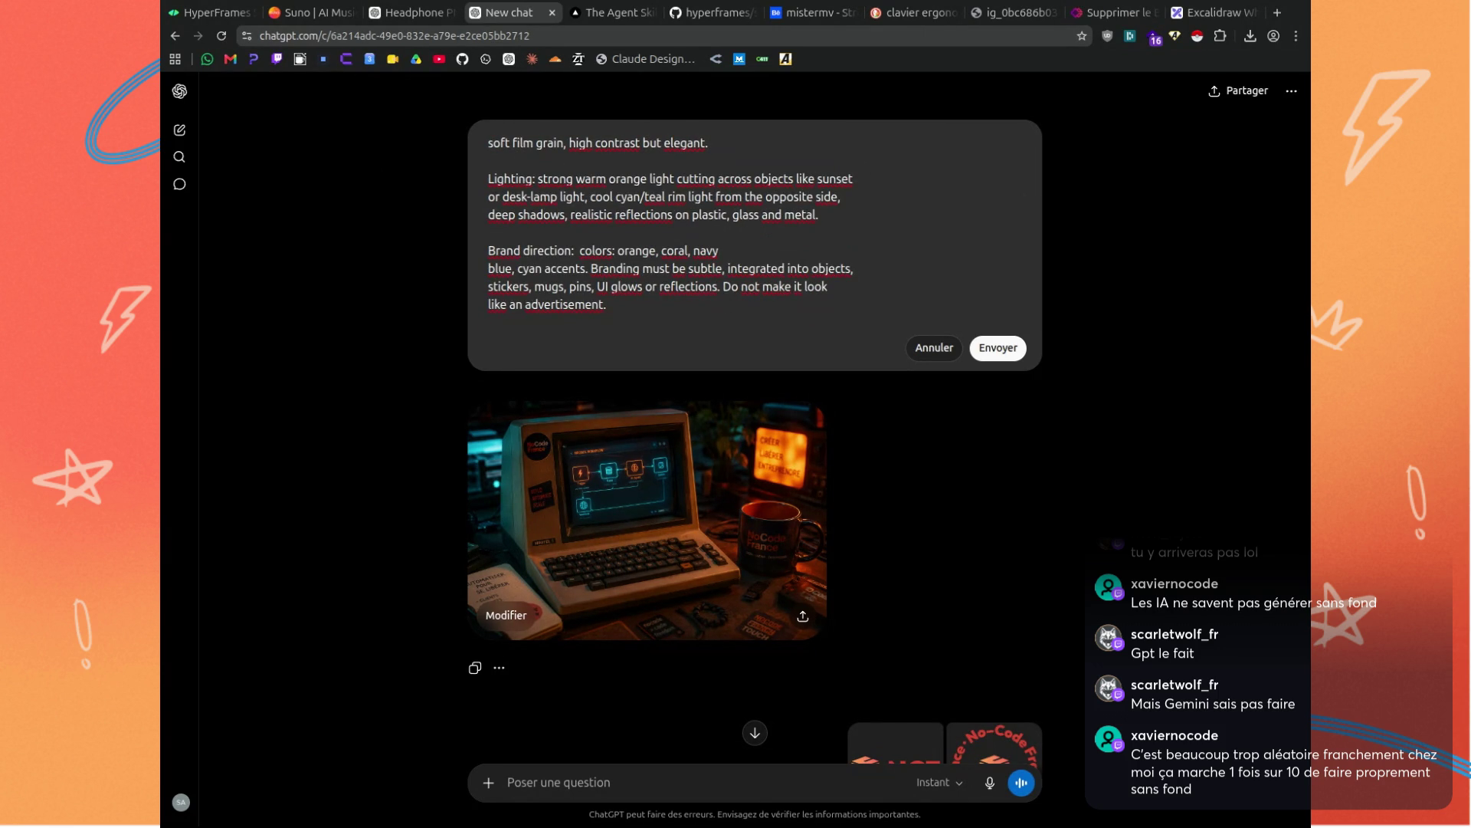
scroll(751, 231, down, 3)
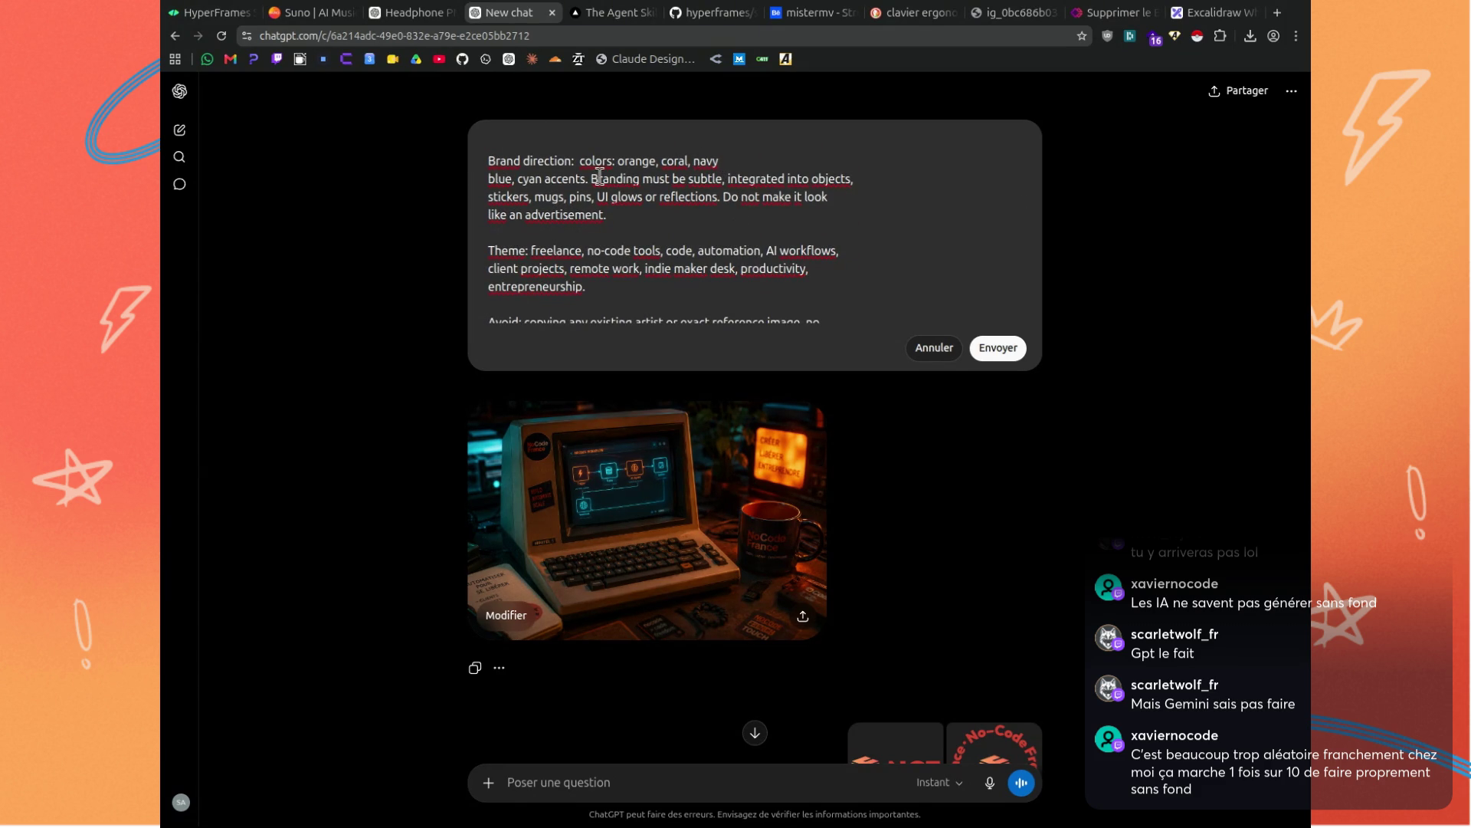
mouse_move(591, 178)
mouse_down()
mouse_move(852, 180)
mouse_move(570, 200)
mouse_move(595, 199)
mouse_up()
key(BackSpace)
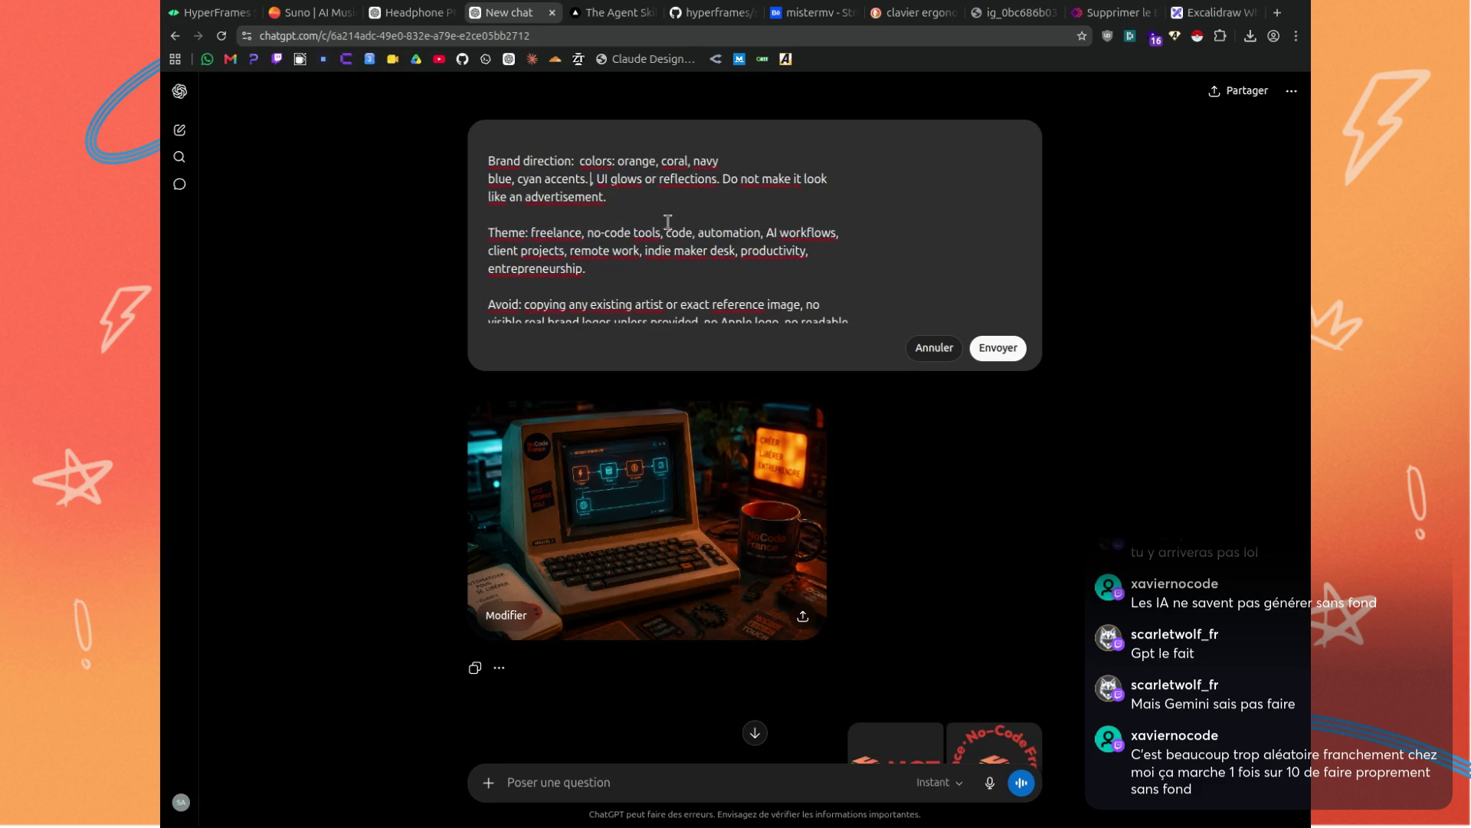
key(BackSpace)
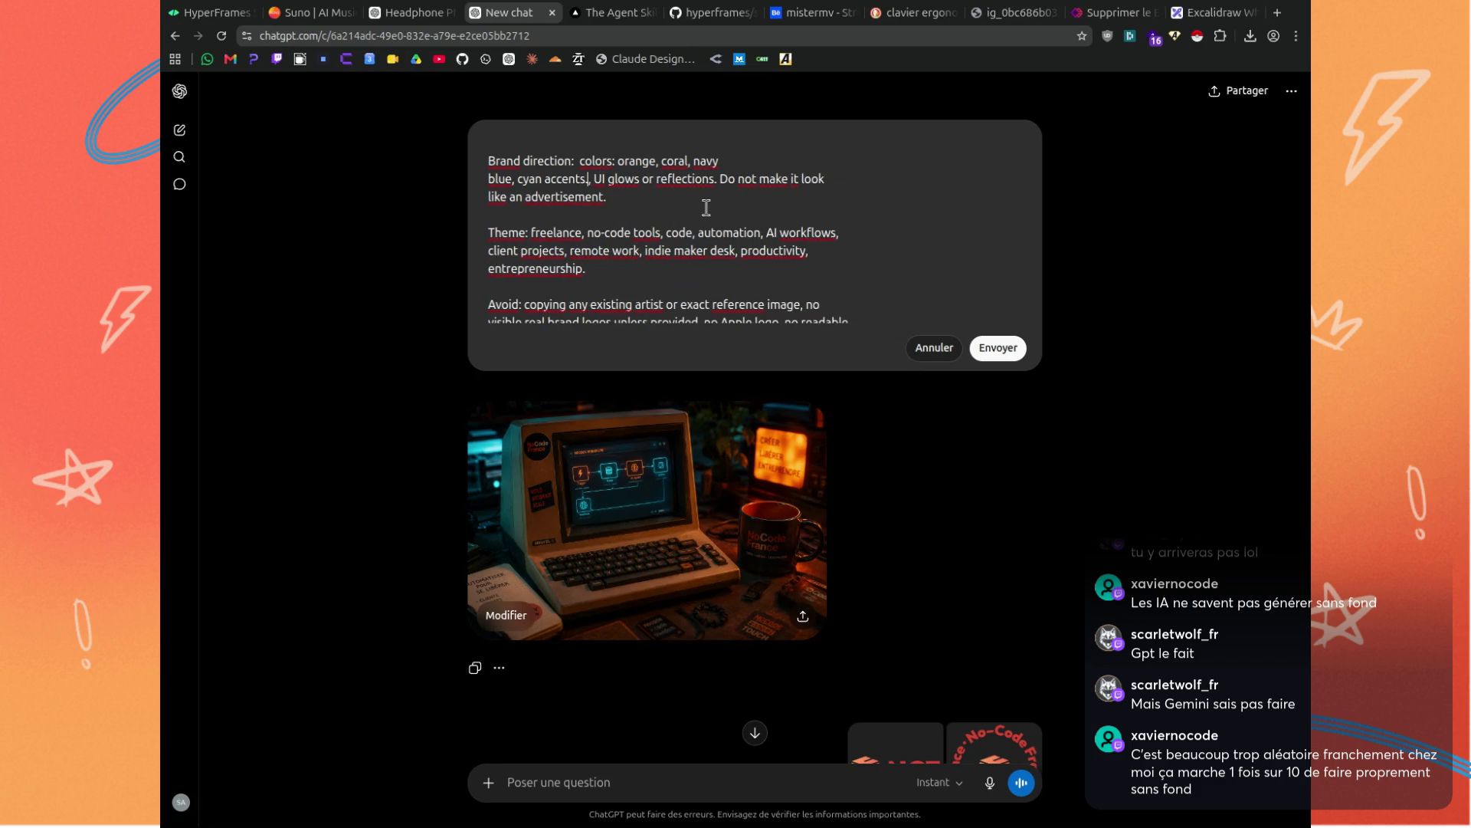
Remove 'cinematic orange and teal lighting' from Composition and submit the edited prompt.
scroll(706, 207, down, 2)
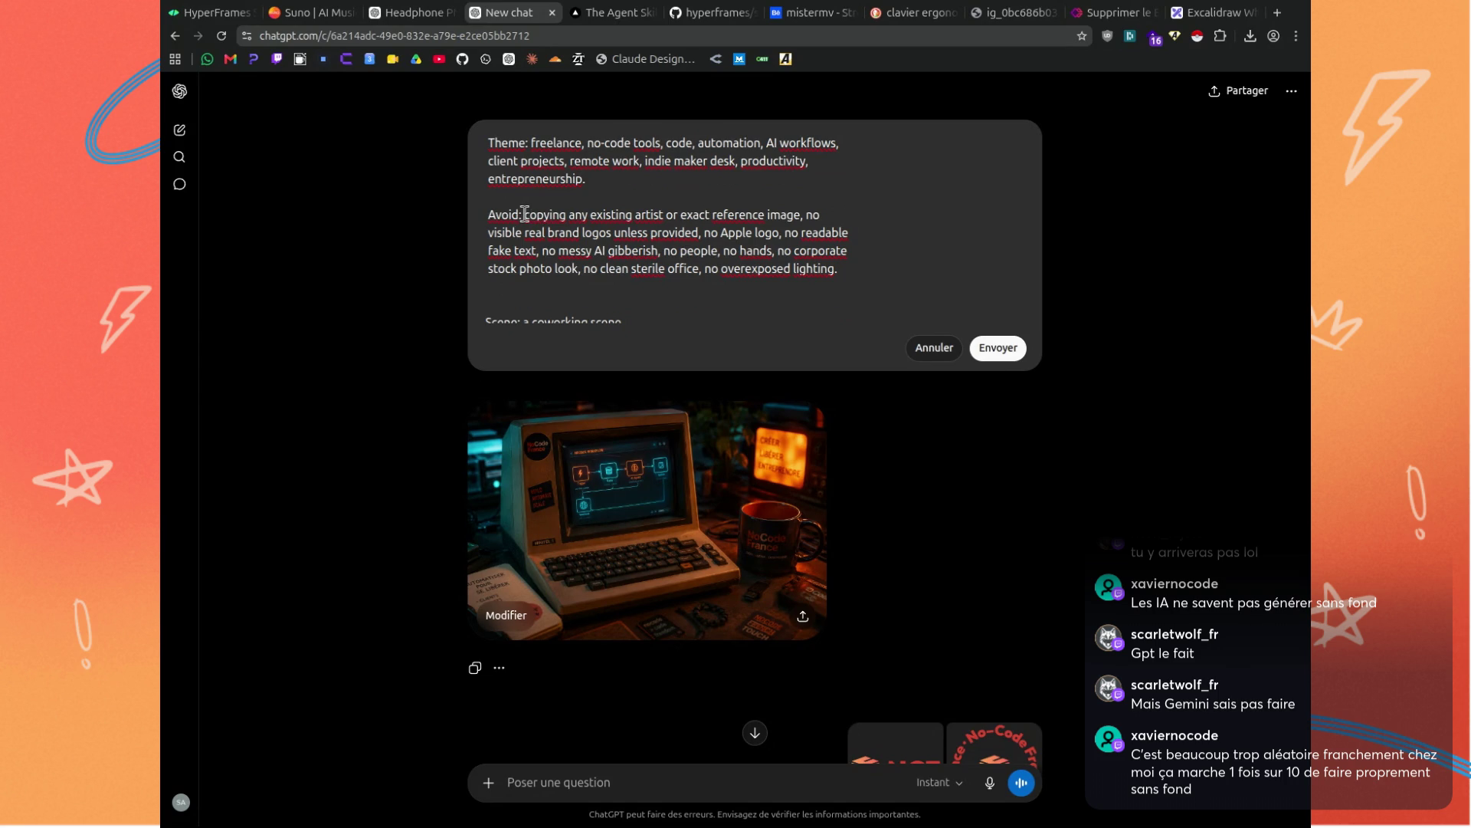
click(524, 214)
scroll(552, 214, down, 3)
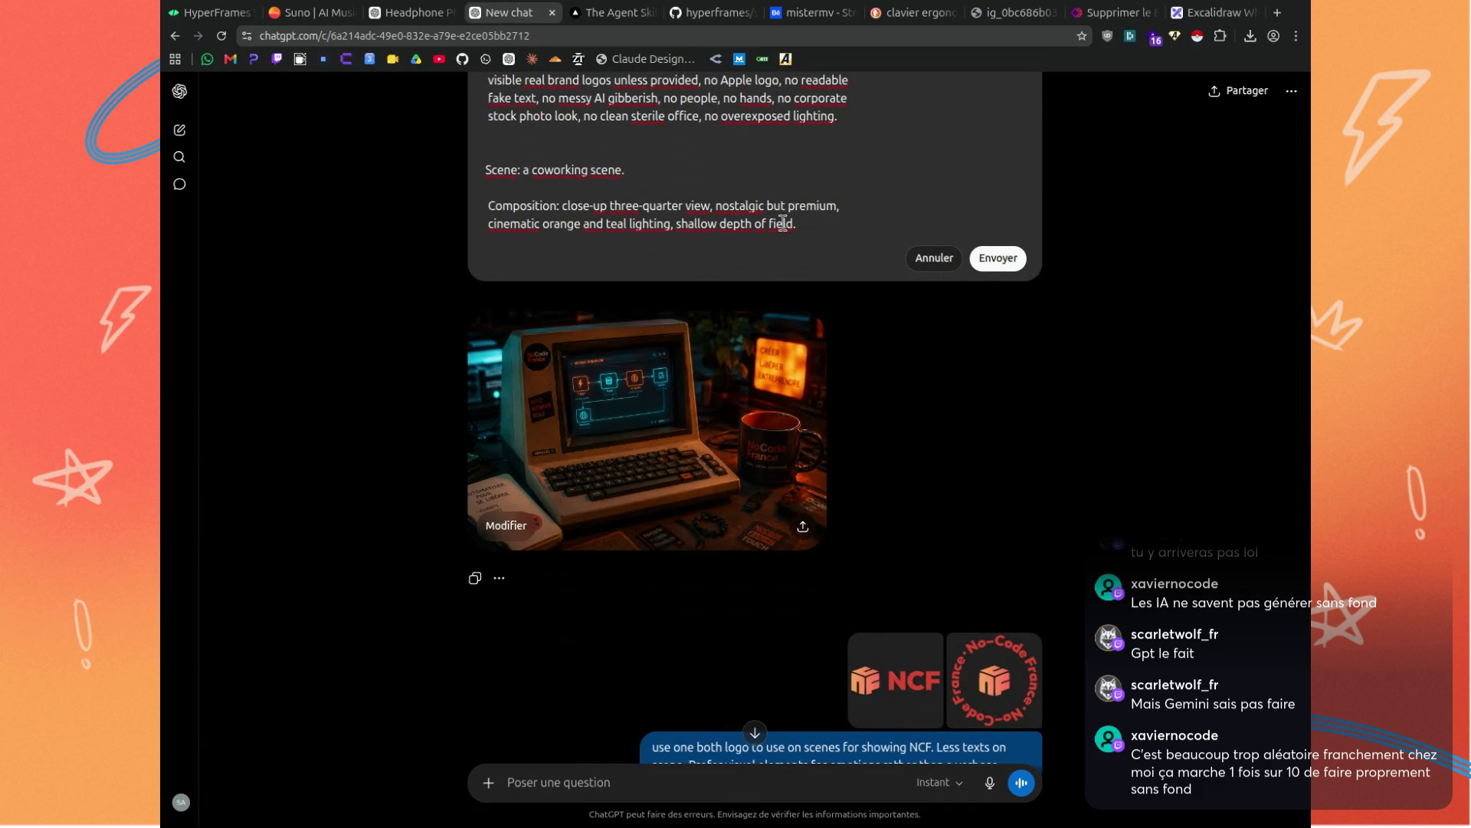
drag(670, 223, 414, 230)
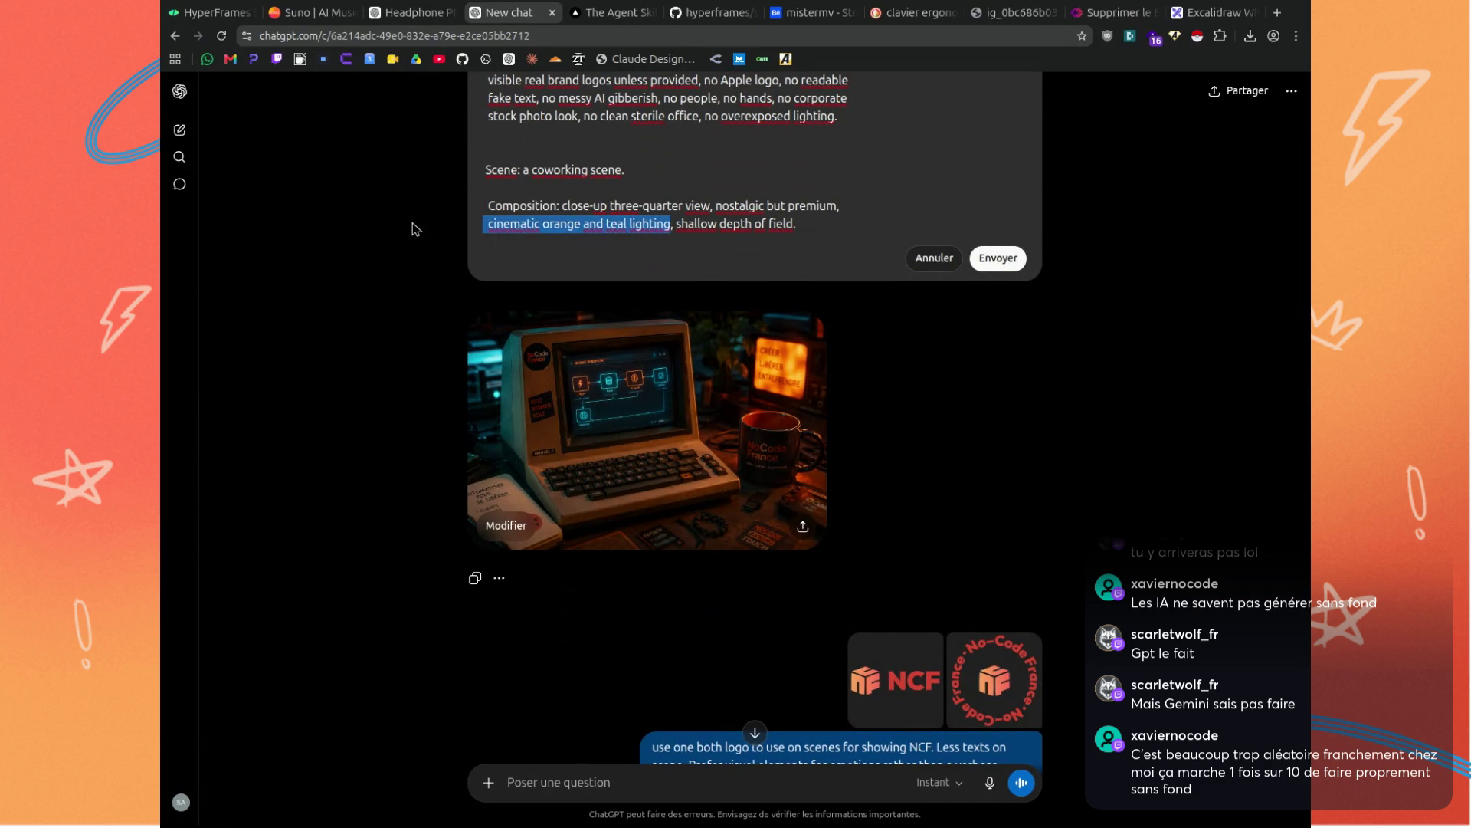
key(BackSpace)
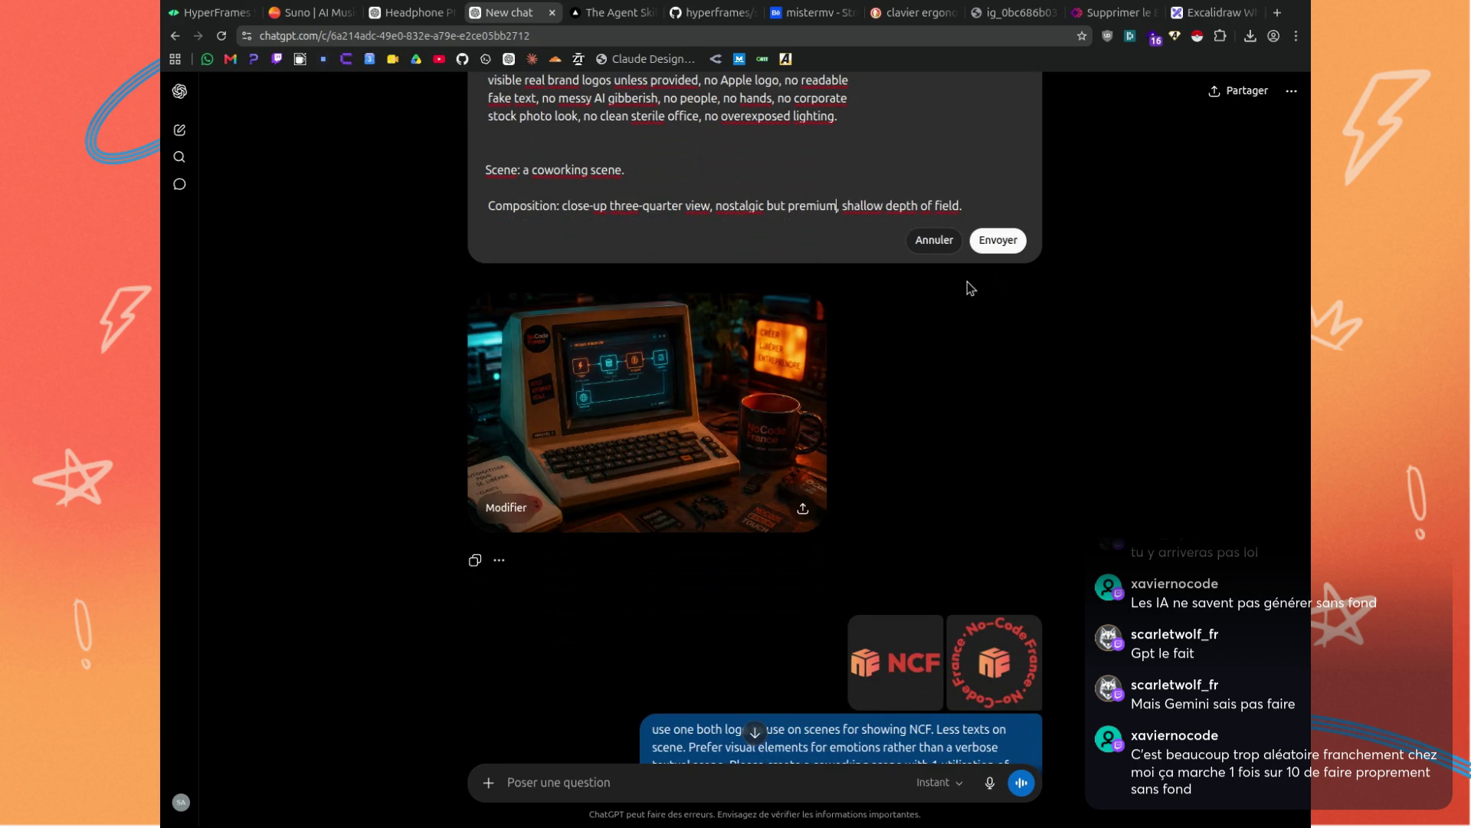
click(997, 242)
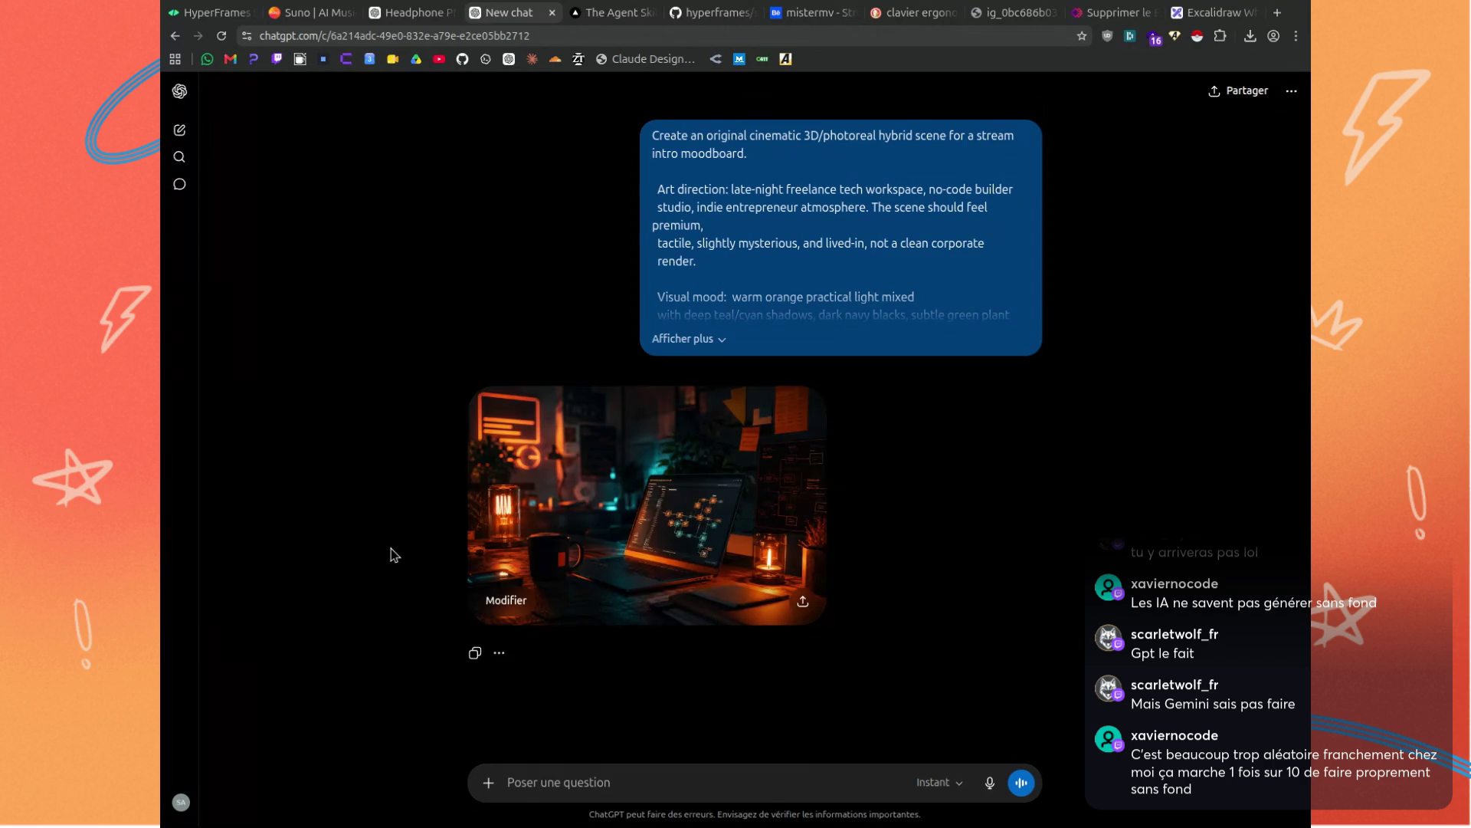
View the generated late-night workspace image full size and copy it.
click(642, 558)
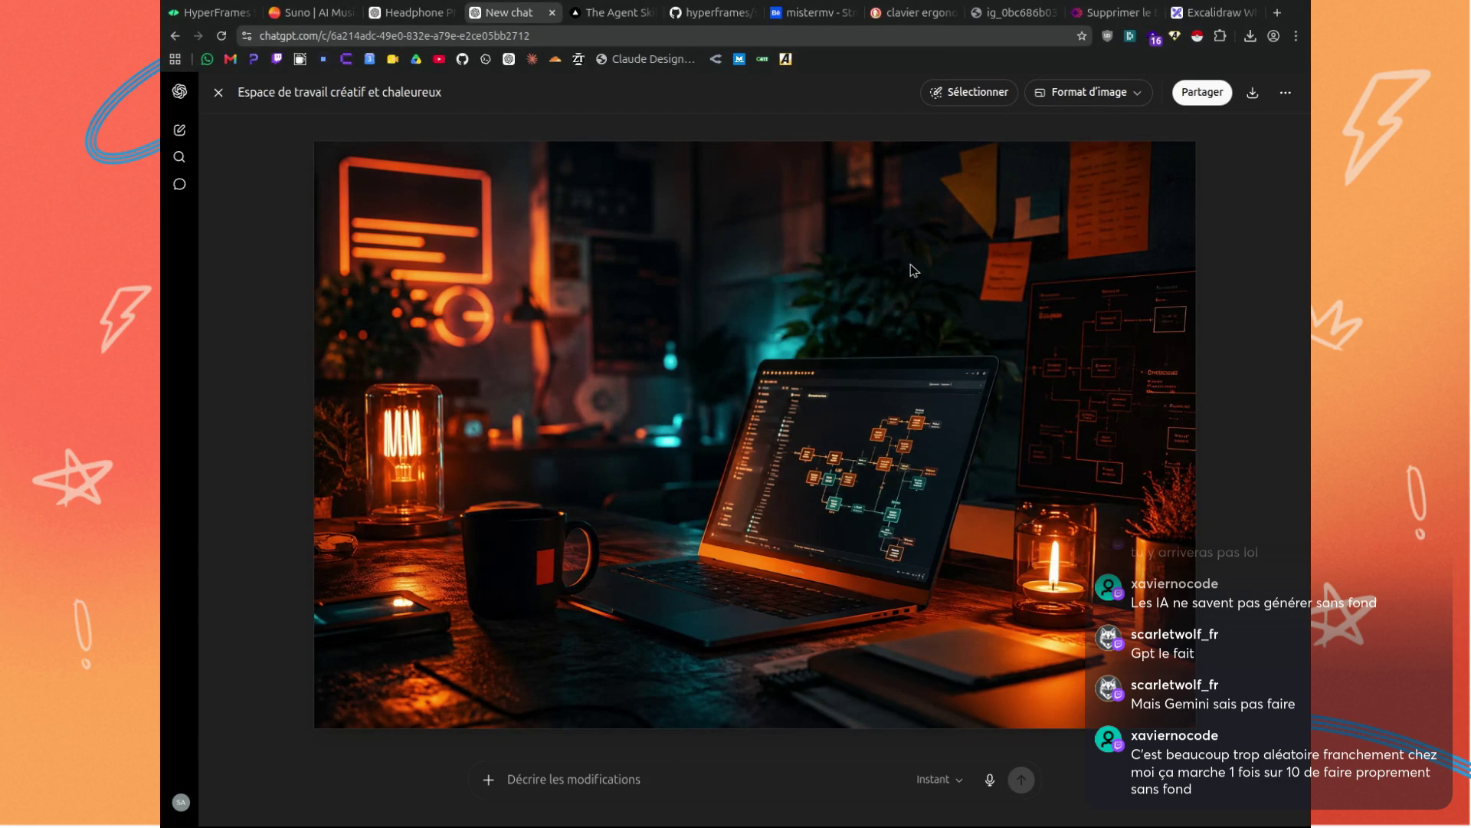
key(ctrl+c)
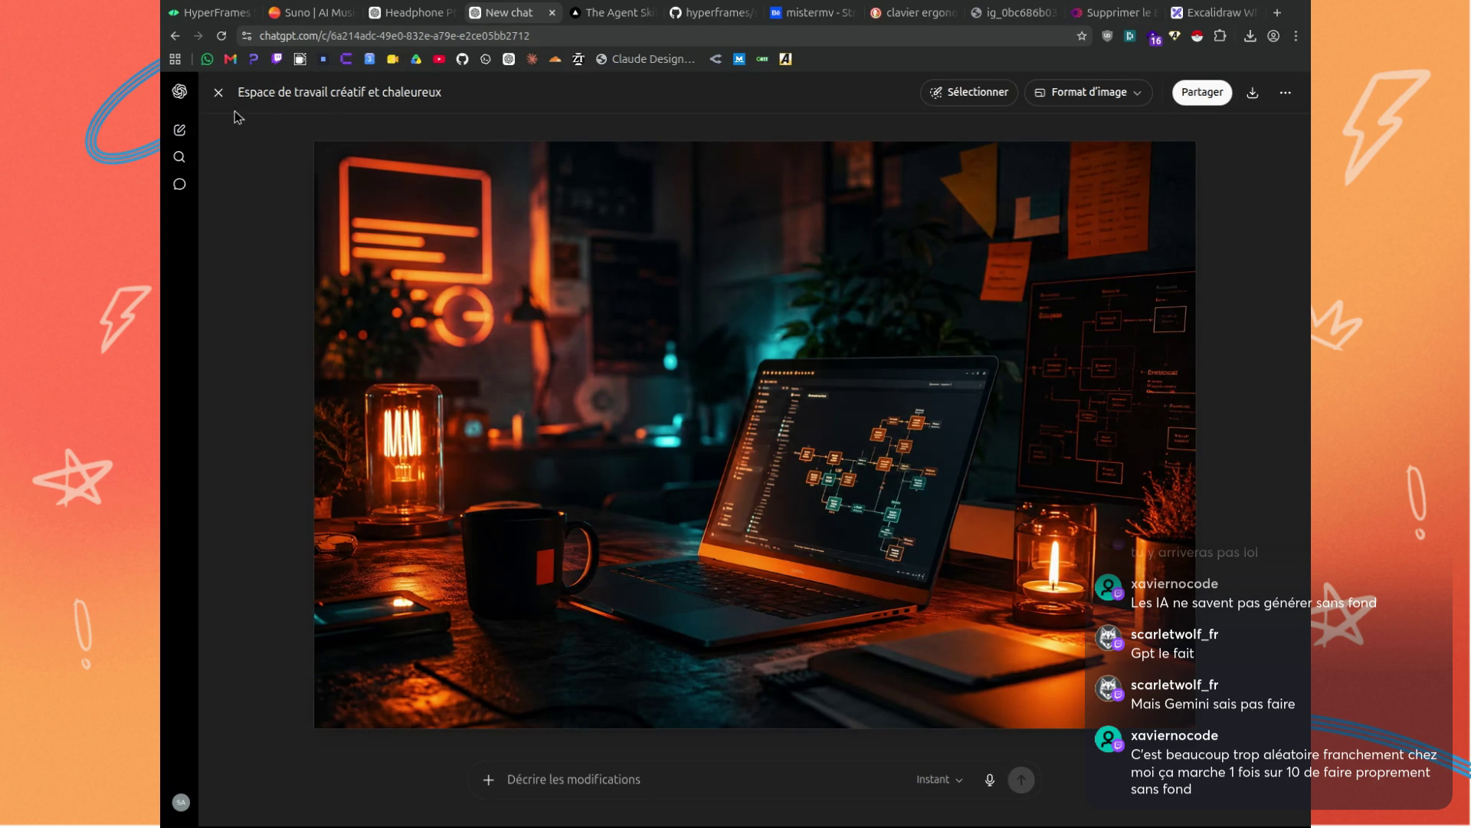
Close the full-size image view to return to the prompt conversation.
click(219, 93)
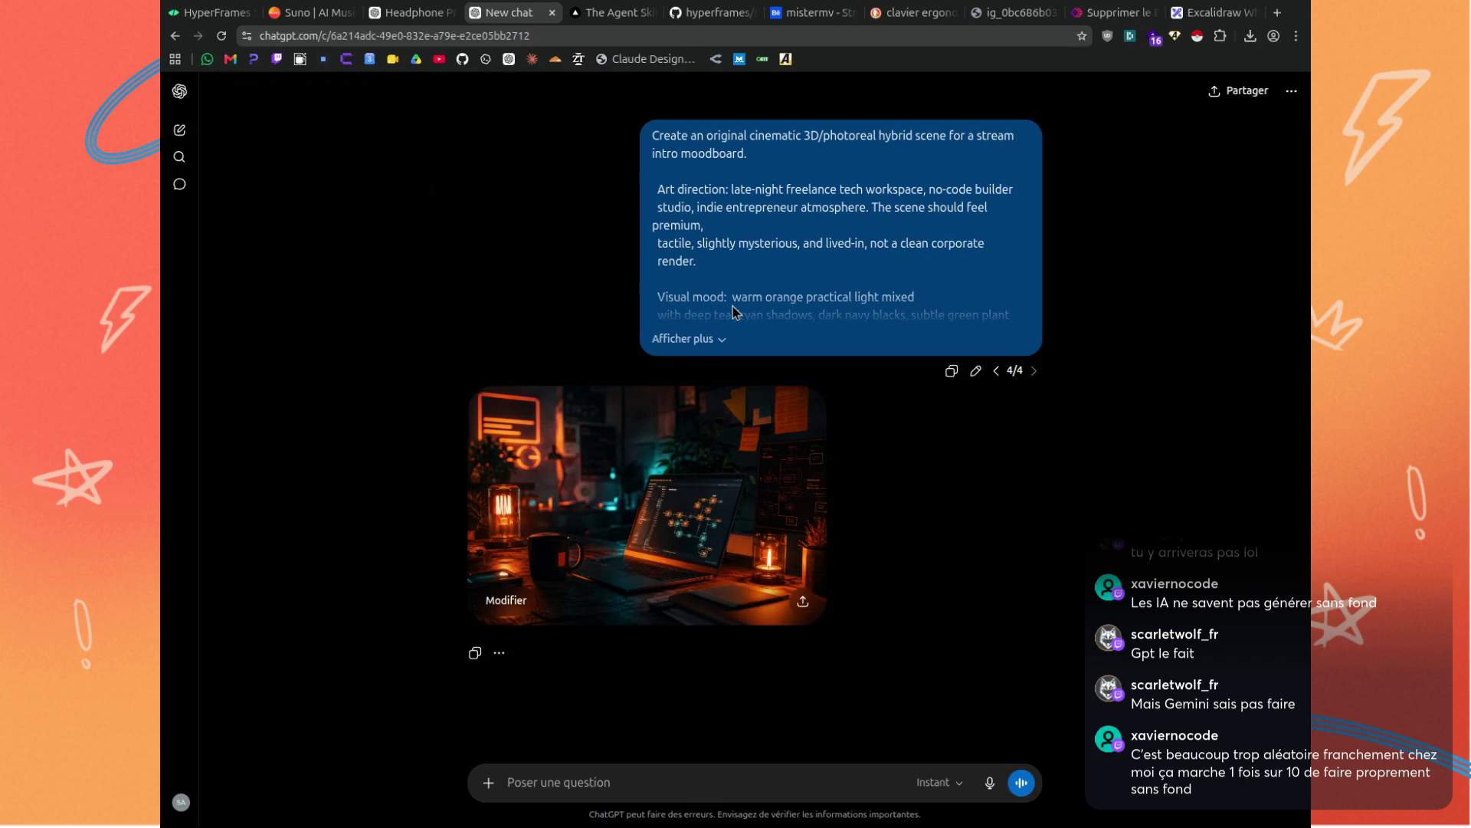
Put the original prompt into edit mode, then move over to the Gemini video chat.
click(975, 371)
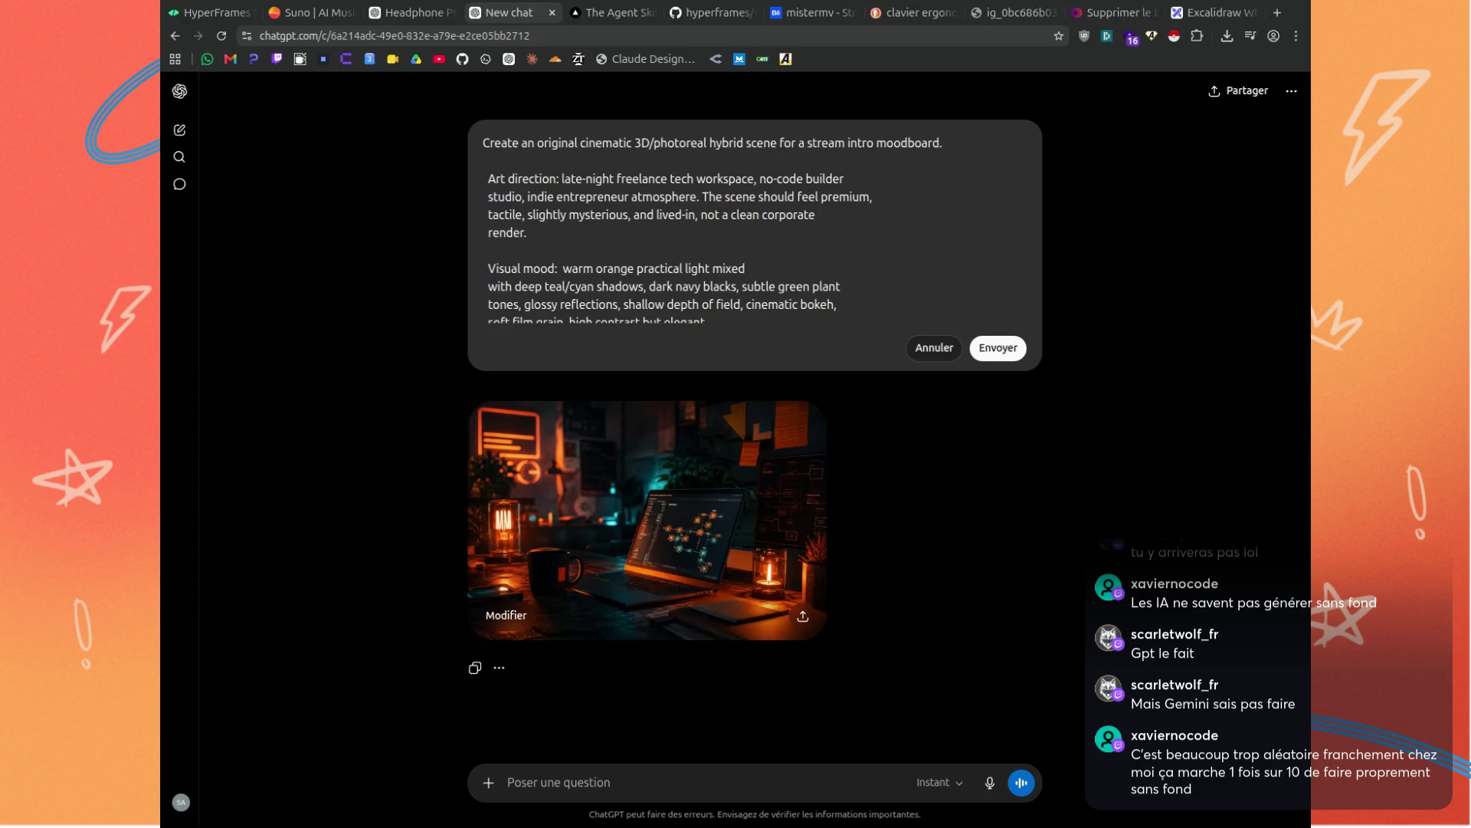
key(alt+Tab)
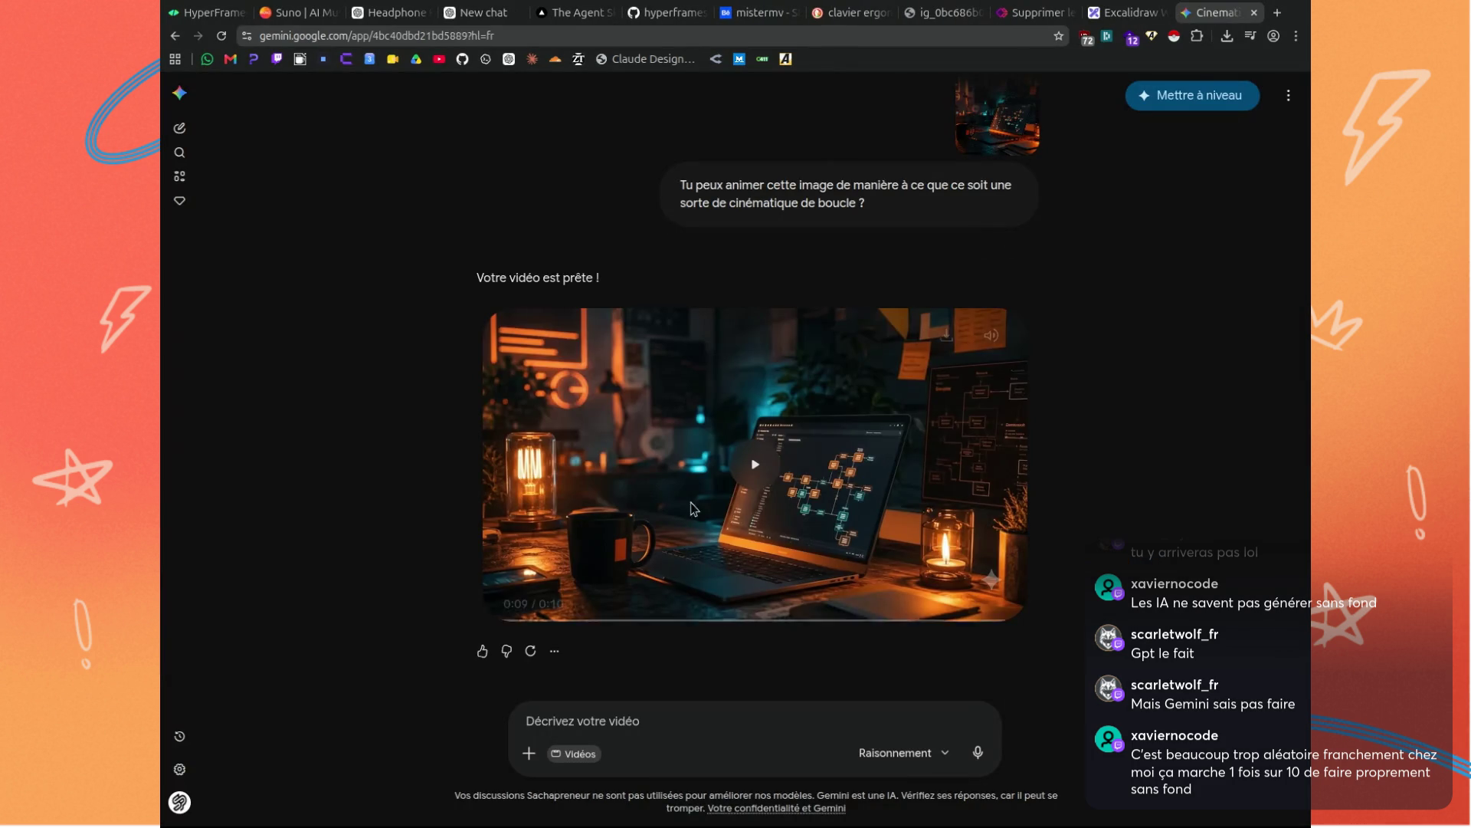
mouse_move(502, 609)
mouse_down()
mouse_move(709, 608)
mouse_move(669, 610)
mouse_up()
drag(669, 610, 1011, 610)
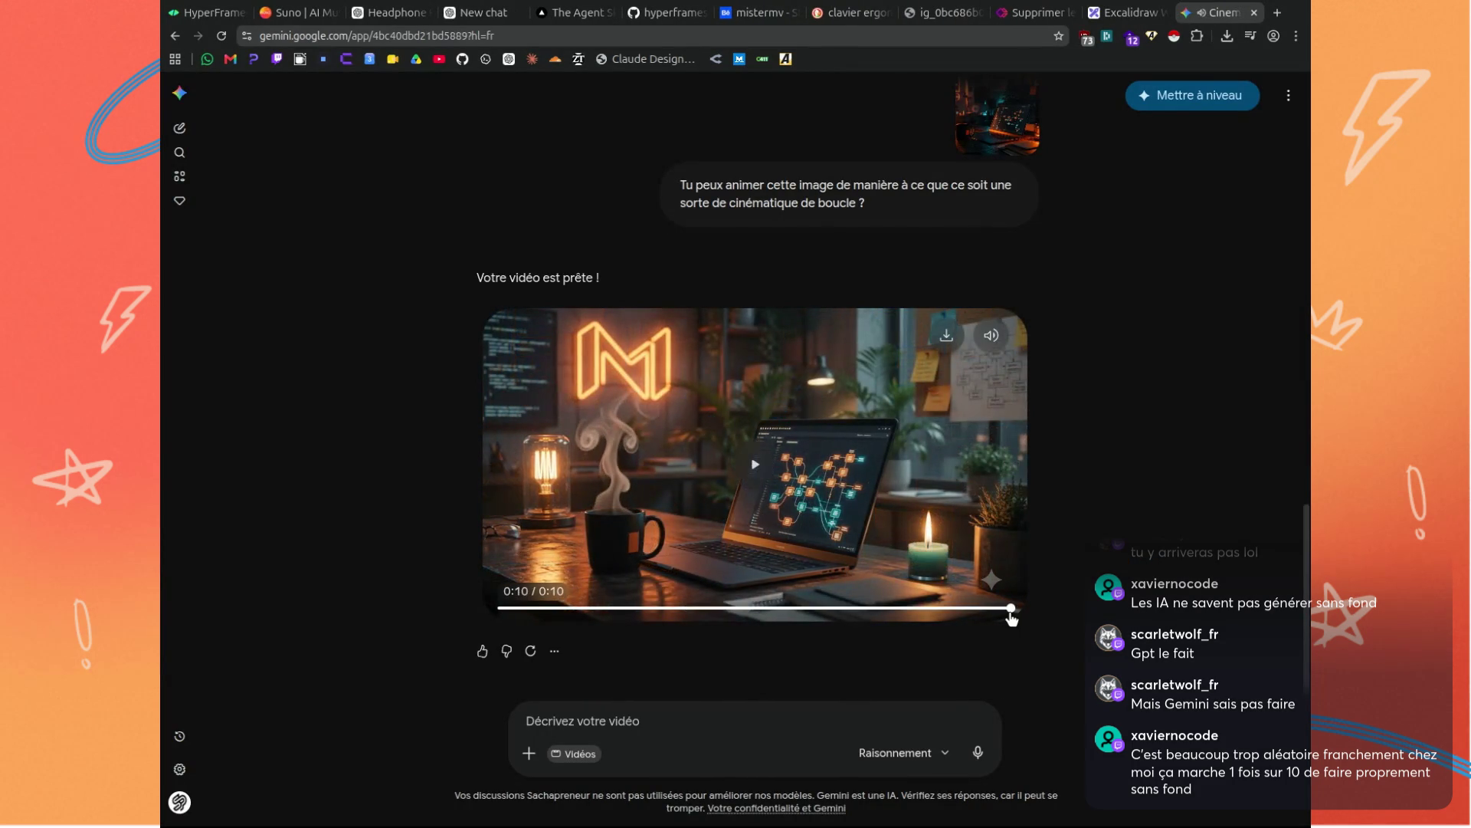
click(740, 477)
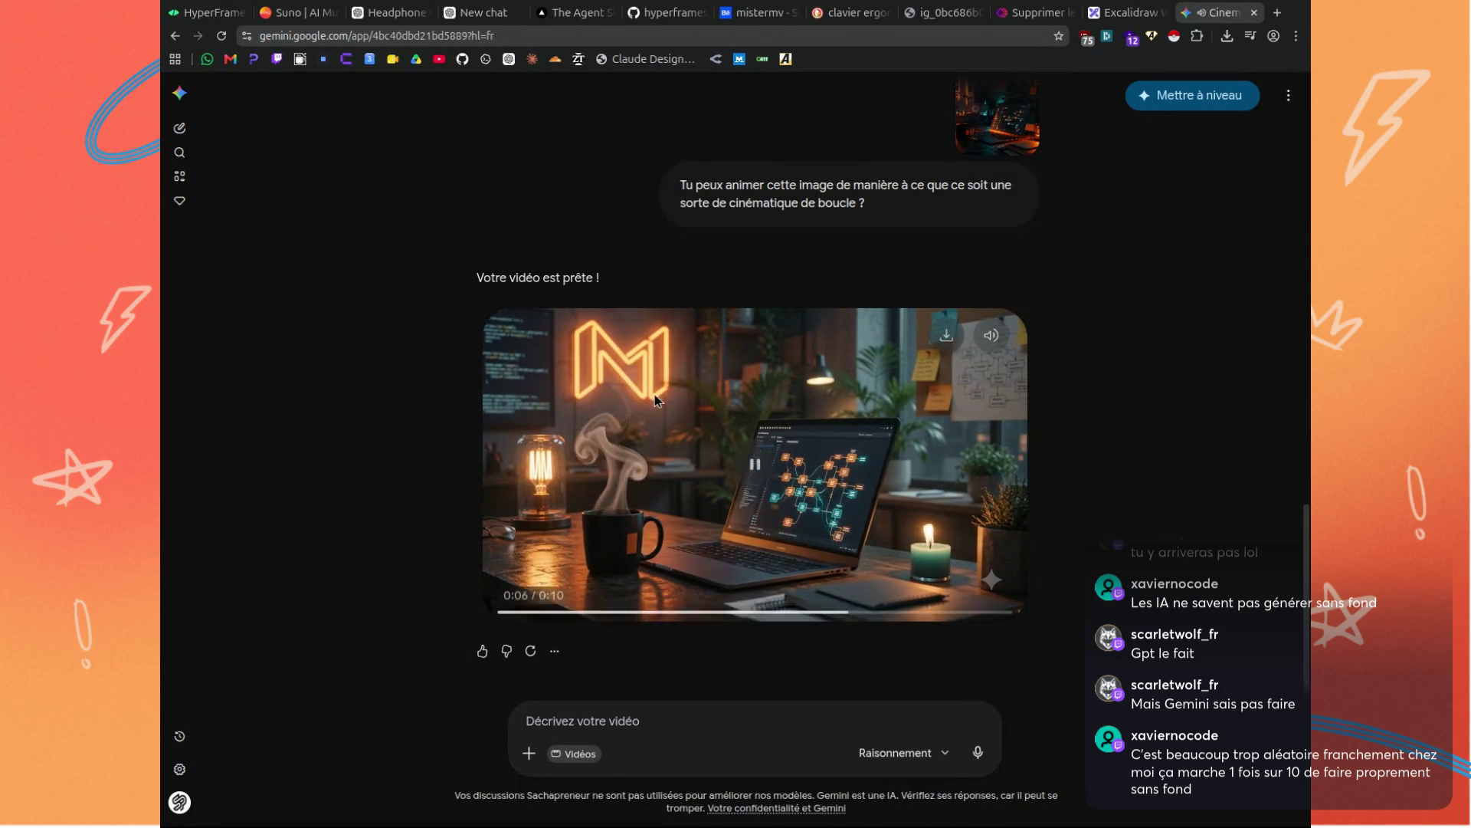
click(766, 471)
scroll(766, 471, up, 10)
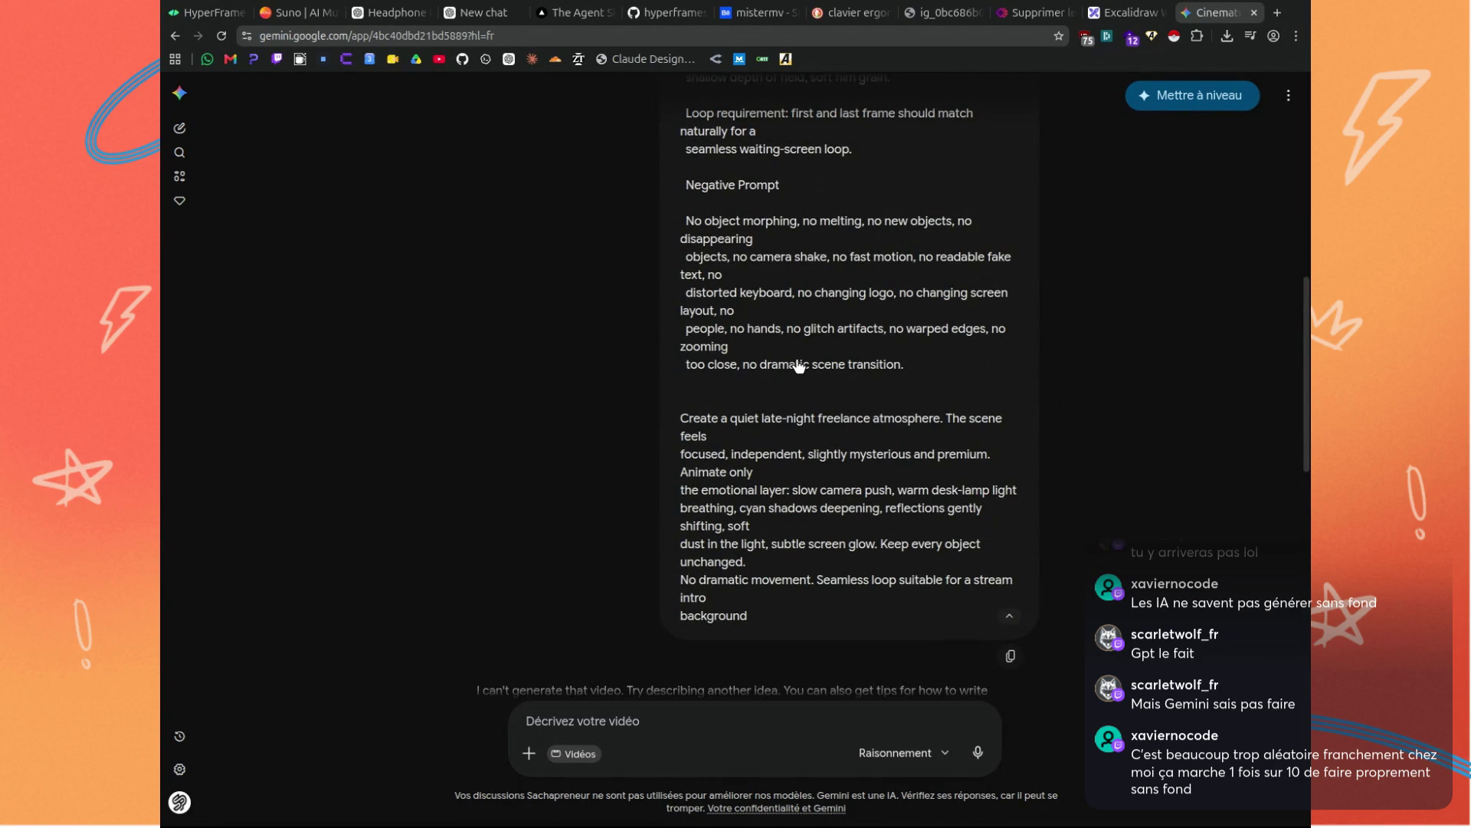
scroll(799, 366, up, 4)
scroll(649, 361, down, 8)
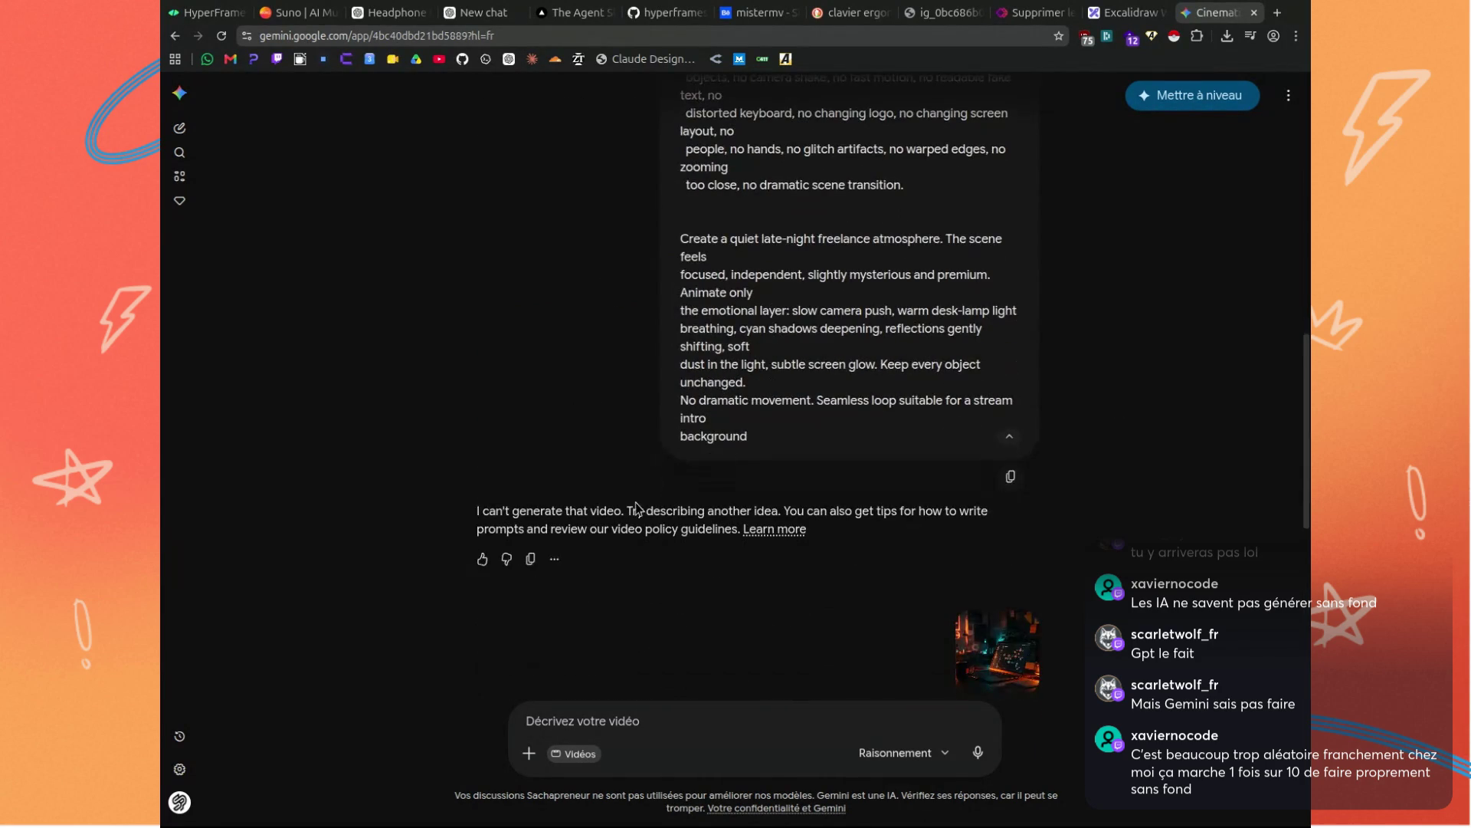
scroll(797, 463, down, 7)
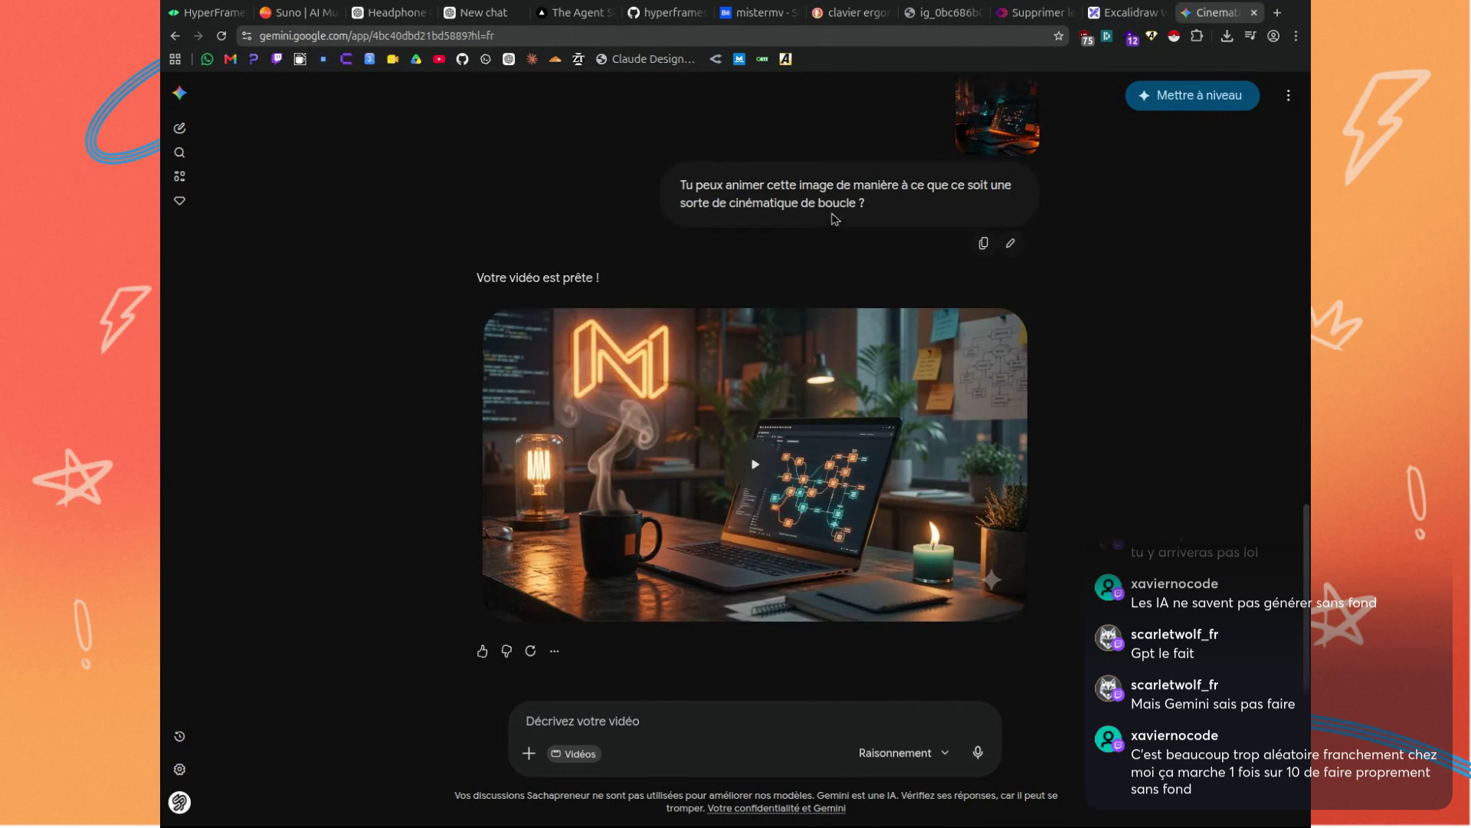
click(849, 610)
drag(849, 613, 509, 609)
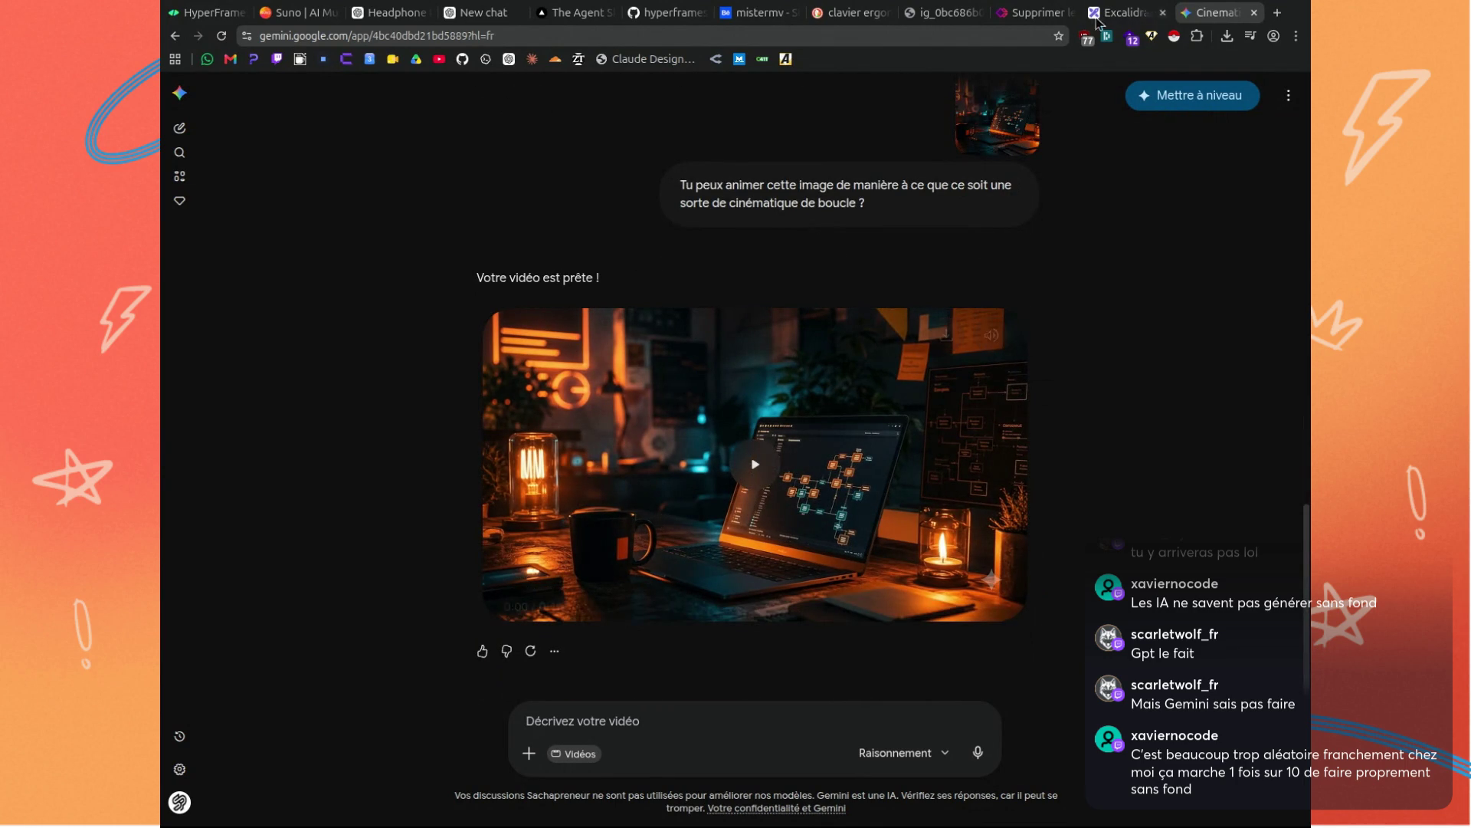
click(493, 21)
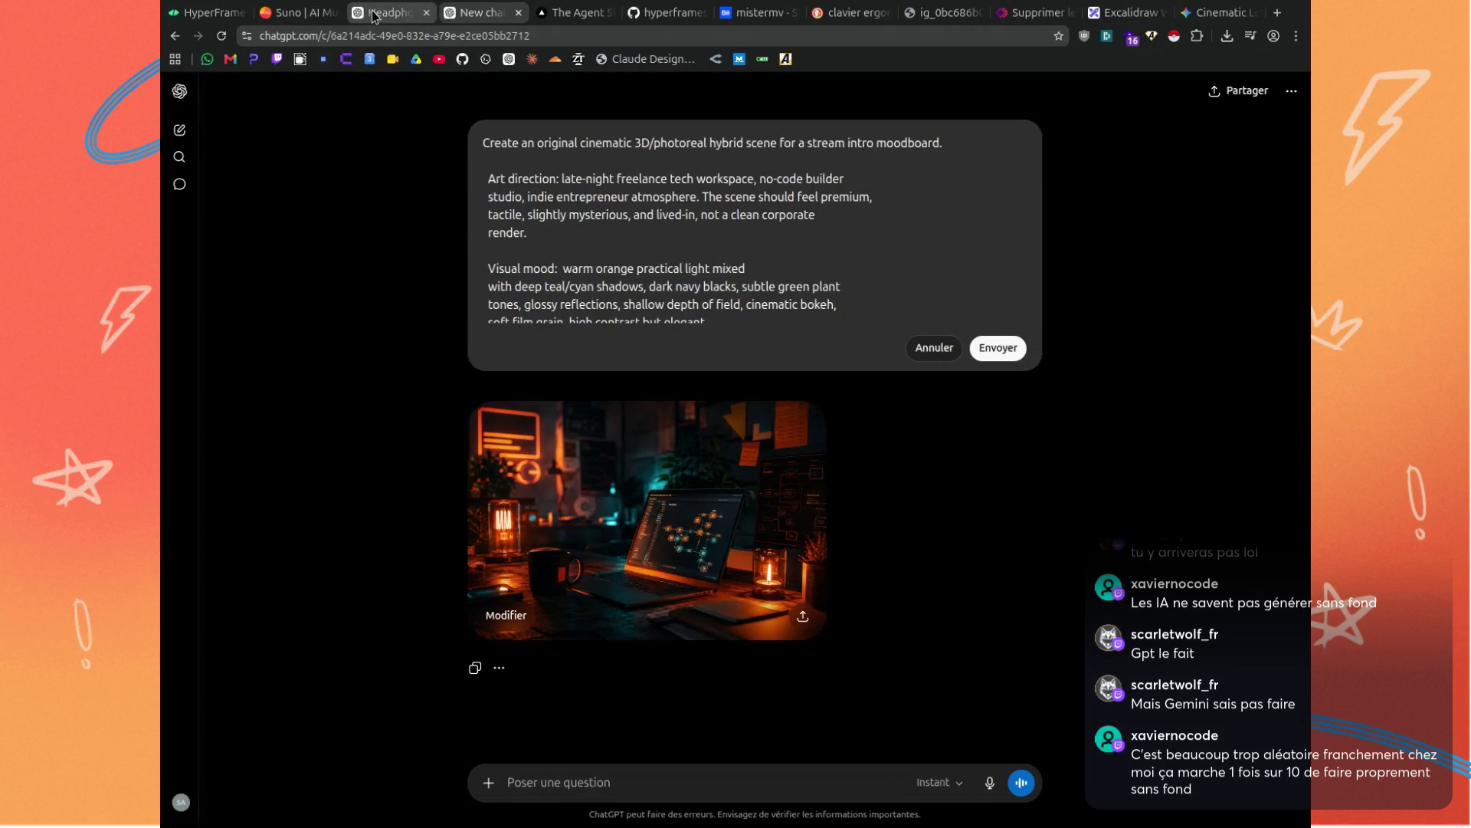
Delete 'tech', 'no-code builder' and both 'orange' mentions from the prompt.
double_click(682, 179)
key(BackSpace)
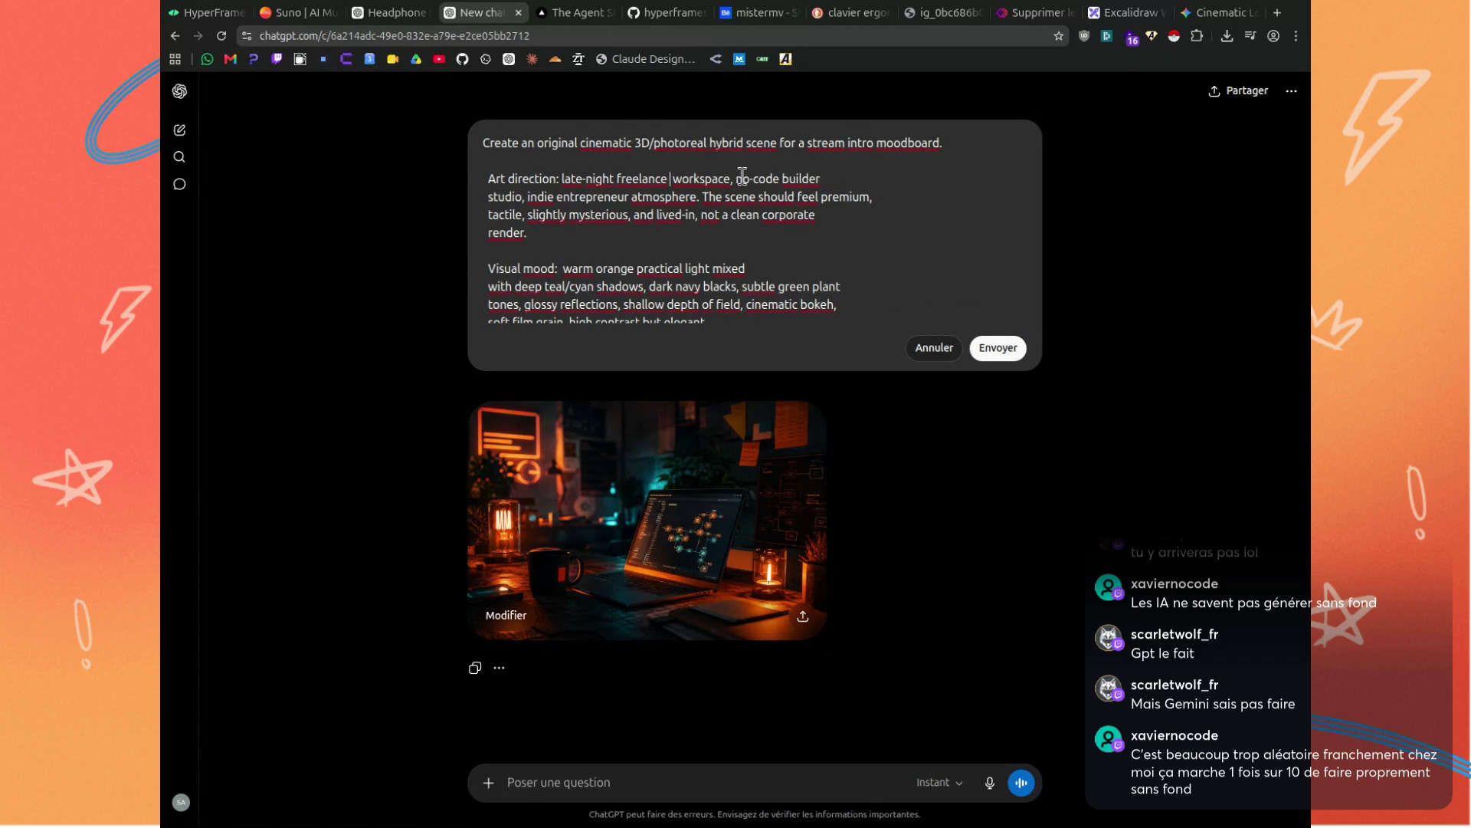
drag(742, 176, 822, 176)
key(BackSpace)
scroll(793, 207, down, 2)
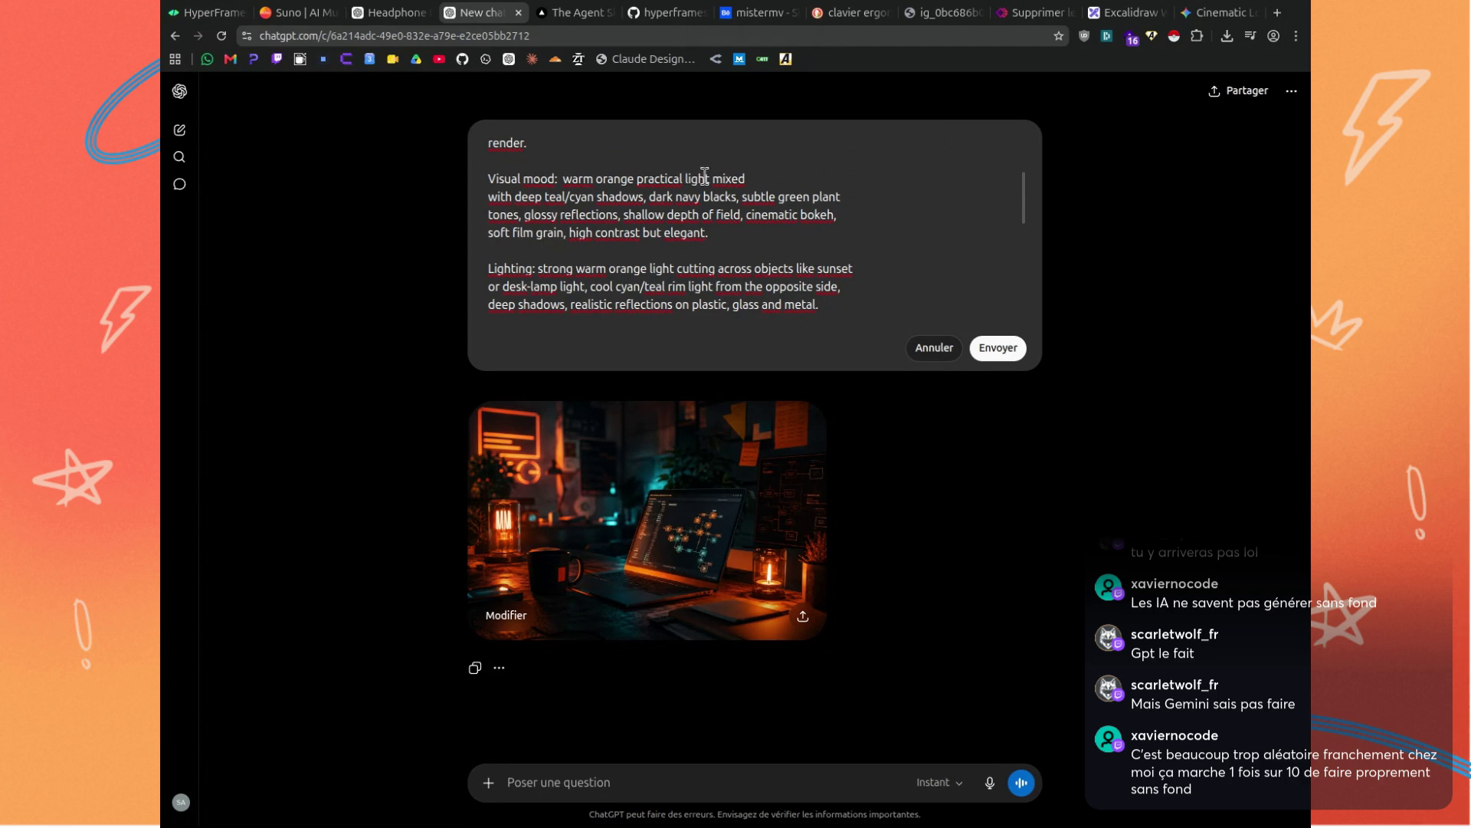
mouse_move(747, 178)
mouse_down()
mouse_move(560, 179)
mouse_move(635, 179)
mouse_move(562, 178)
mouse_move(590, 179)
mouse_up()
key(BackSpace)
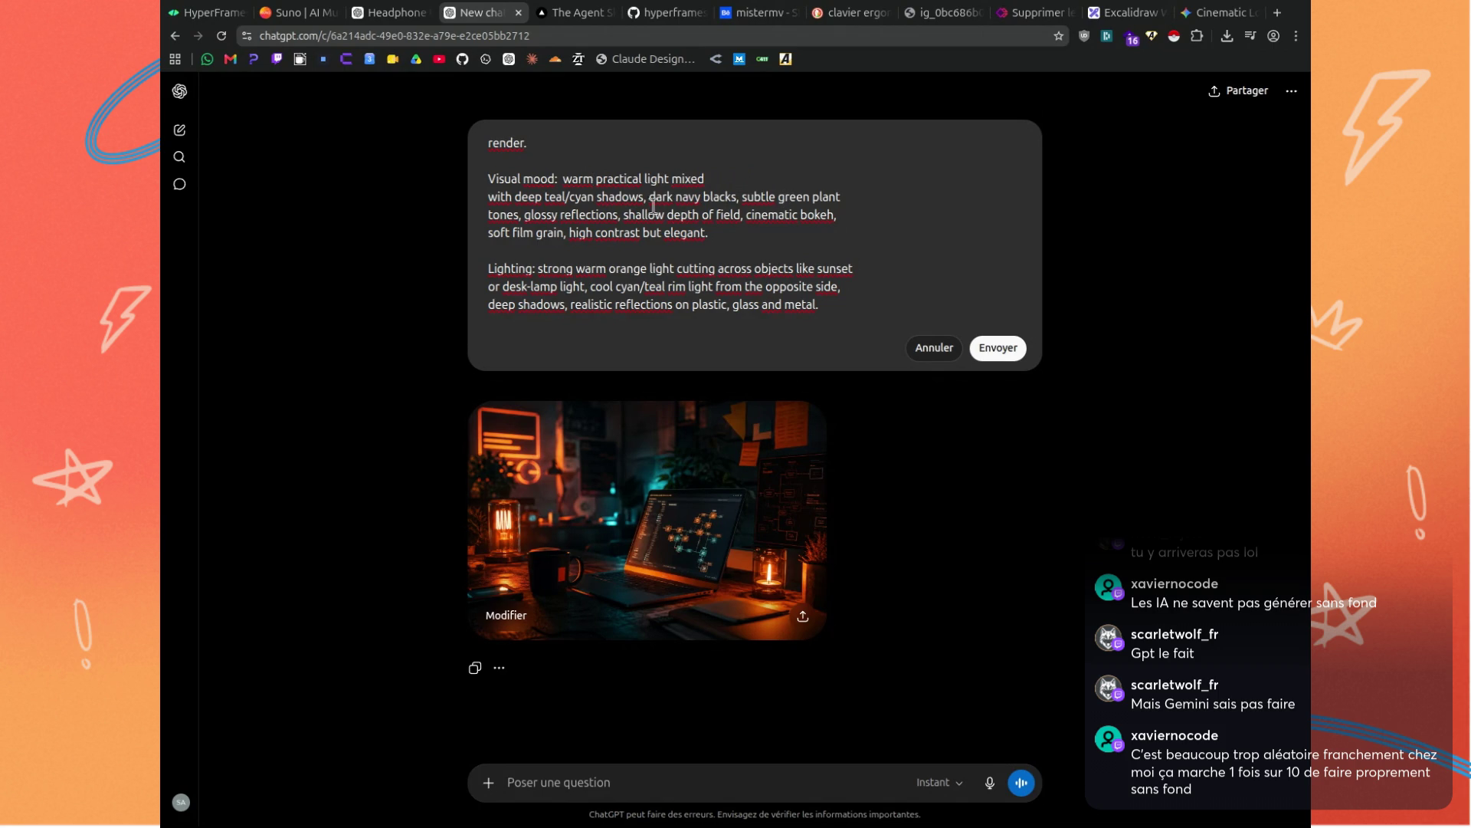
scroll(659, 199, down, 1)
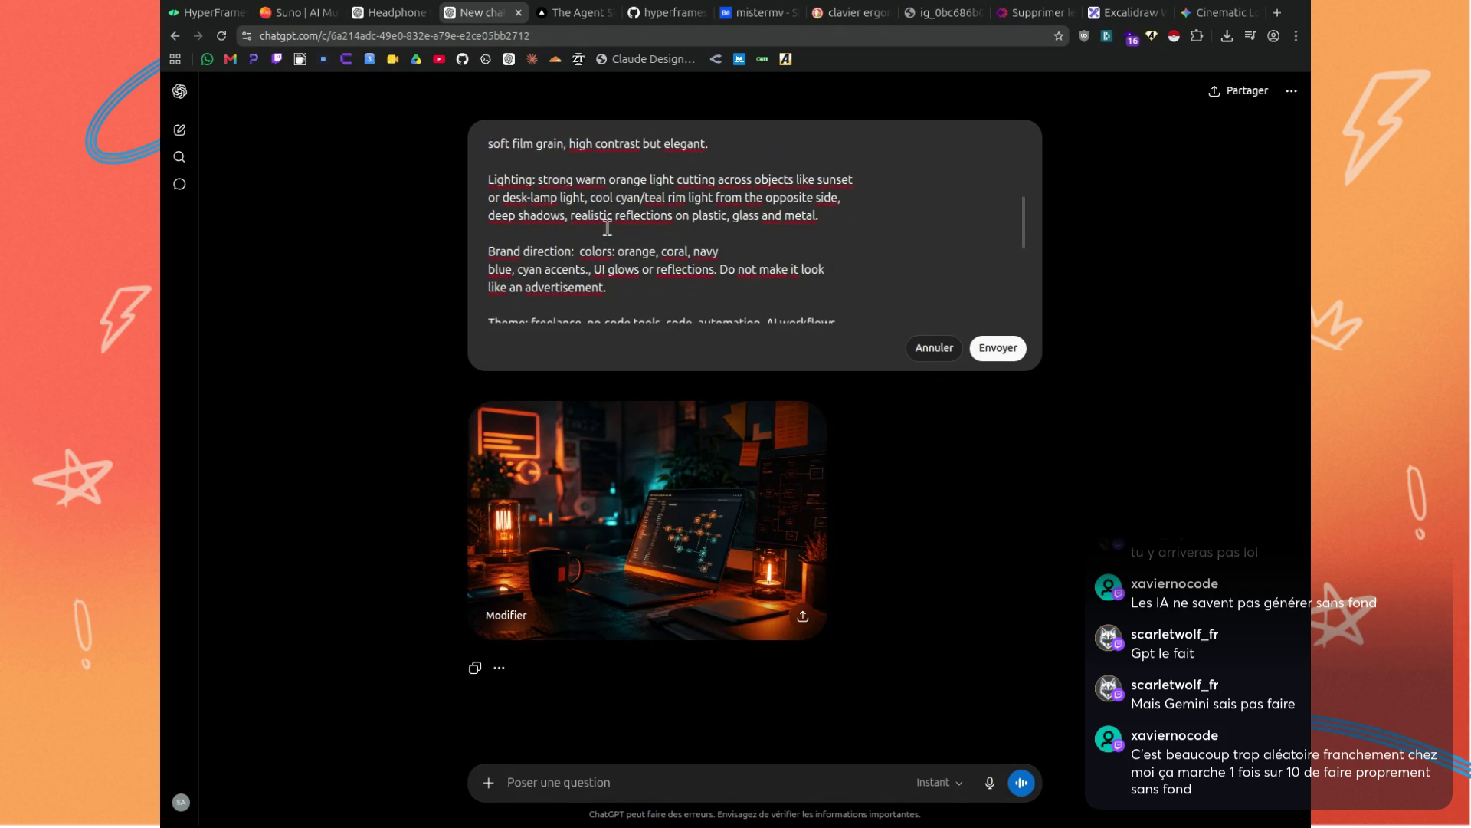
double_click(621, 178)
key(BackSpace)
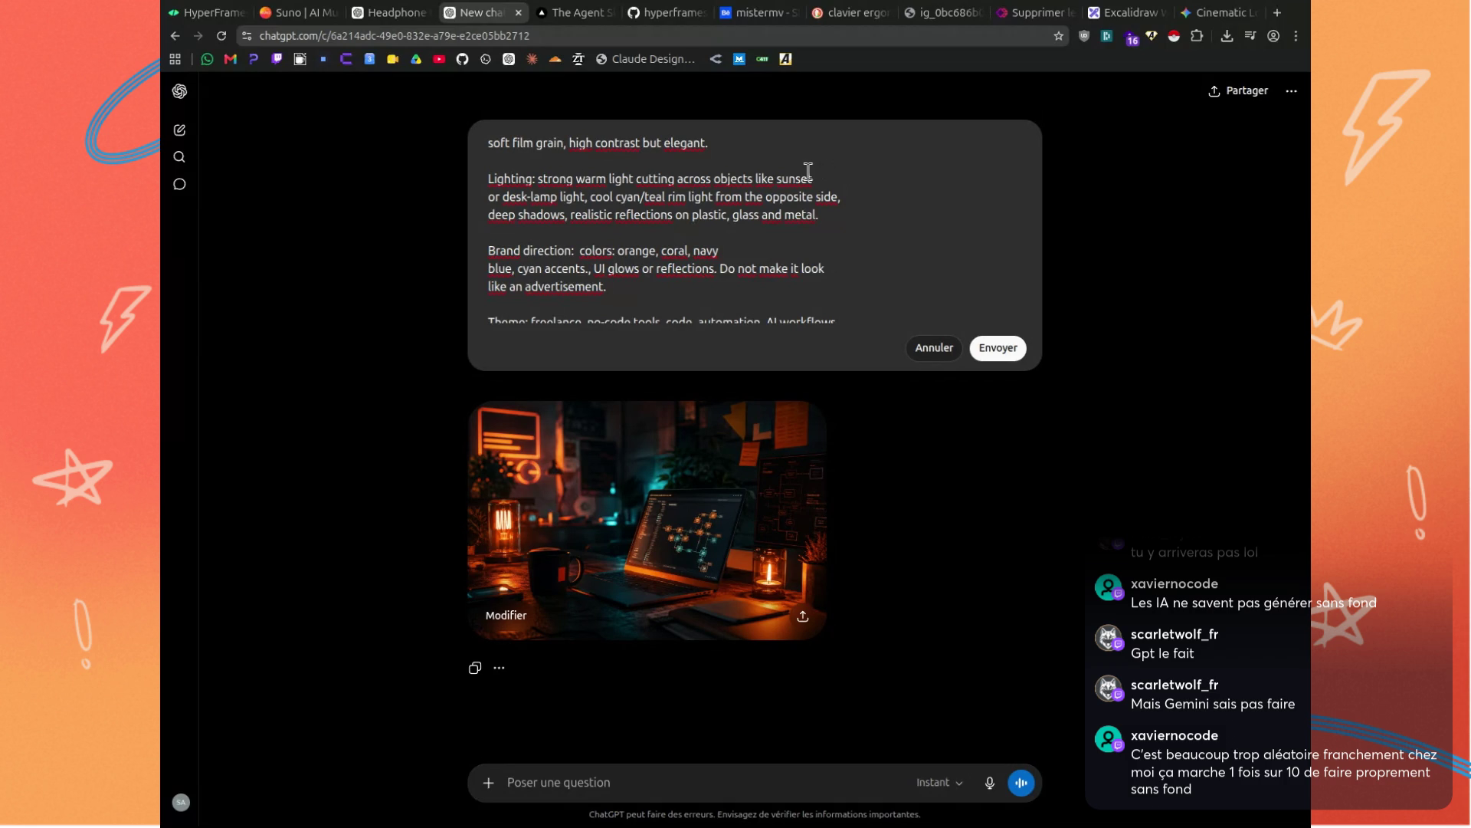
Remove 'AI workflows' and 'no-code tools' from the theme line.
scroll(763, 189, down, 2)
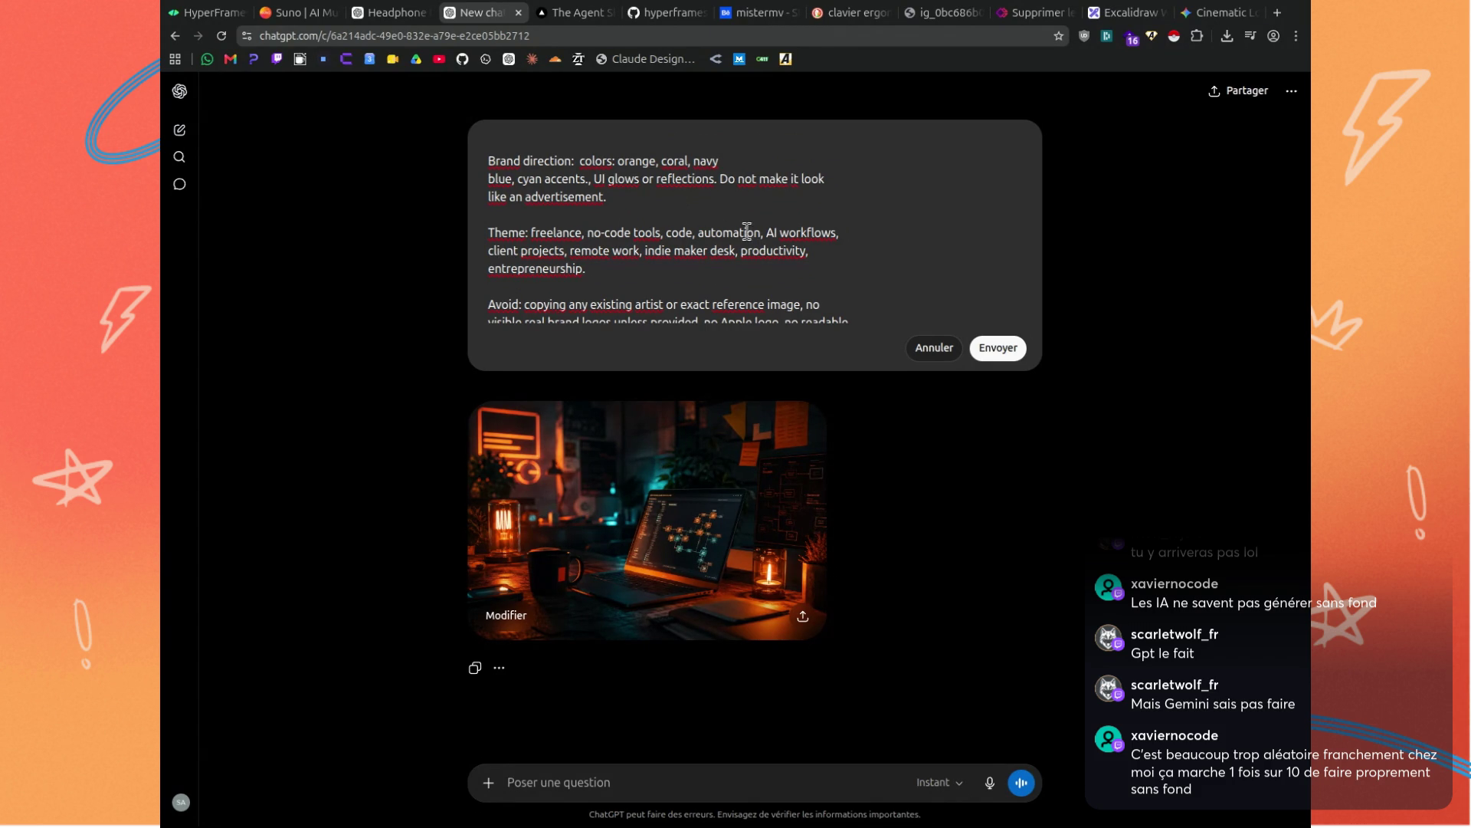
drag(773, 232, 848, 231)
key(BackSpace)
key(BackSpace)
drag(658, 232, 589, 233)
key(BackSpace)
key(Delete)
key(Delete)
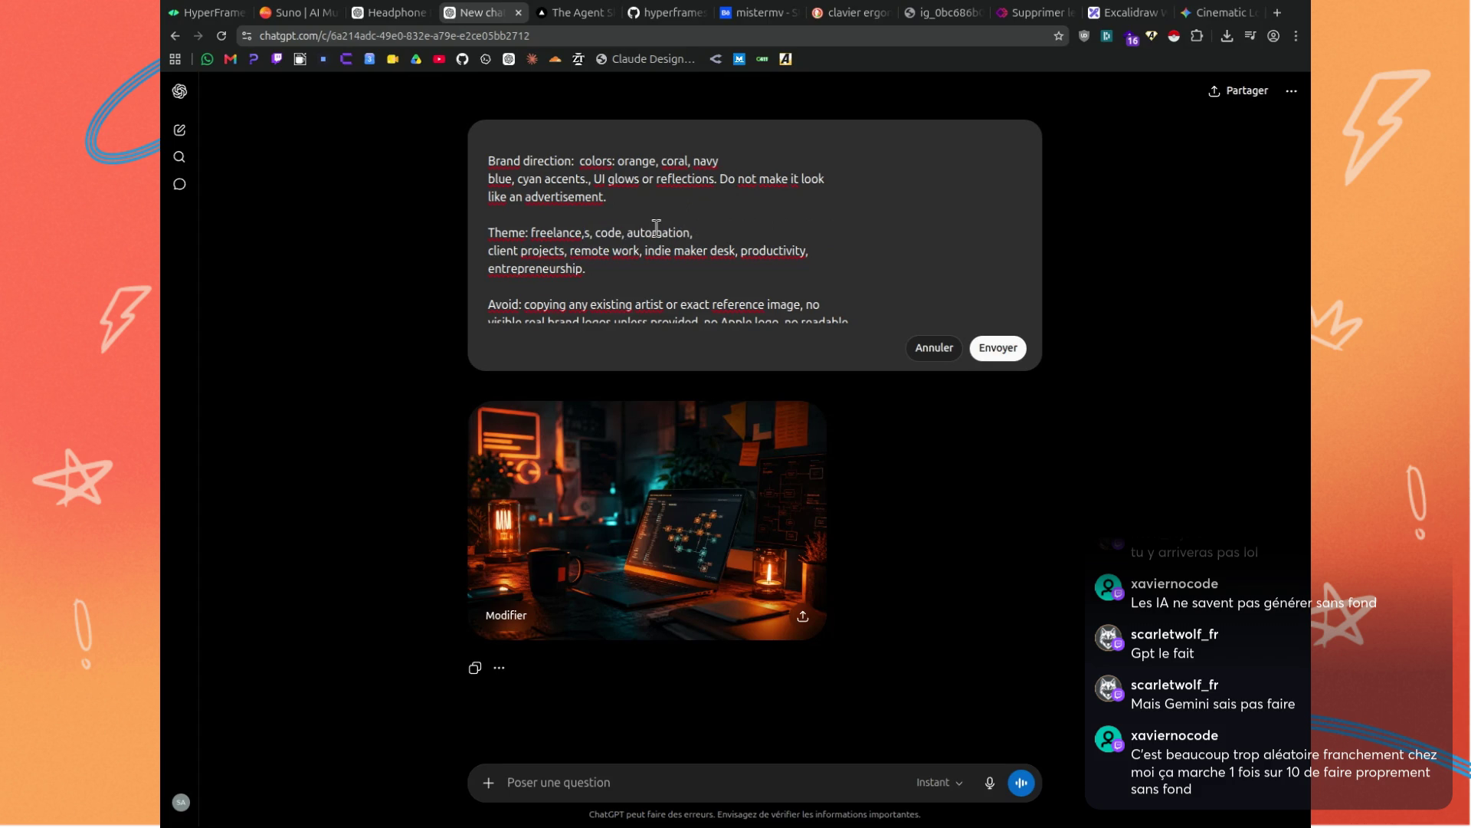
Drop the blank line above Scene and replace 'coworking scene' with 'a raw setup of the desk, chilling view'.
scroll(657, 227, down, 2)
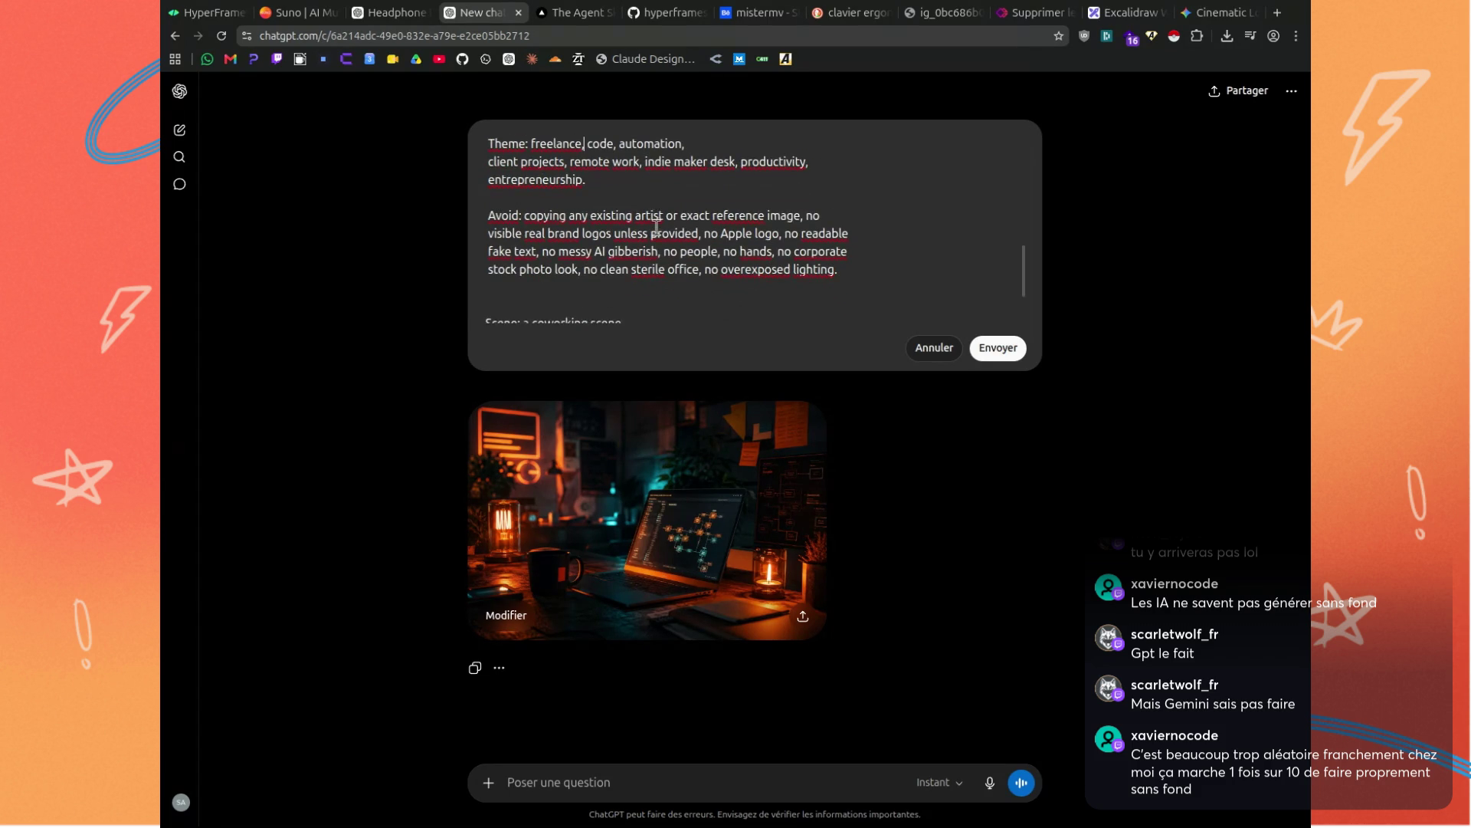
mouse_move(843, 270)
mouse_down()
mouse_move(487, 228)
mouse_move(471, 210)
mouse_up()
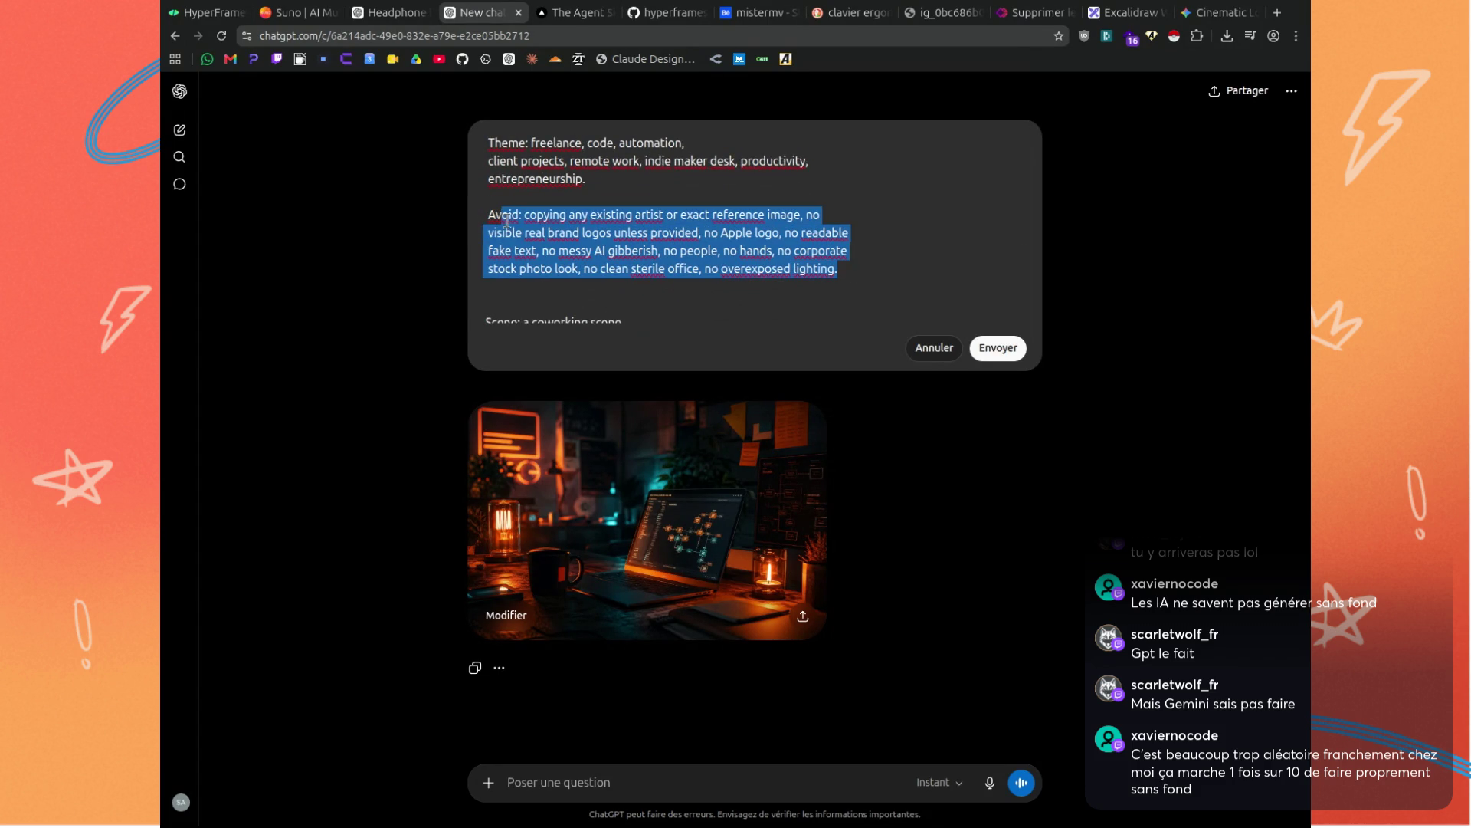
click(678, 251)
scroll(672, 257, down, 1)
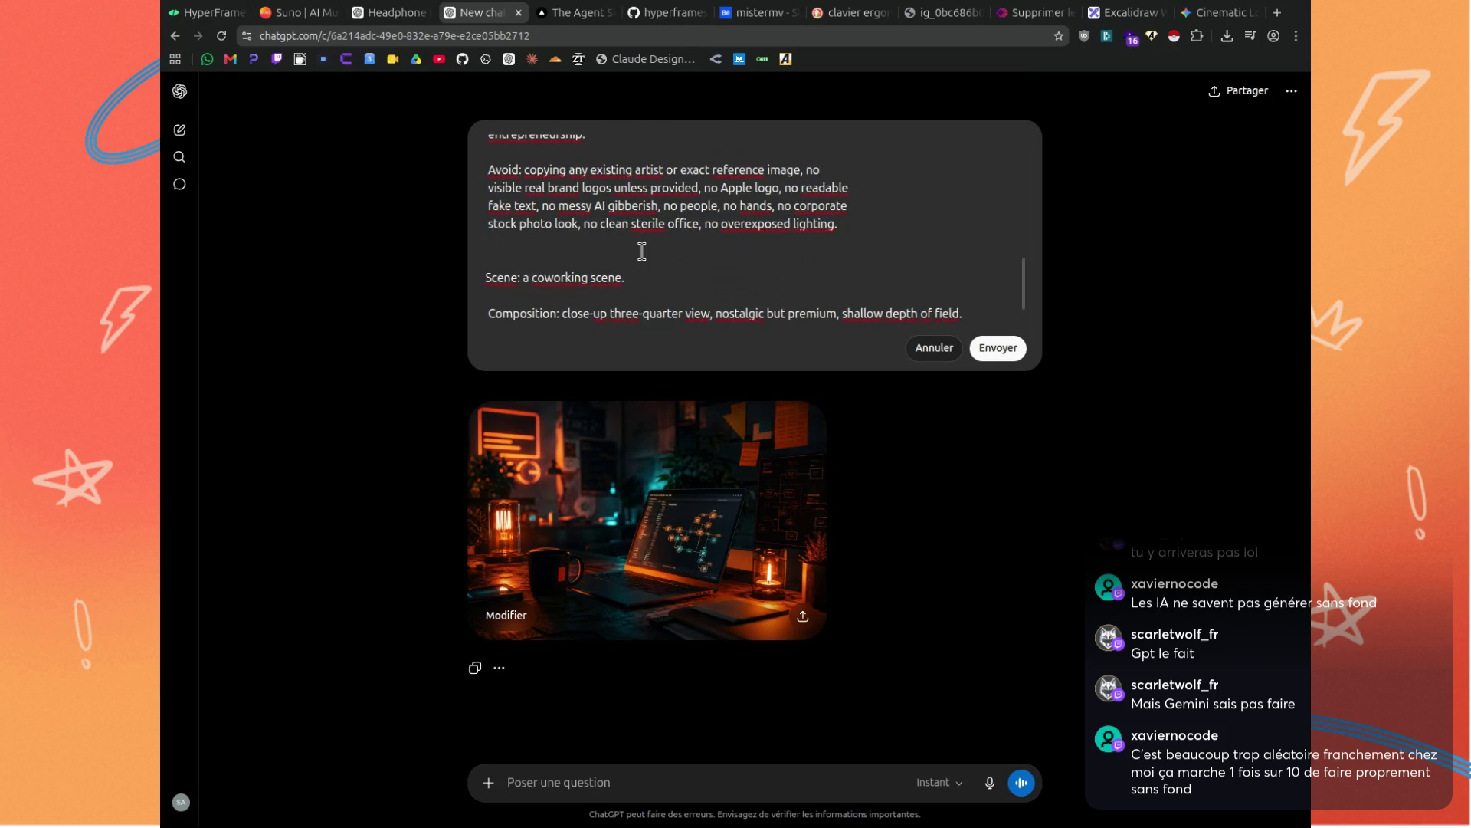
click(590, 259)
key(BackSpace)
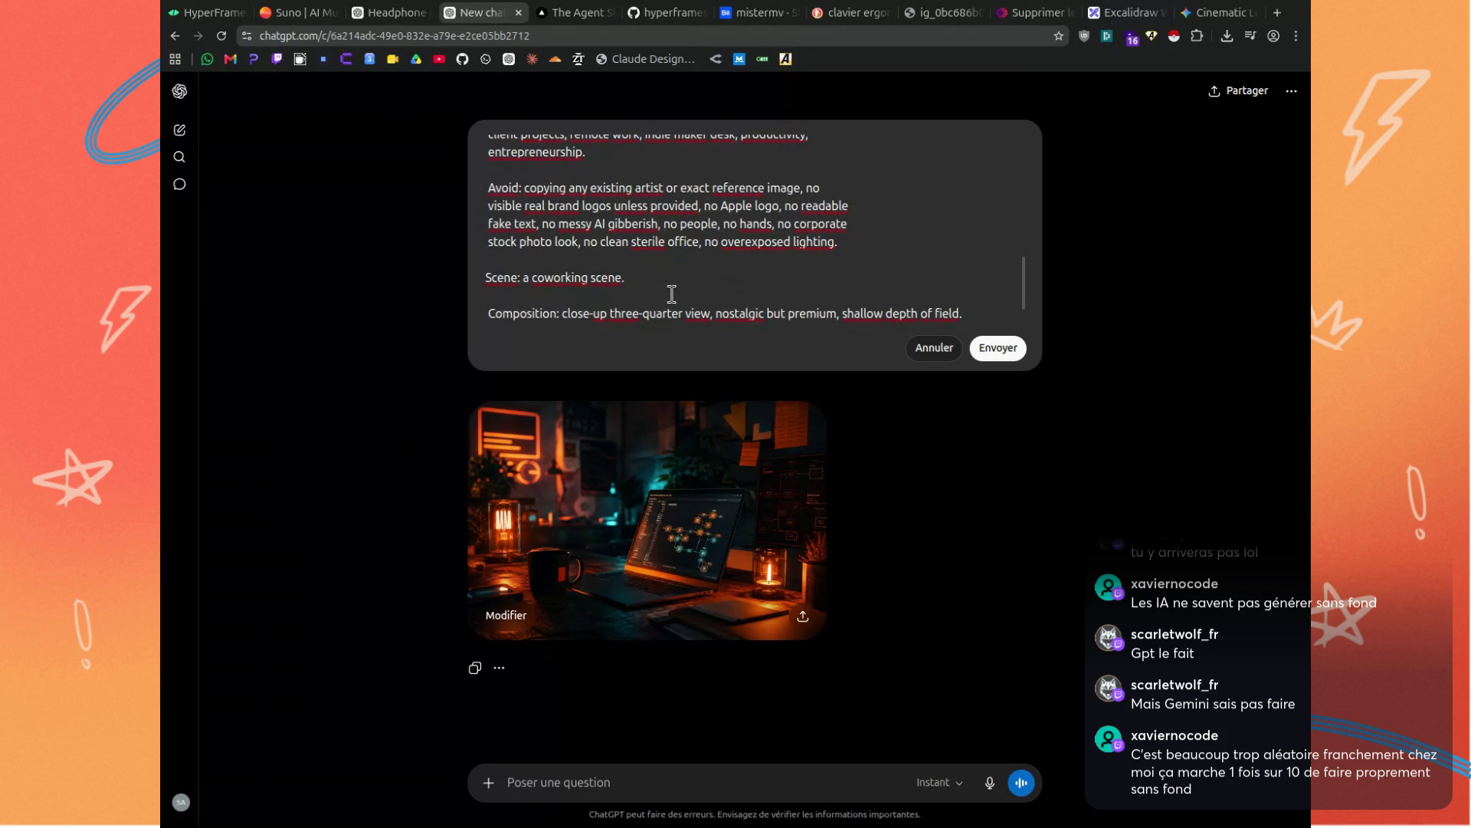
drag(534, 277, 623, 277)
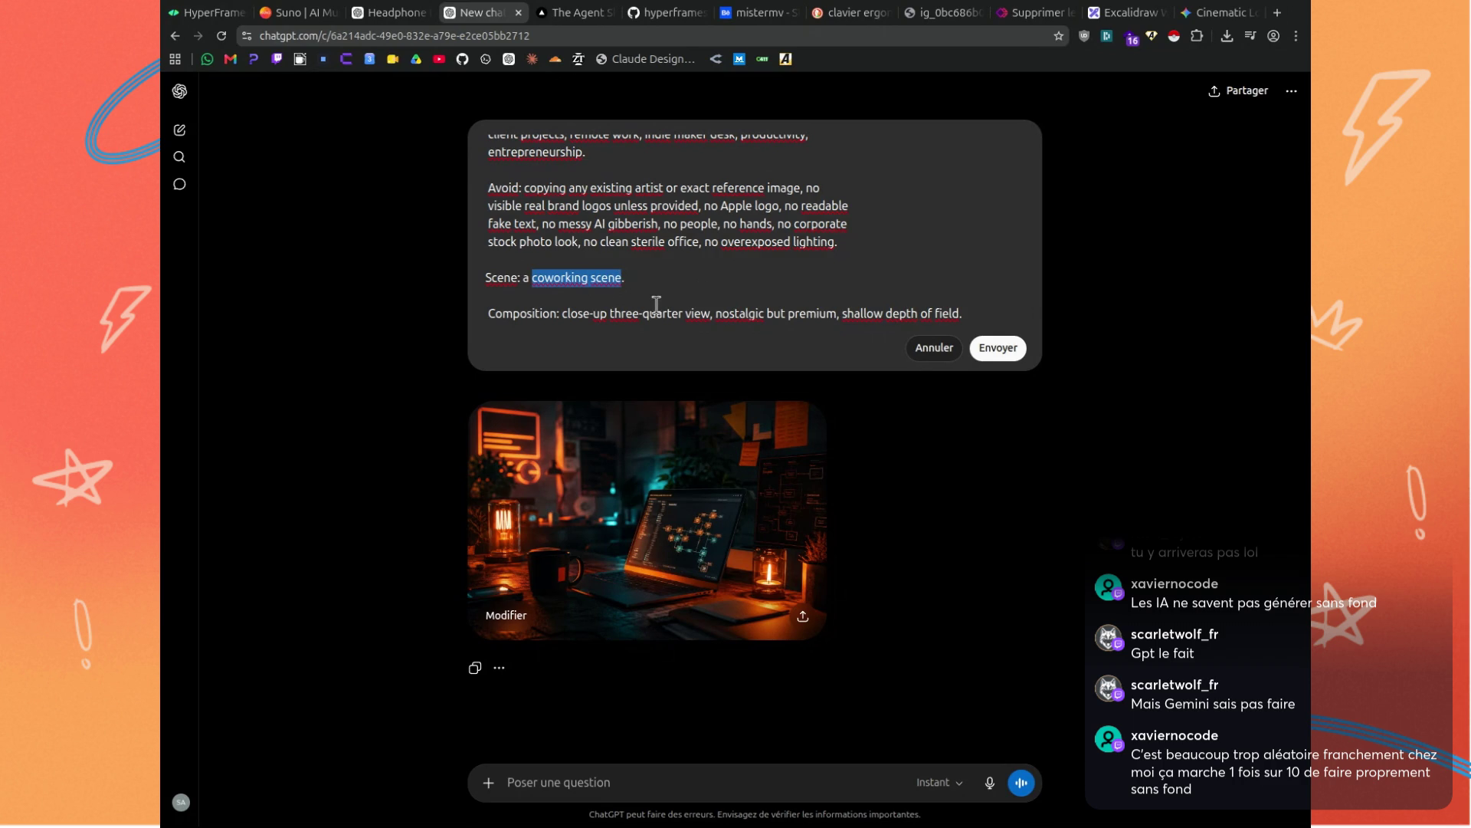
text(raw .)
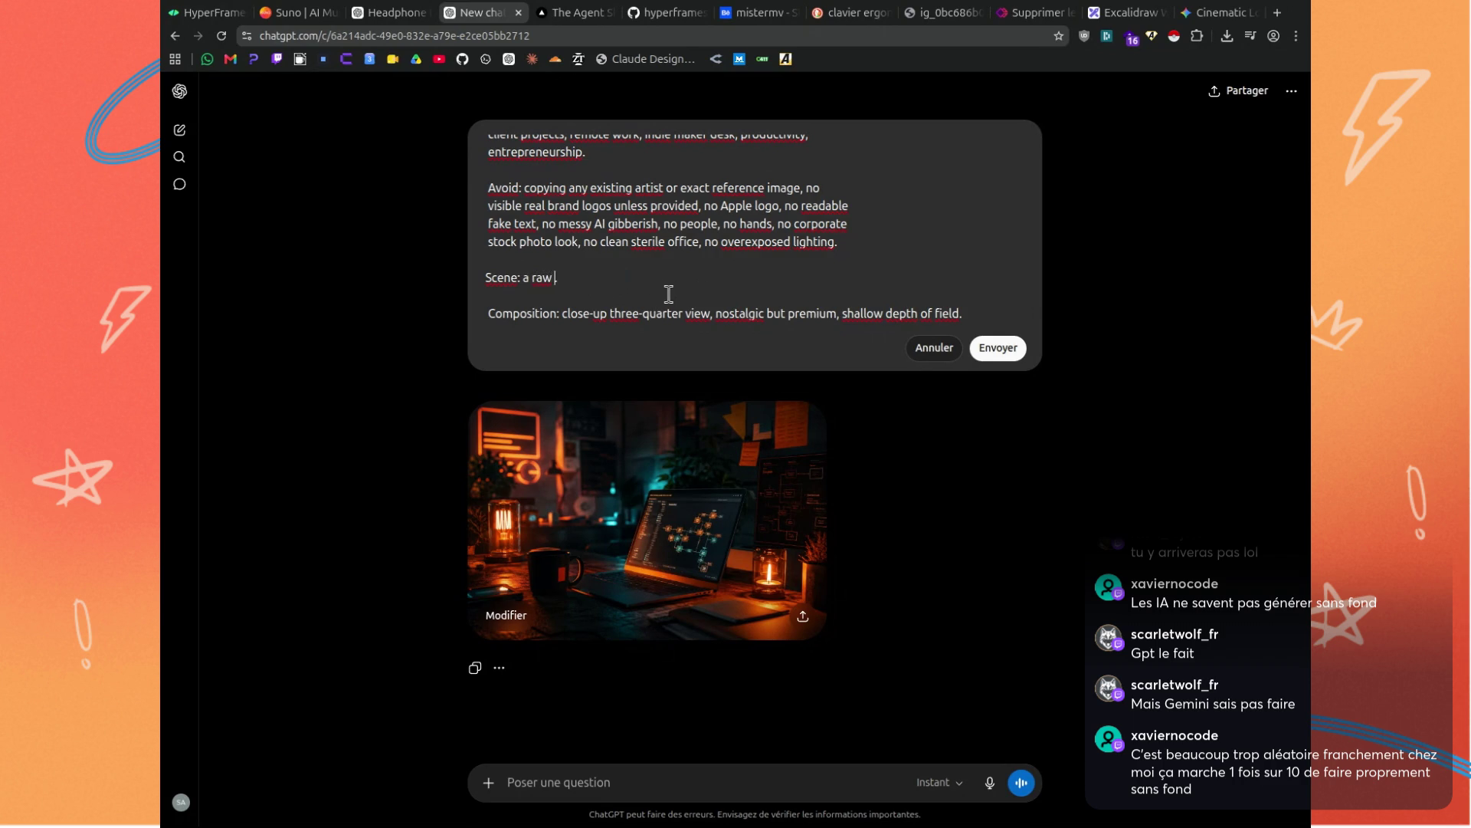
text(setup)
text( of the d)
text(est)
text(, chilling vie)
text(w)
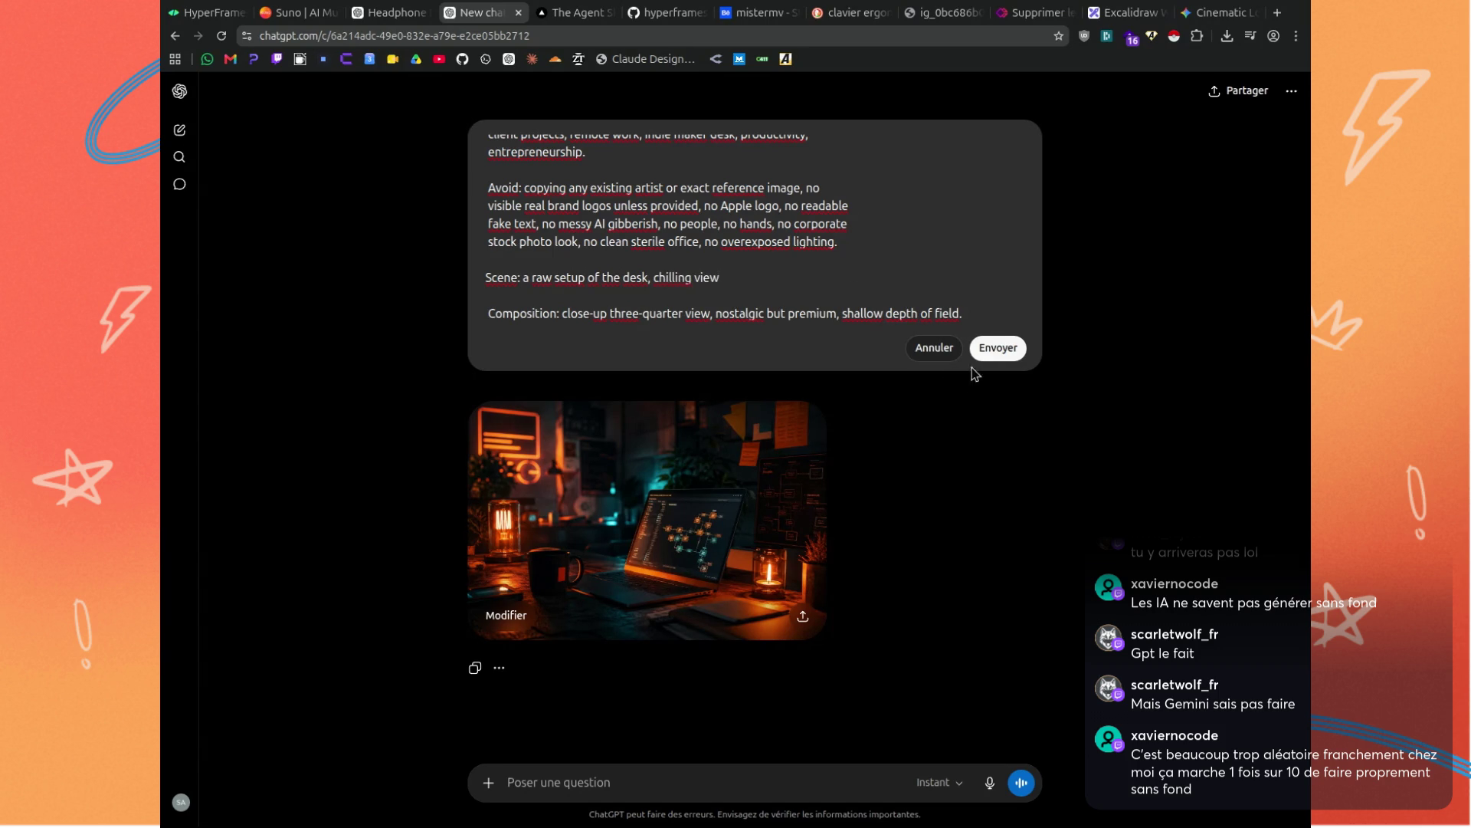
Submit the revised desk prompt and wait for the new image, glancing at HyperFrames meanwhile.
click(981, 349)
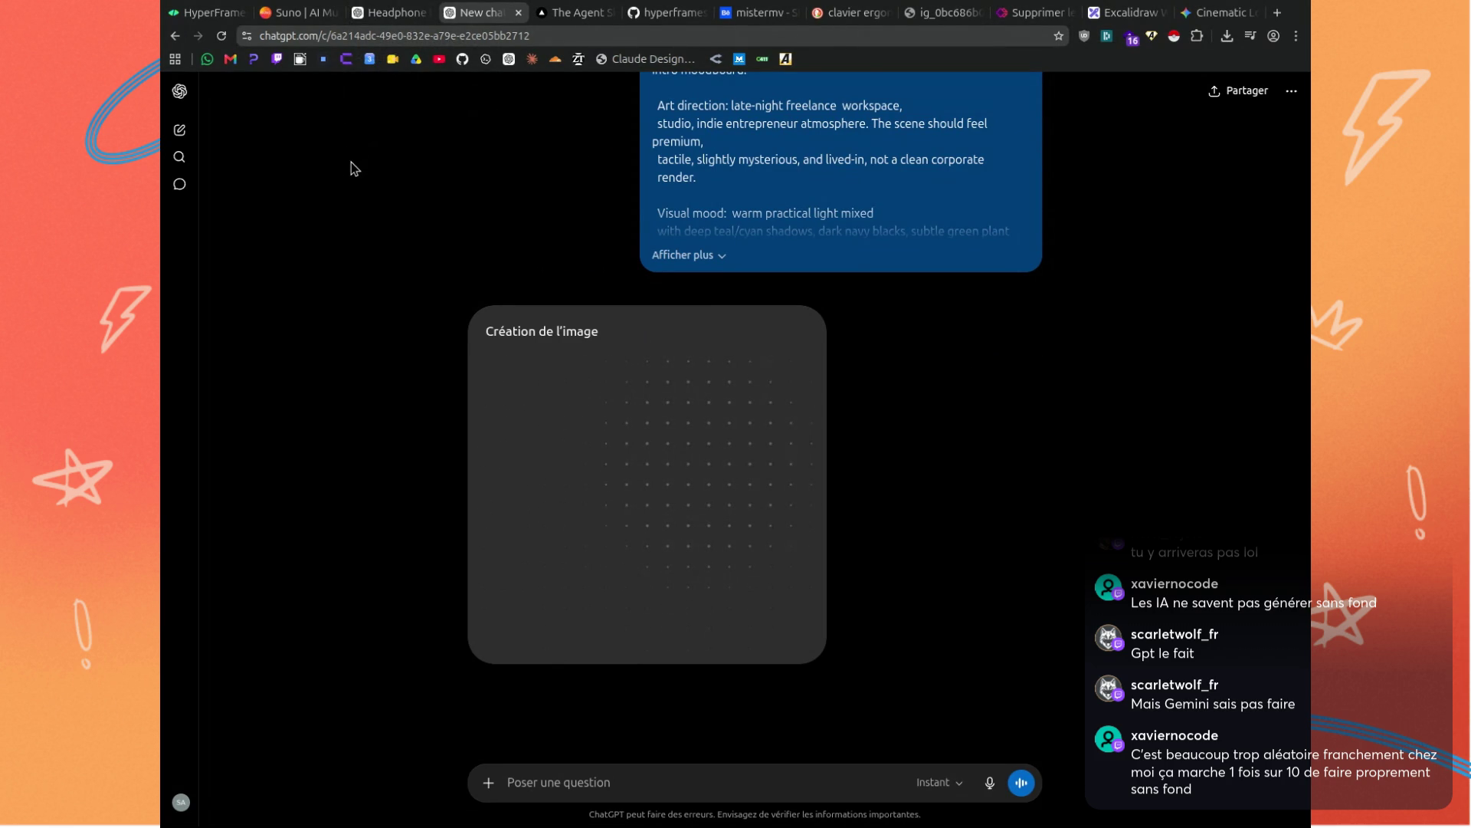
click(183, 14)
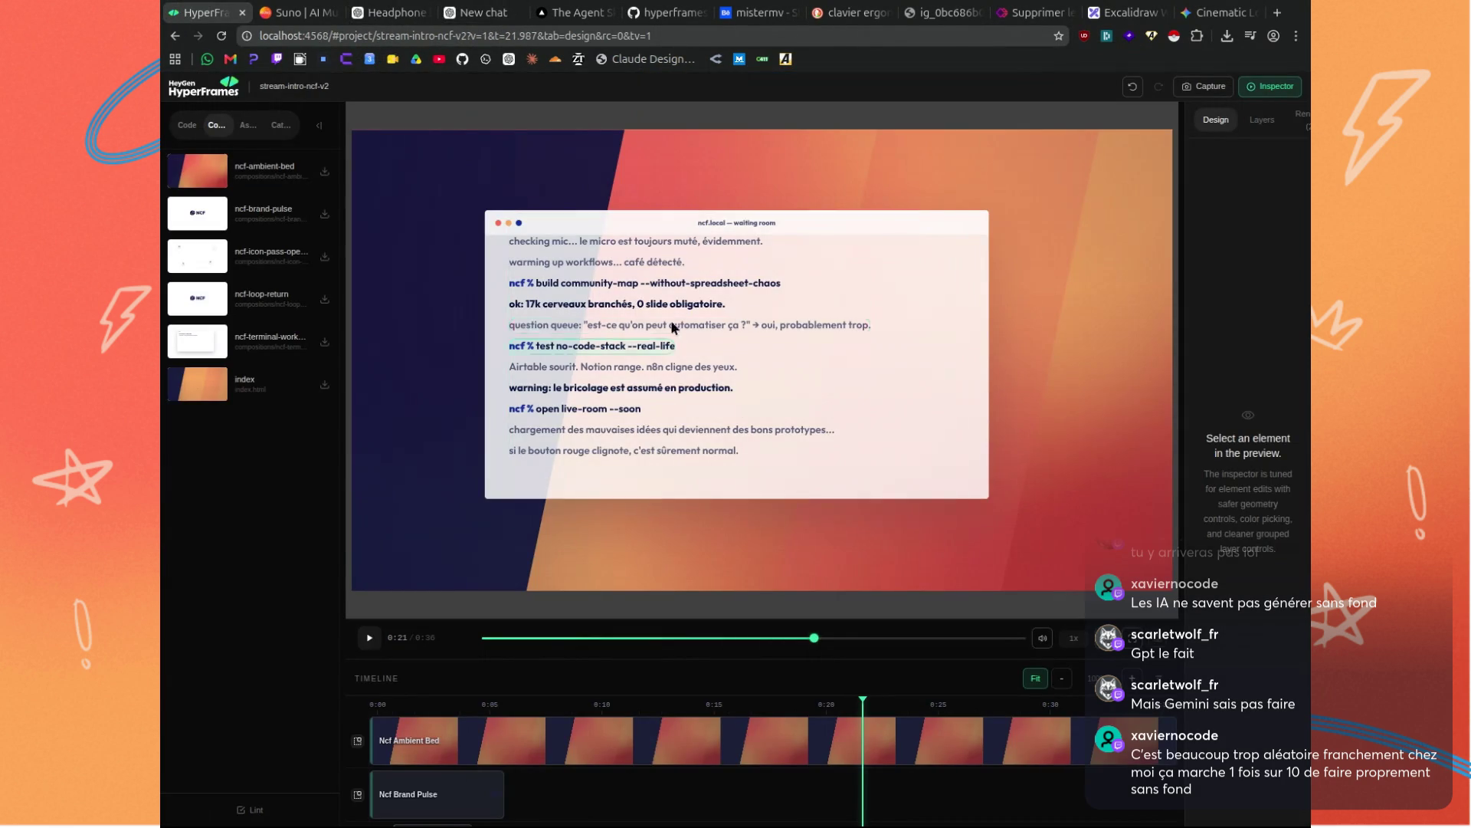
click(458, 15)
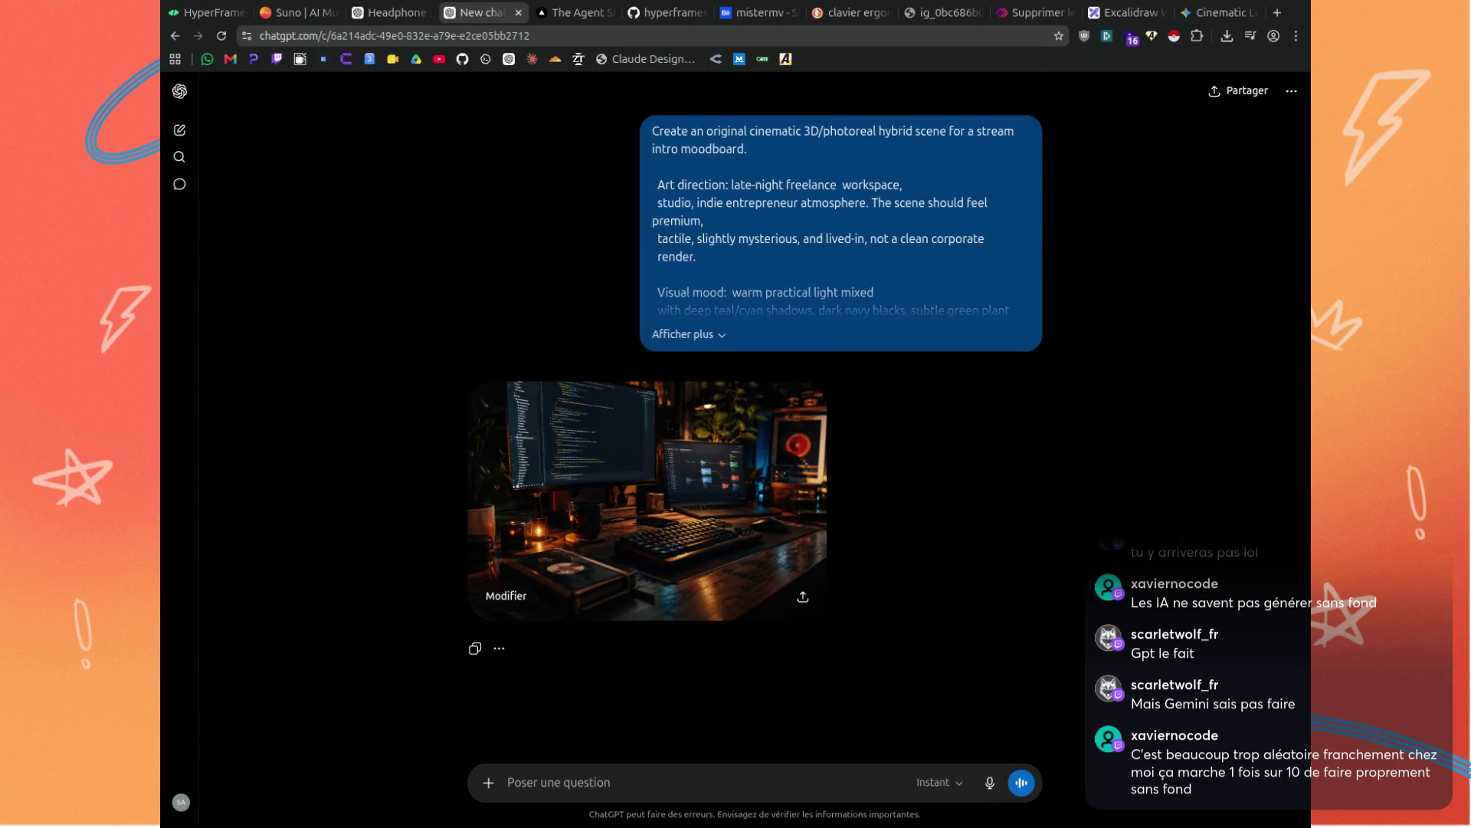
click(653, 460)
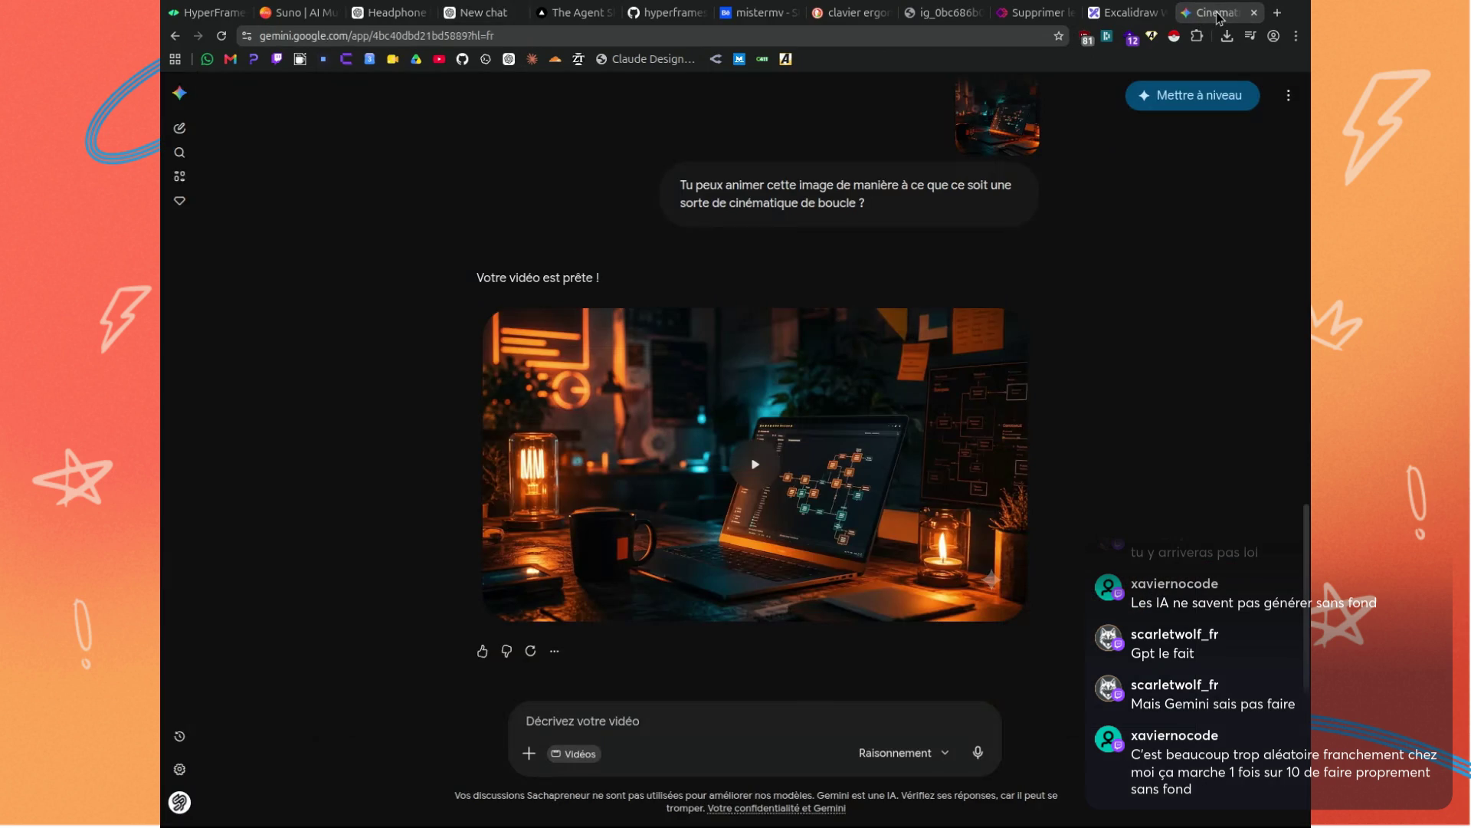
click(1217, 12)
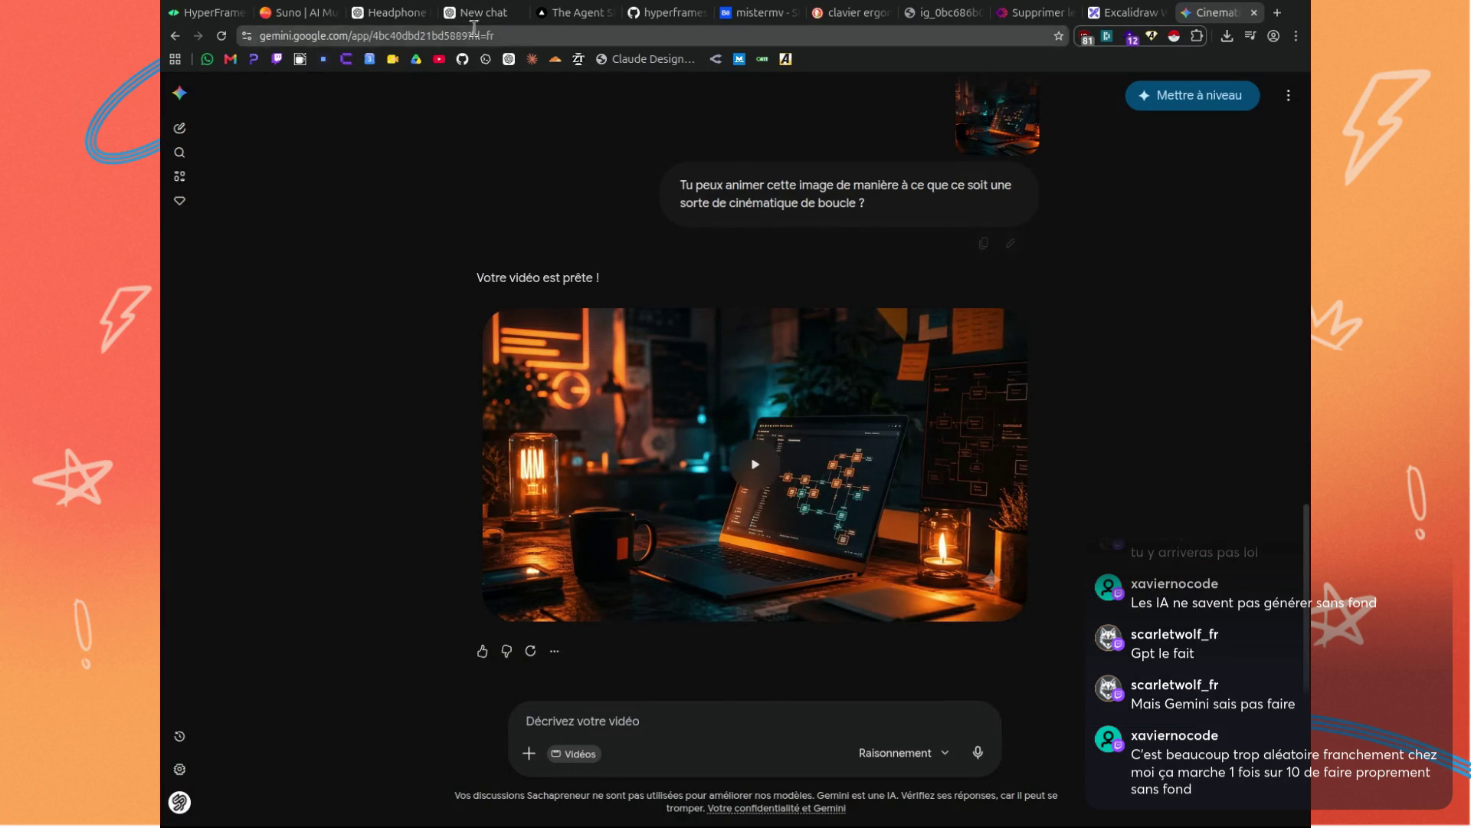
click(470, 13)
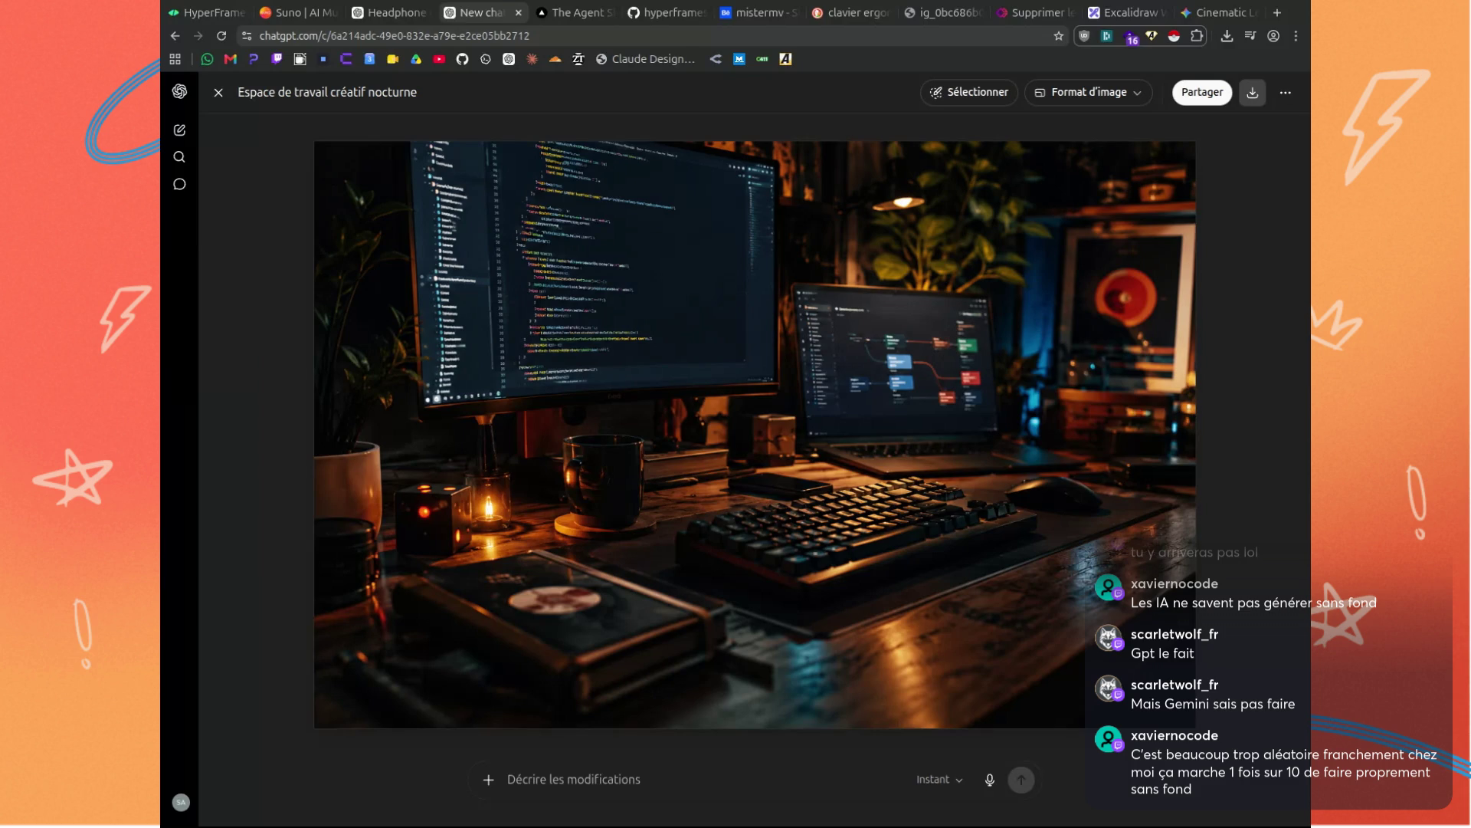
click(1241, 466)
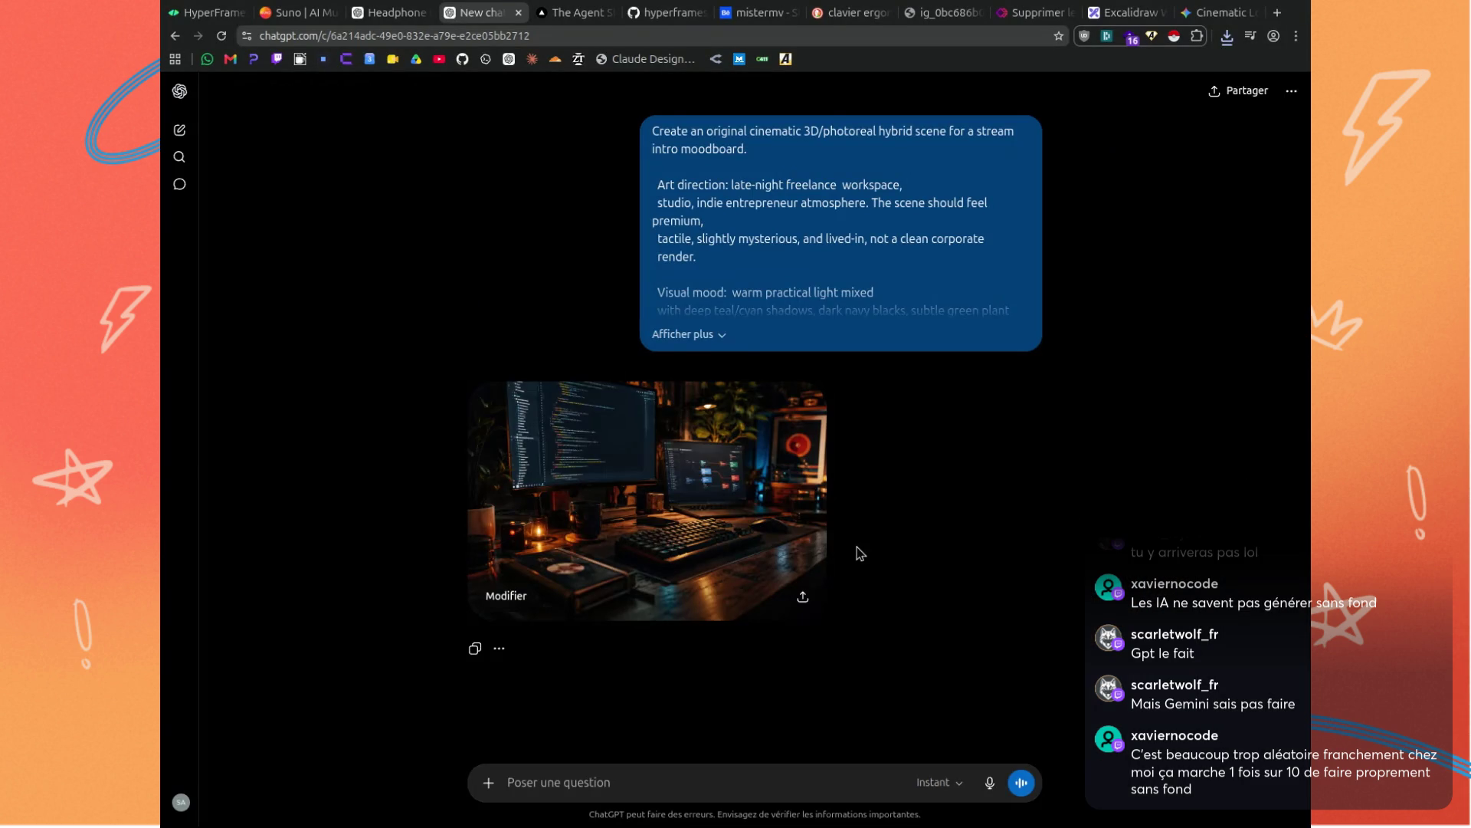
mouse_move(1008, 368)
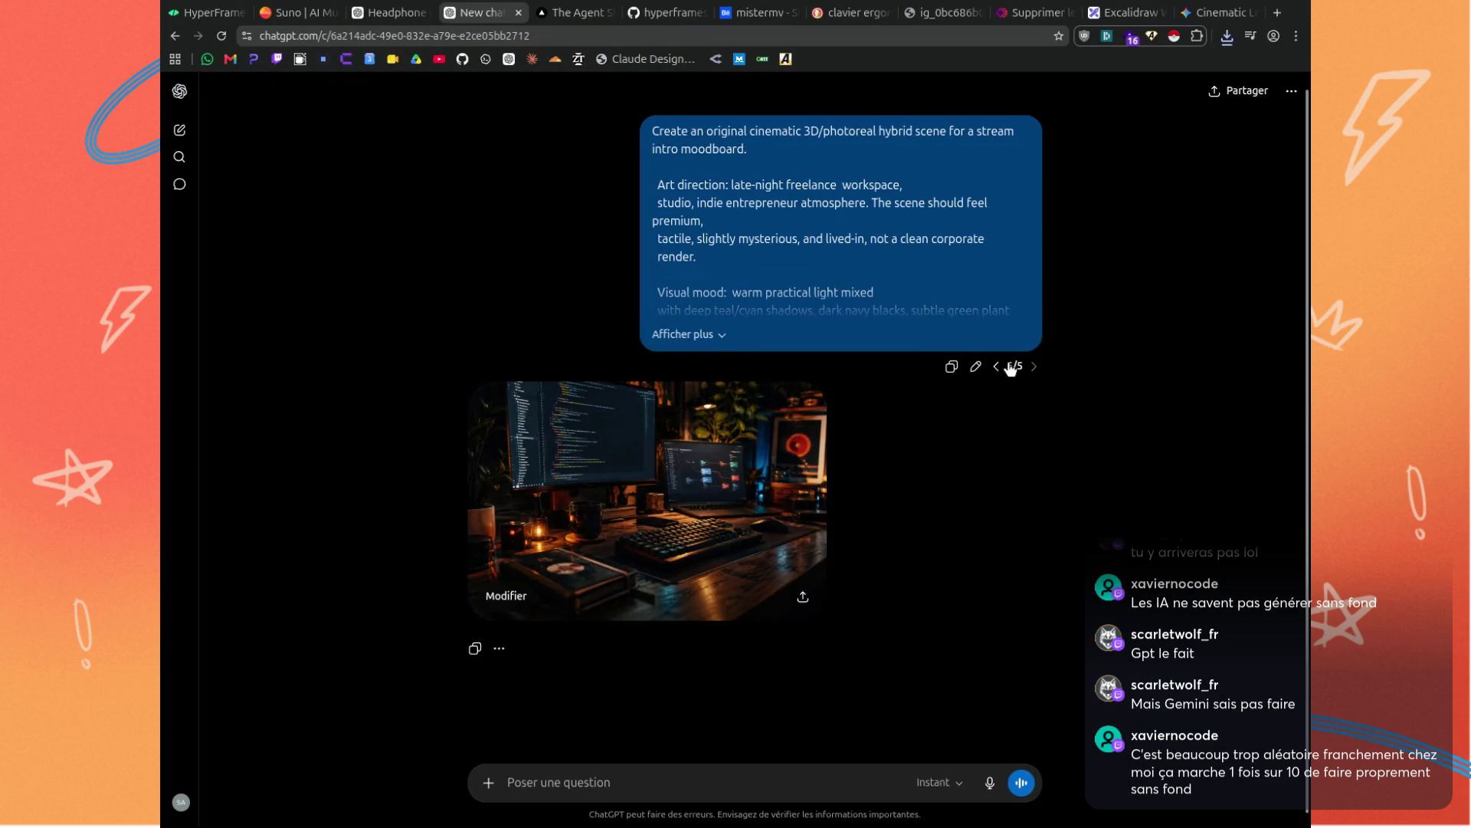
Copy the moodboard prompt into the composer and change its Scene to 'a top view desk'.
click(951, 368)
click(705, 782)
key(ctrl+v)
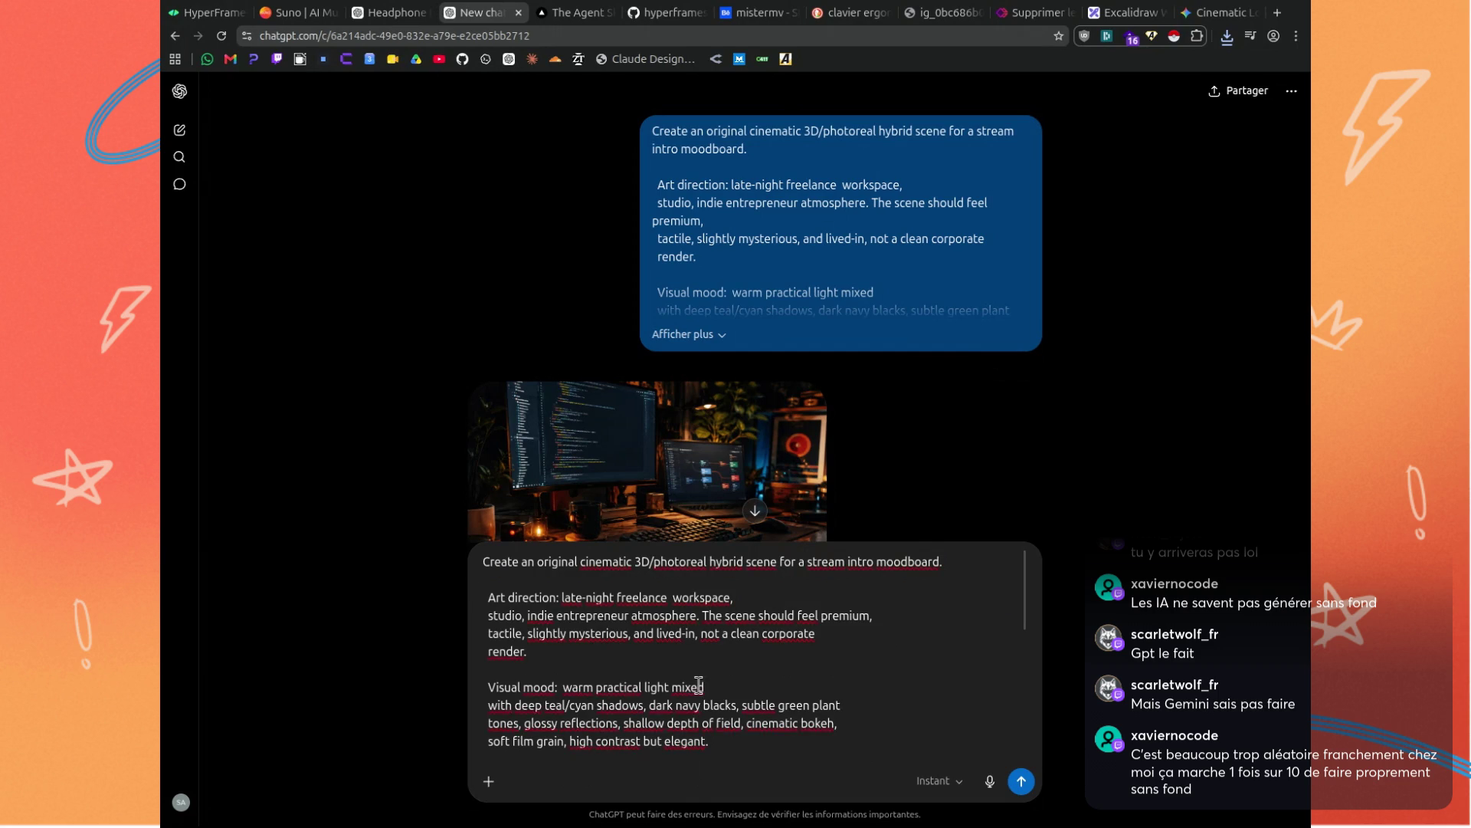
scroll(699, 684, down, 2)
scroll(699, 685, down, 8)
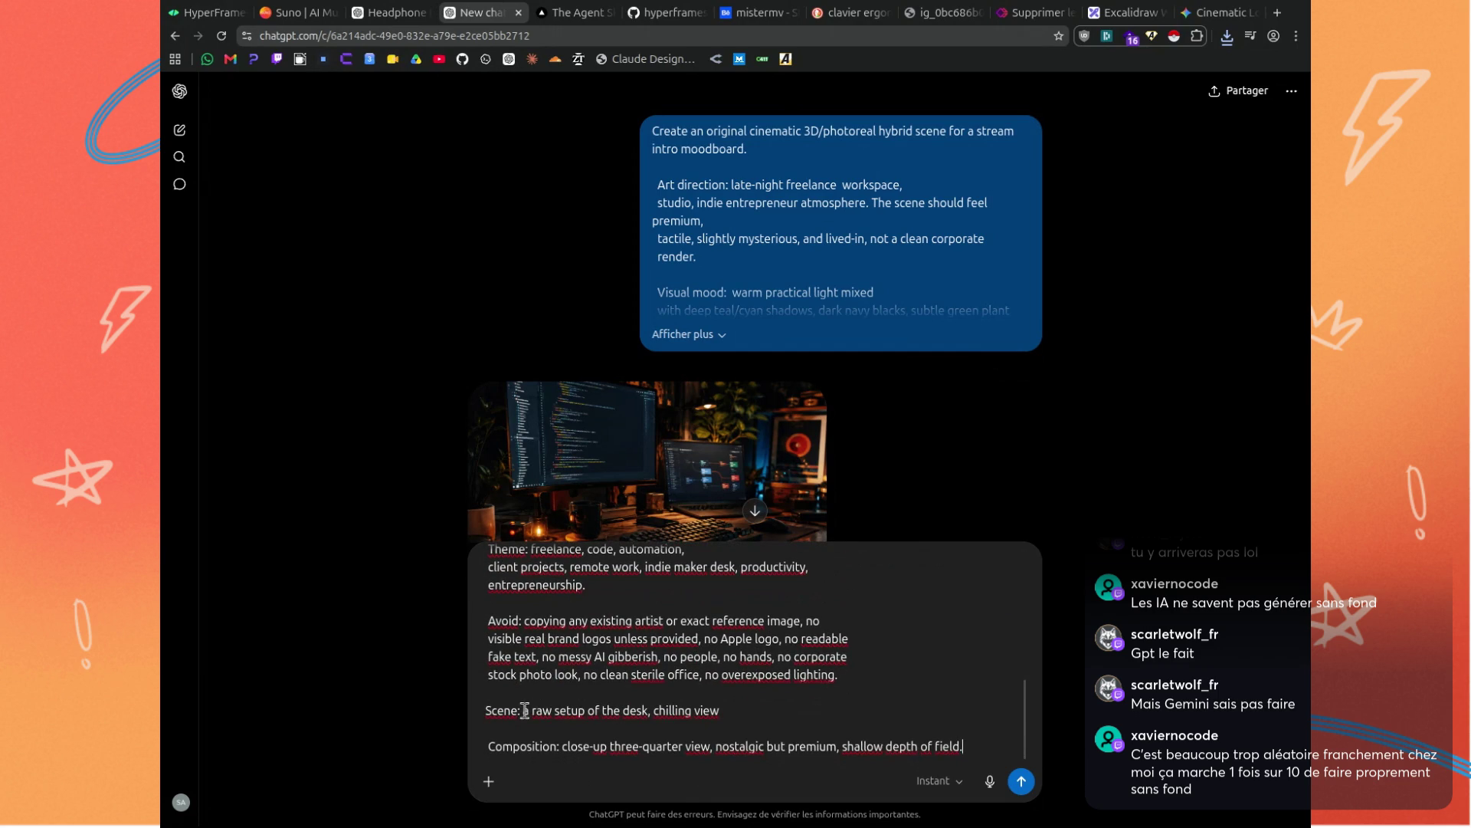
drag(528, 710, 747, 705)
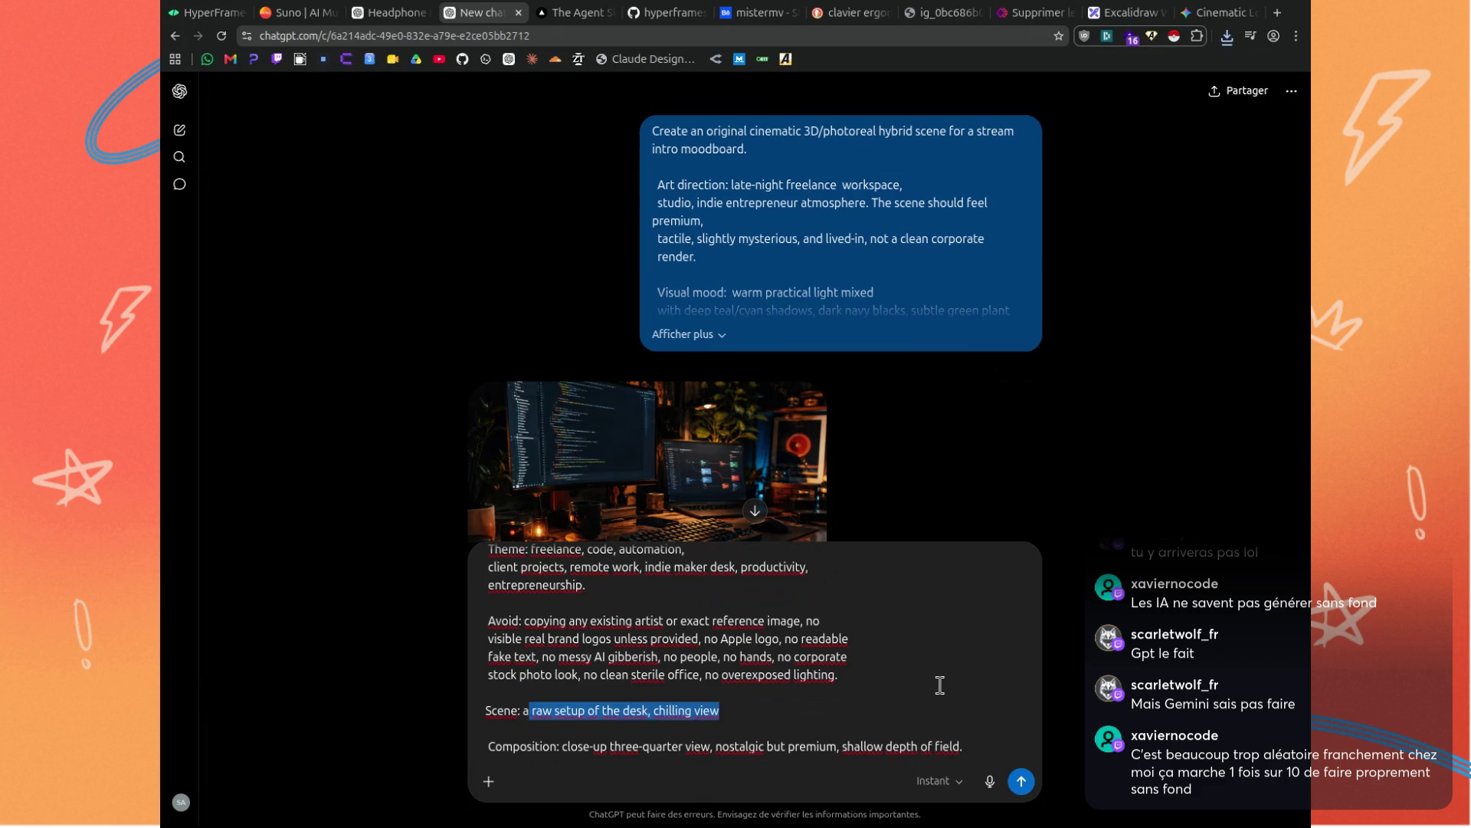
text(top view desk)
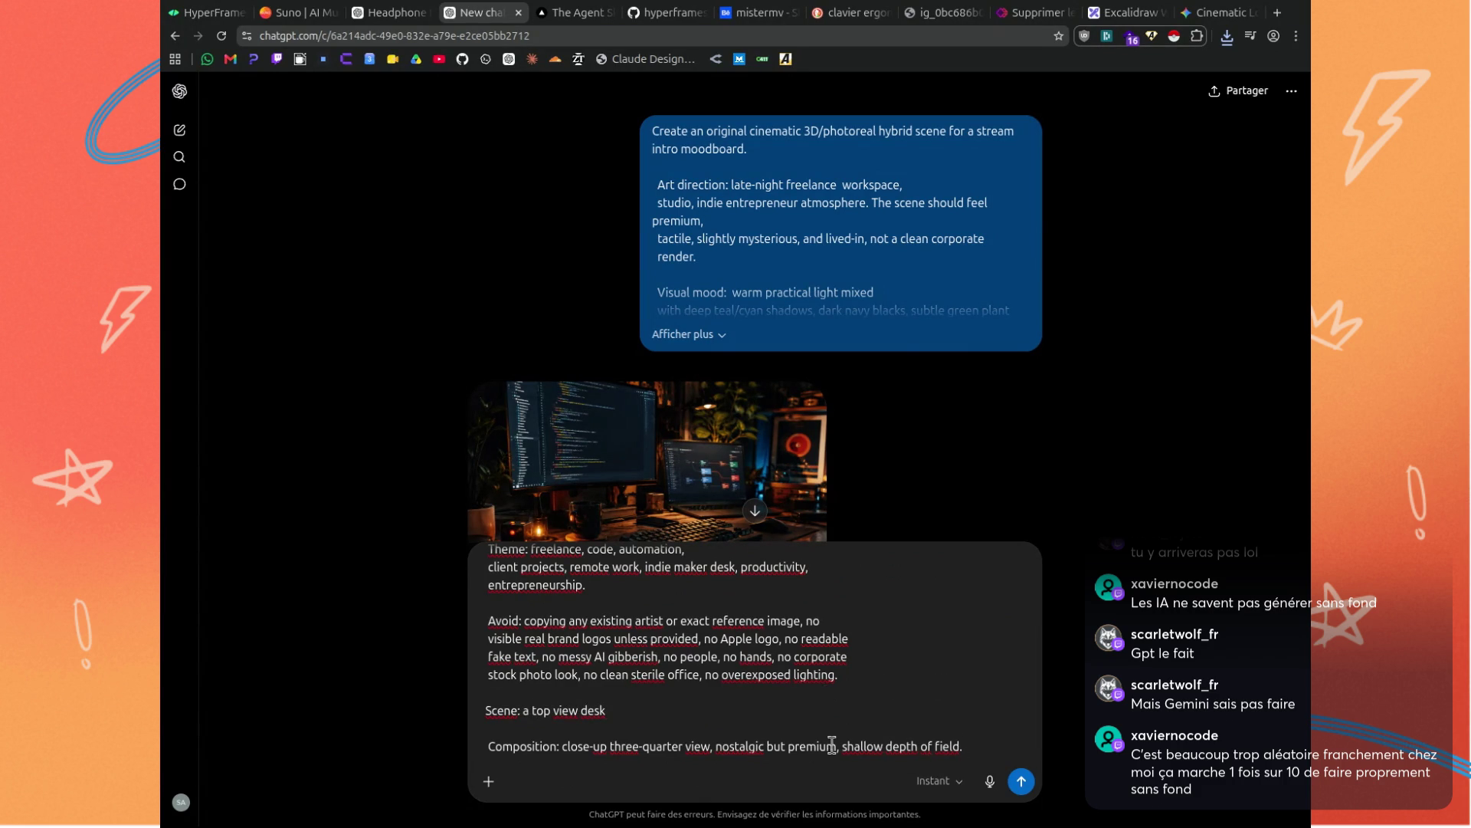
Delete the Composition line and send the revised prompt for a new image.
drag(967, 745, 460, 743)
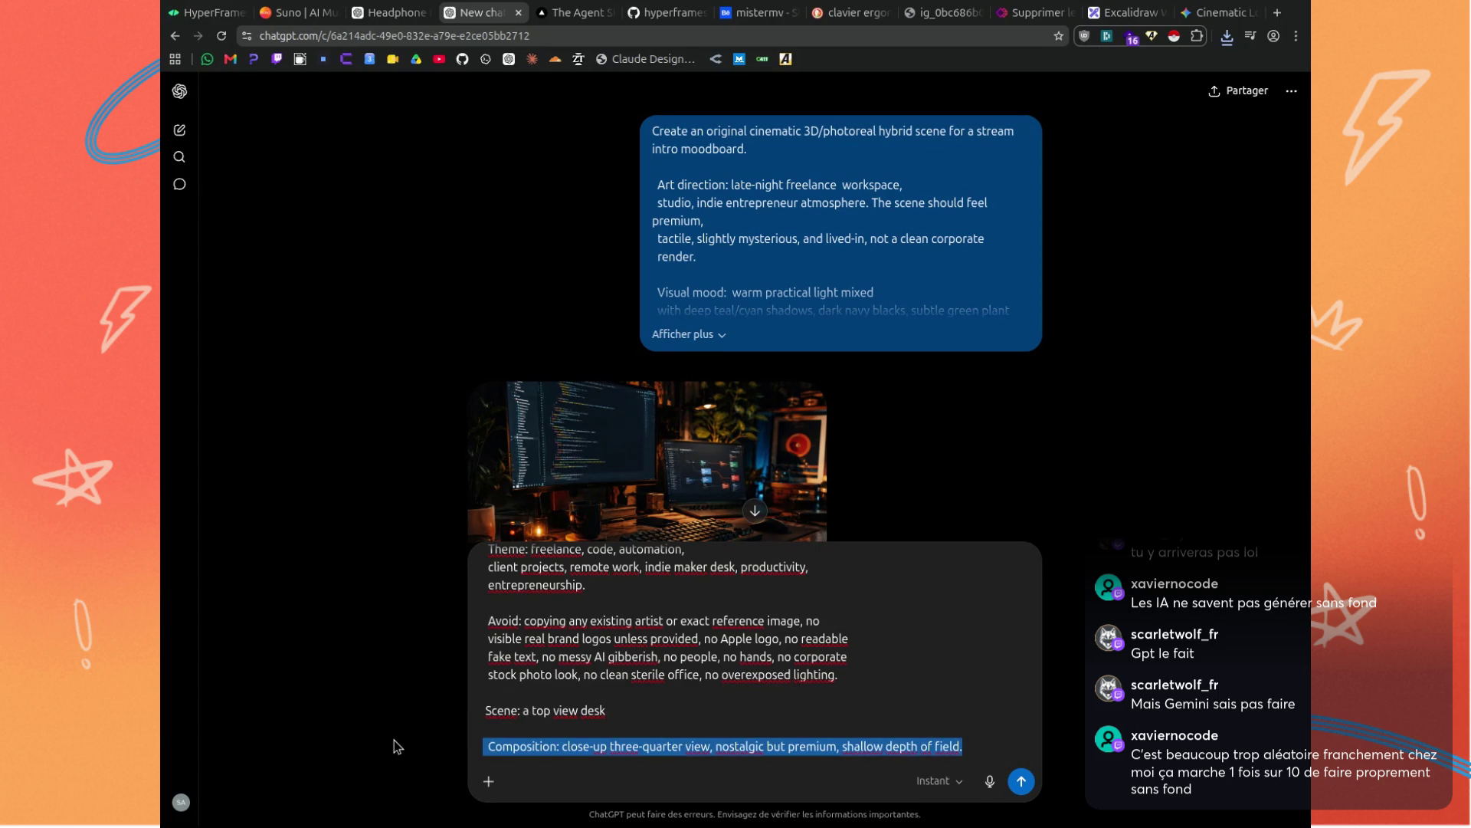
key(BackSpace)
key(BackSpace)
key(BackSpace)
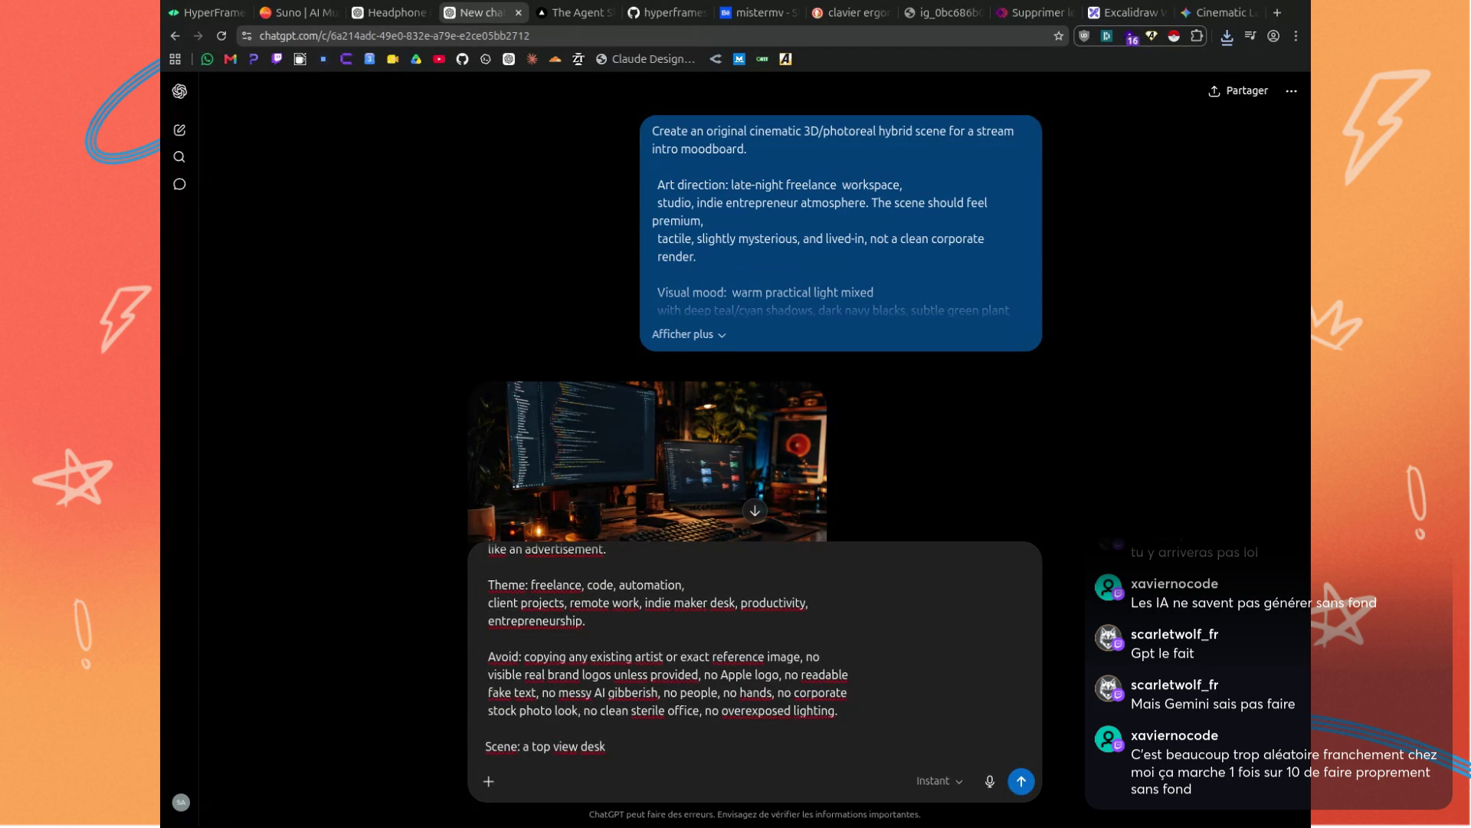
click(1022, 780)
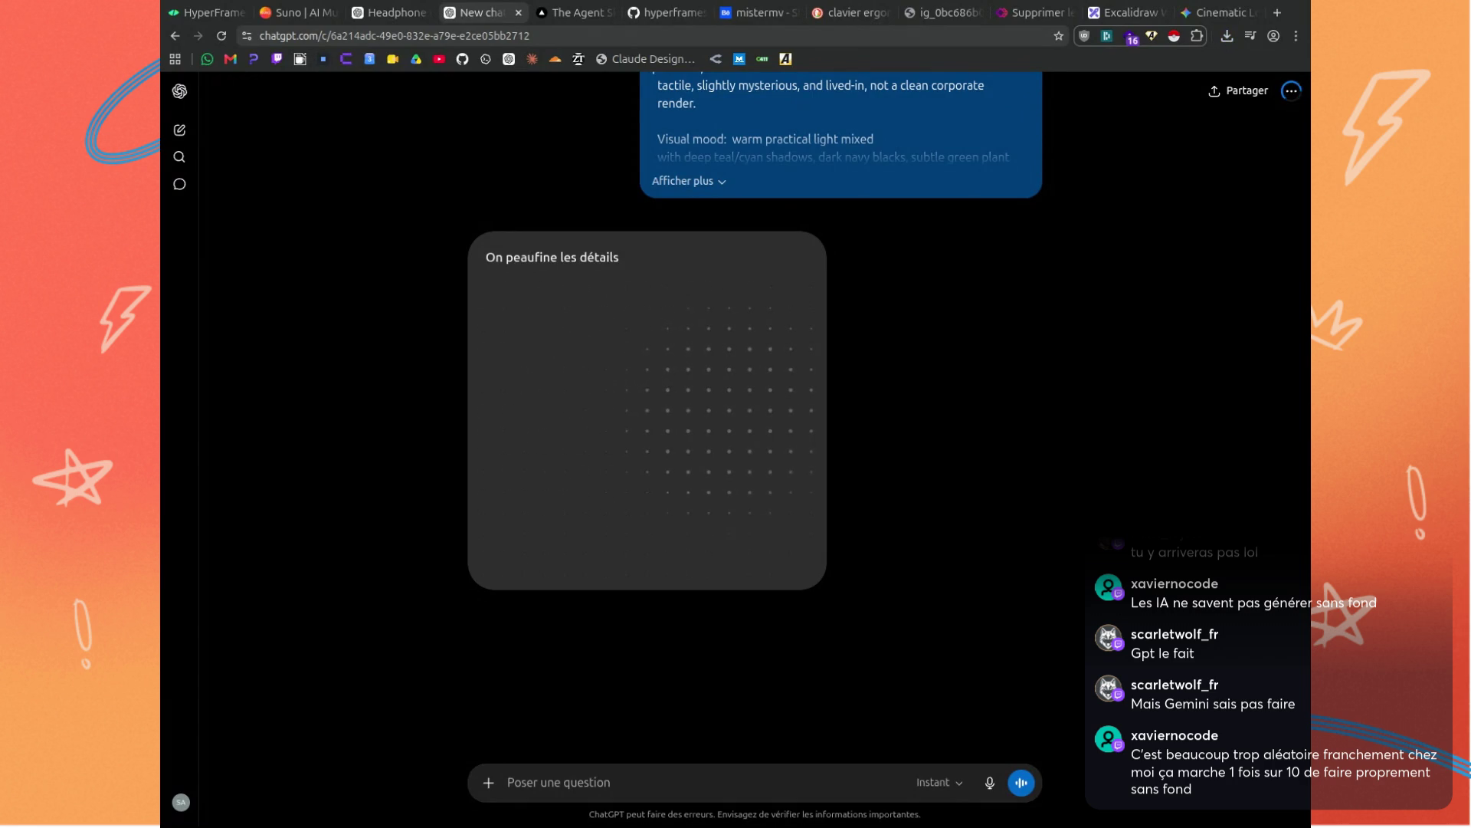
key(ctrl+9)
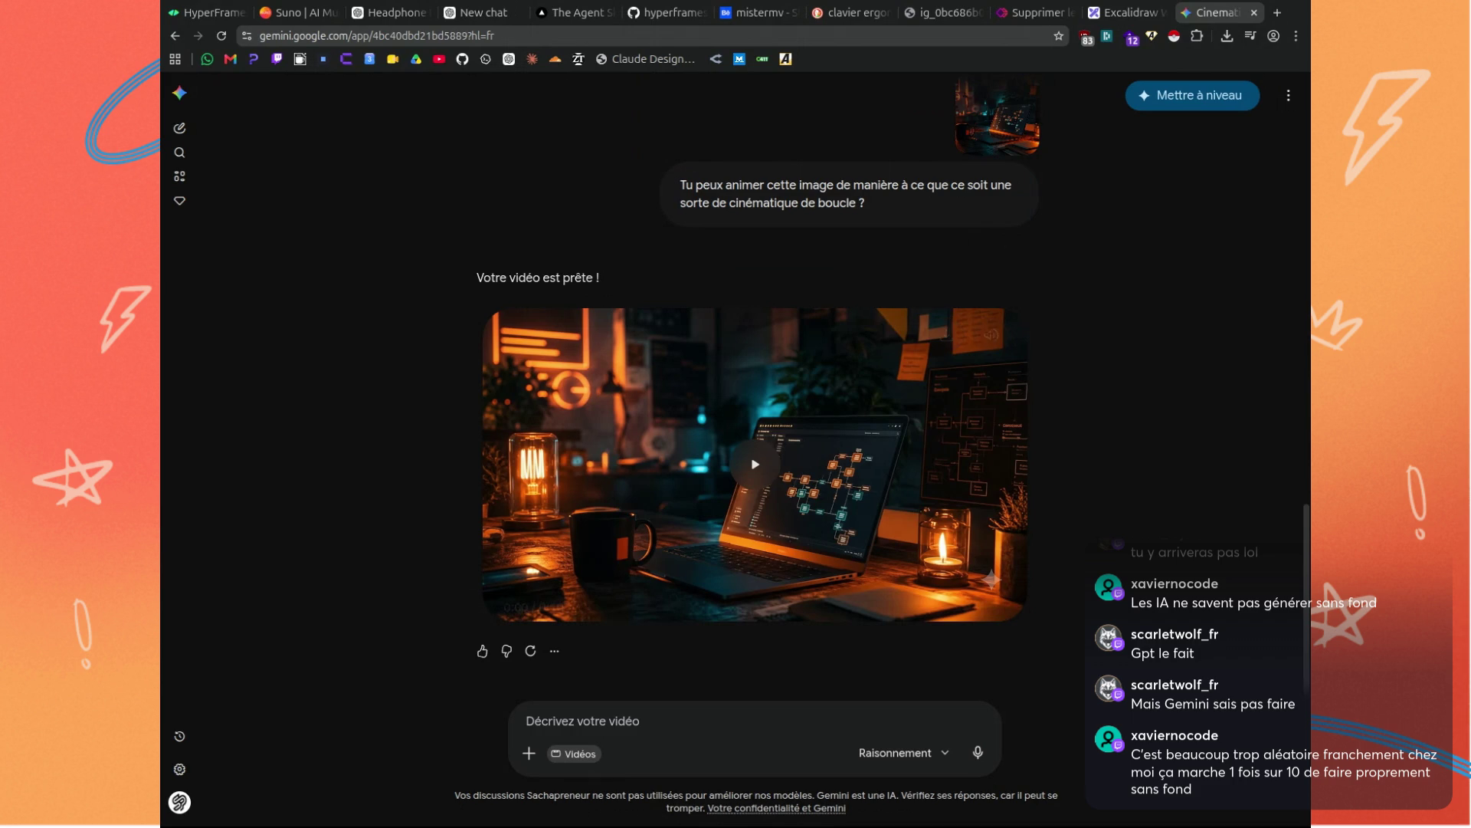
Paste the animation prompt into Gemini and download the overhead desk image from ChatGPT via Télécharger.
click(647, 719)
key(ctrl+v)
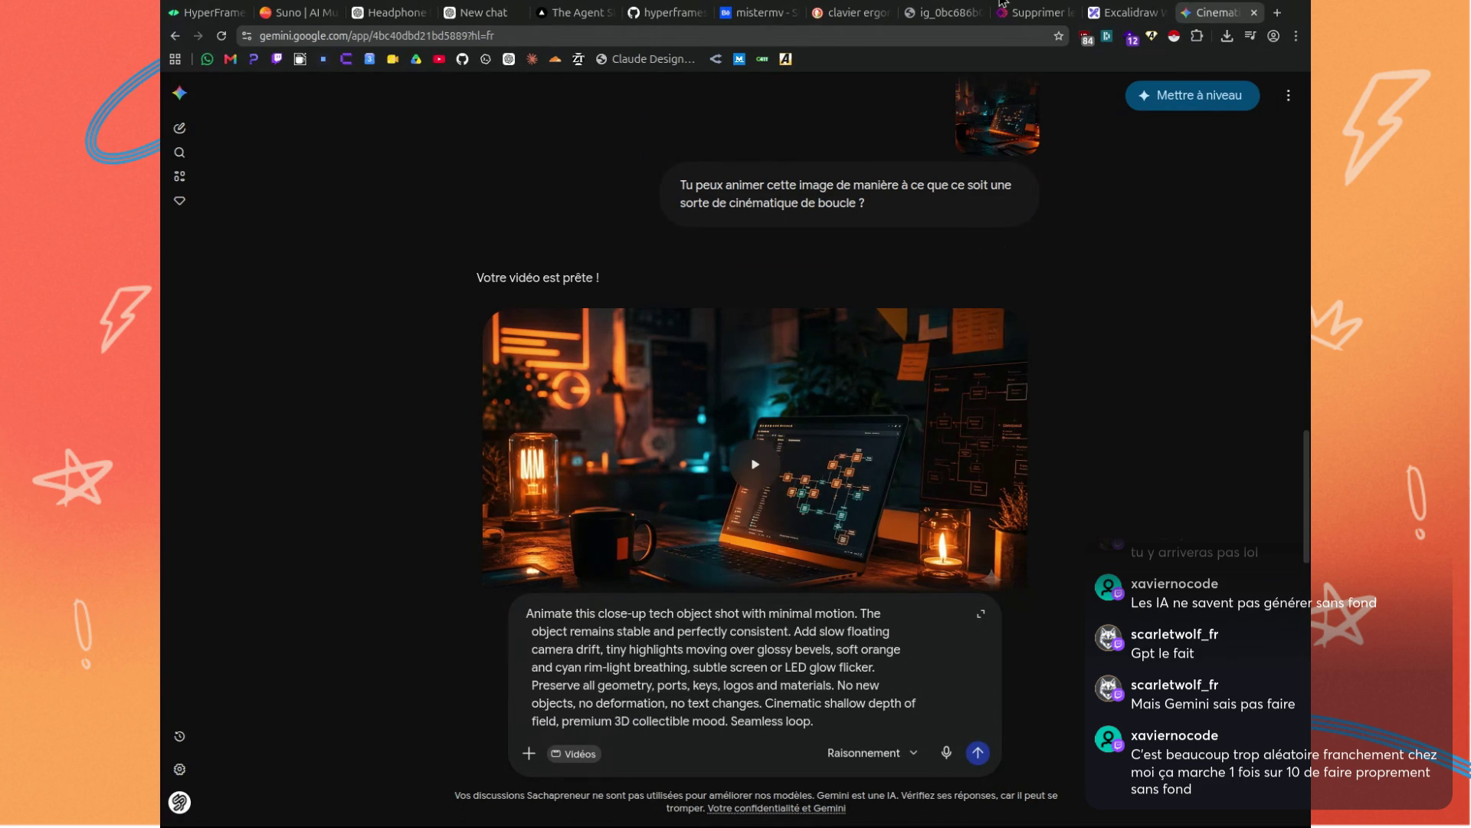
click(484, 12)
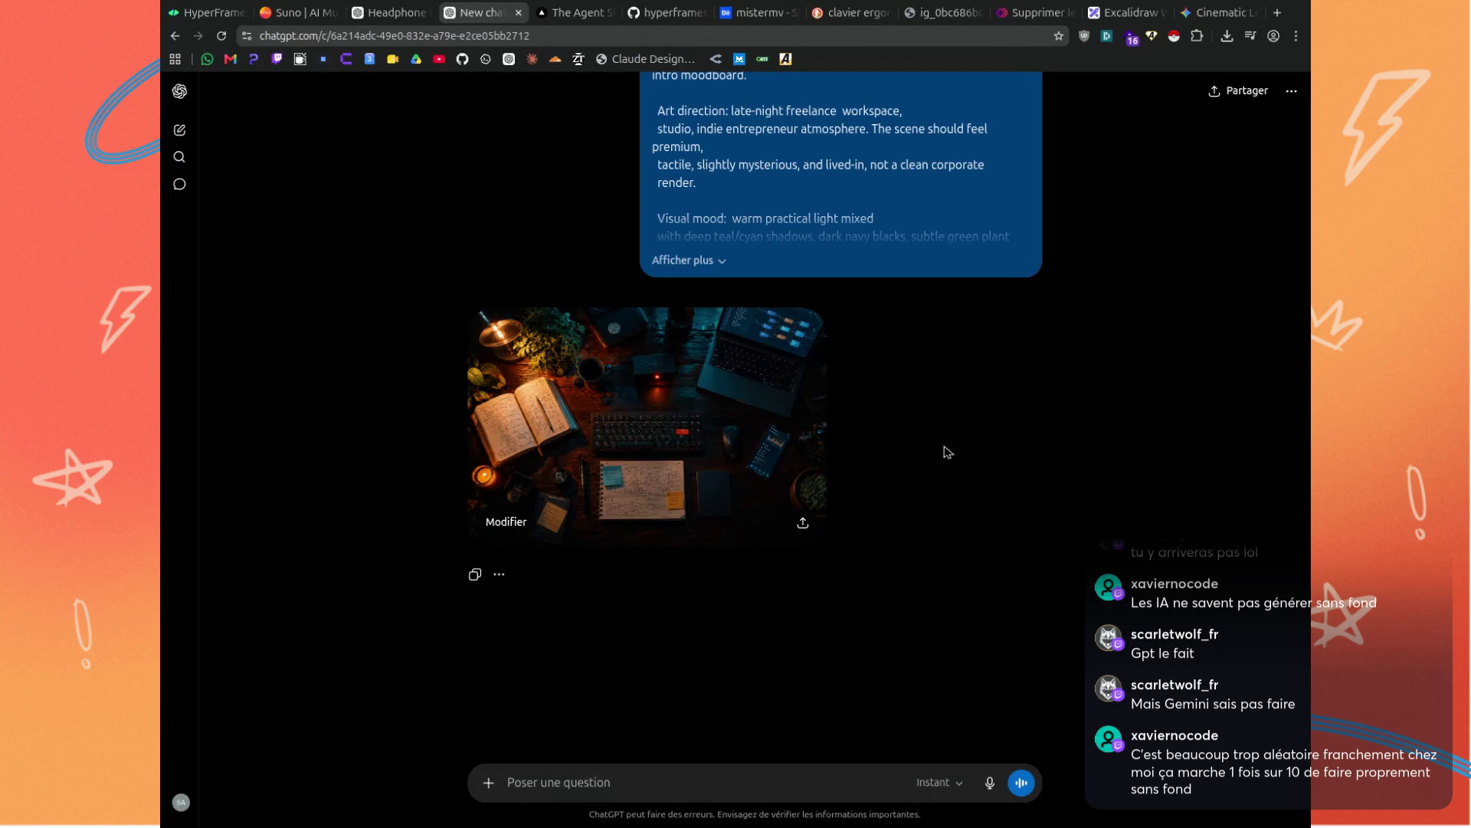
click(803, 526)
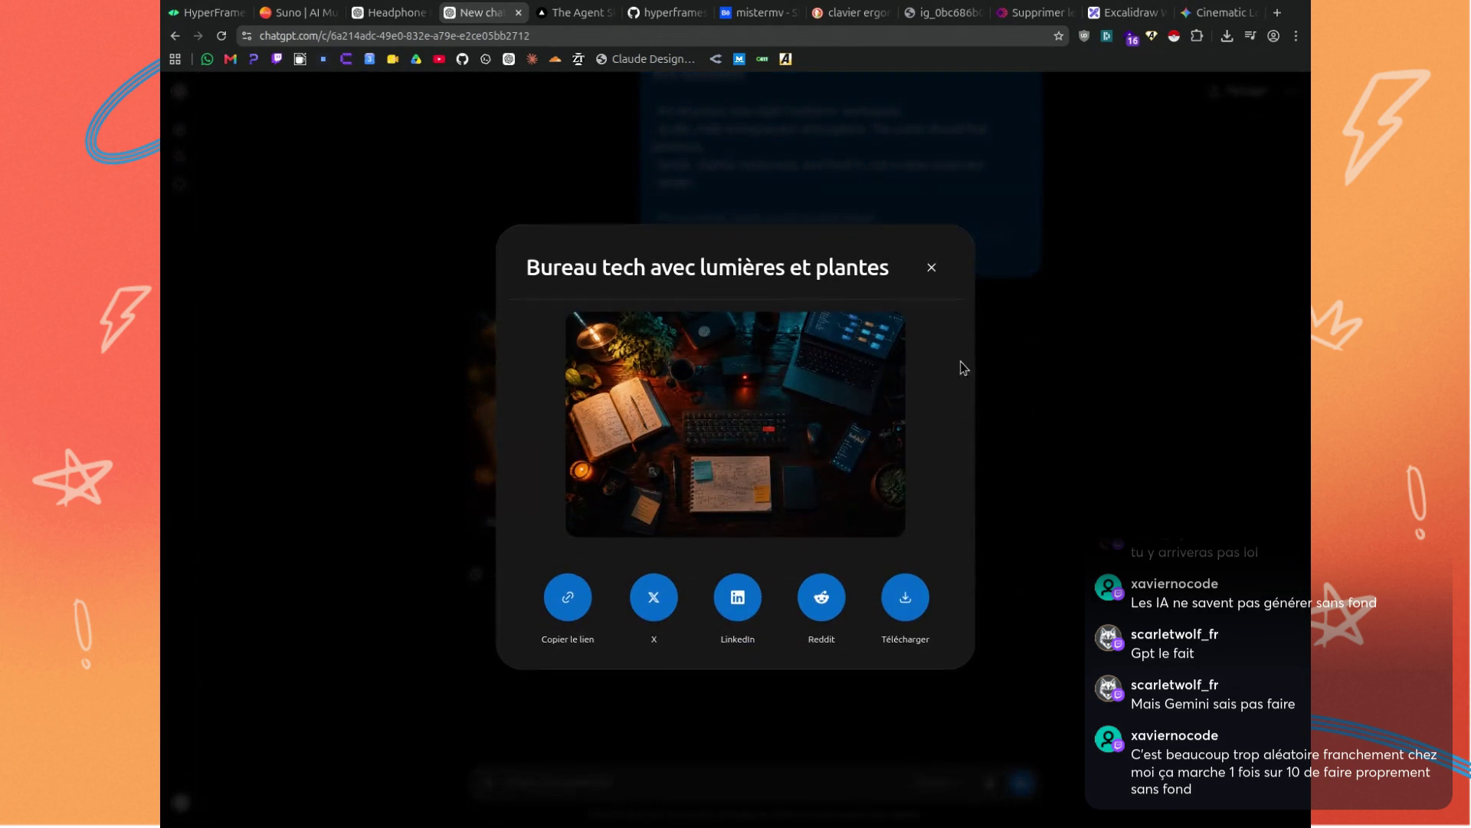
click(905, 600)
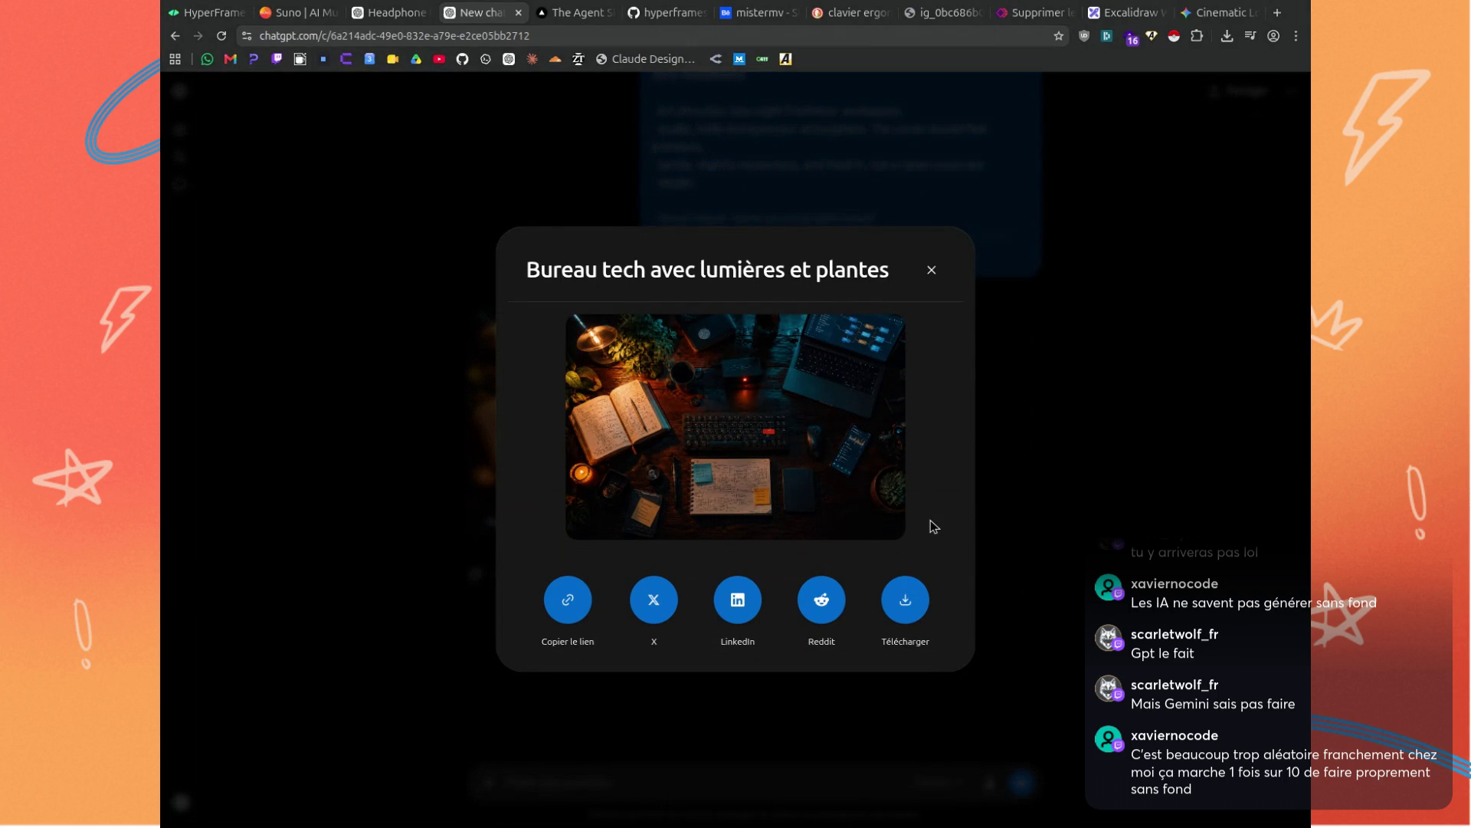
key(ctrl+9)
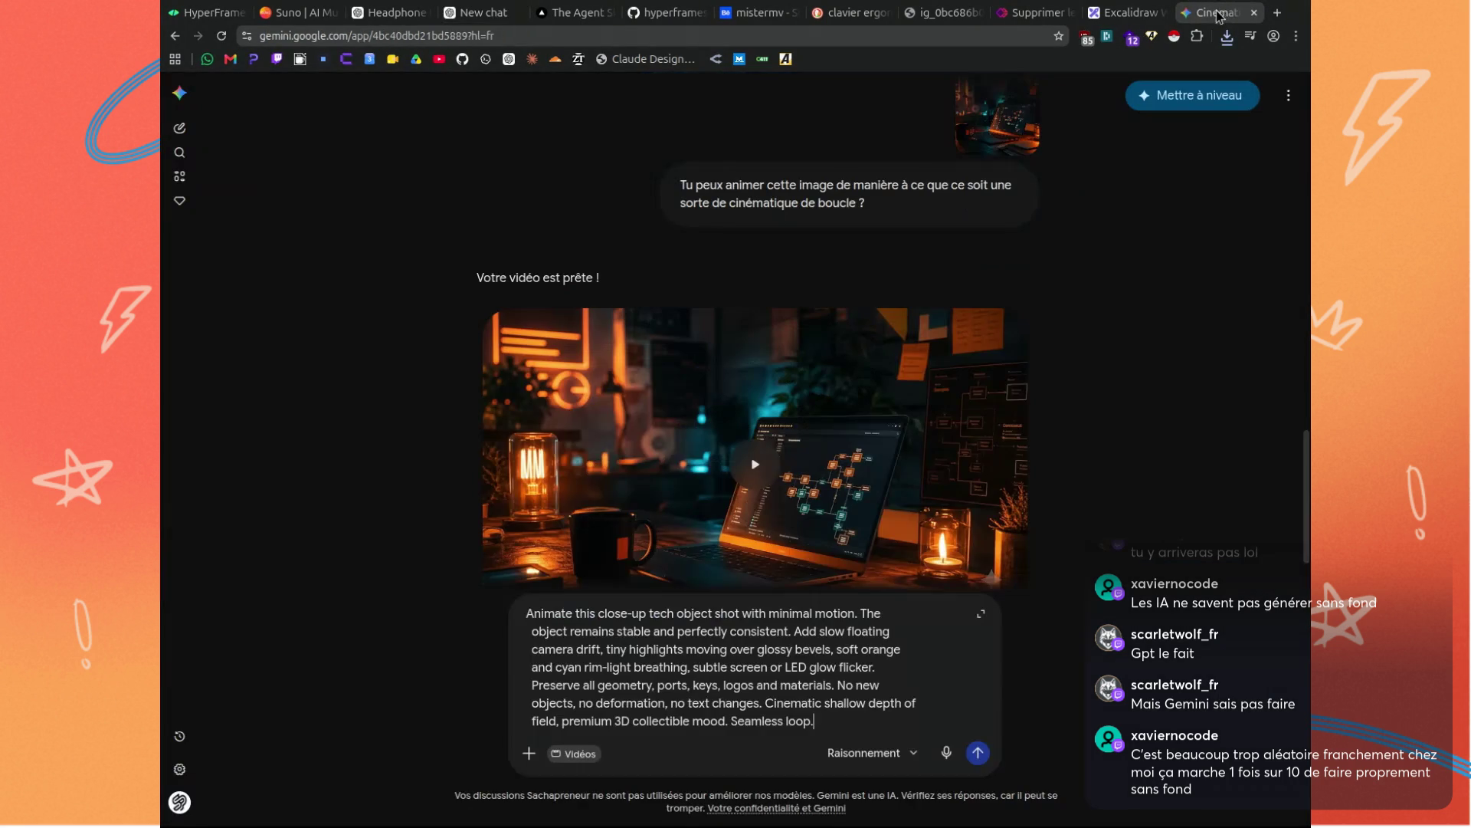
Attach the downloaded overhead desk image, append 'KEEP THE COHERENCE' to the animation prompt, and send it.
click(528, 754)
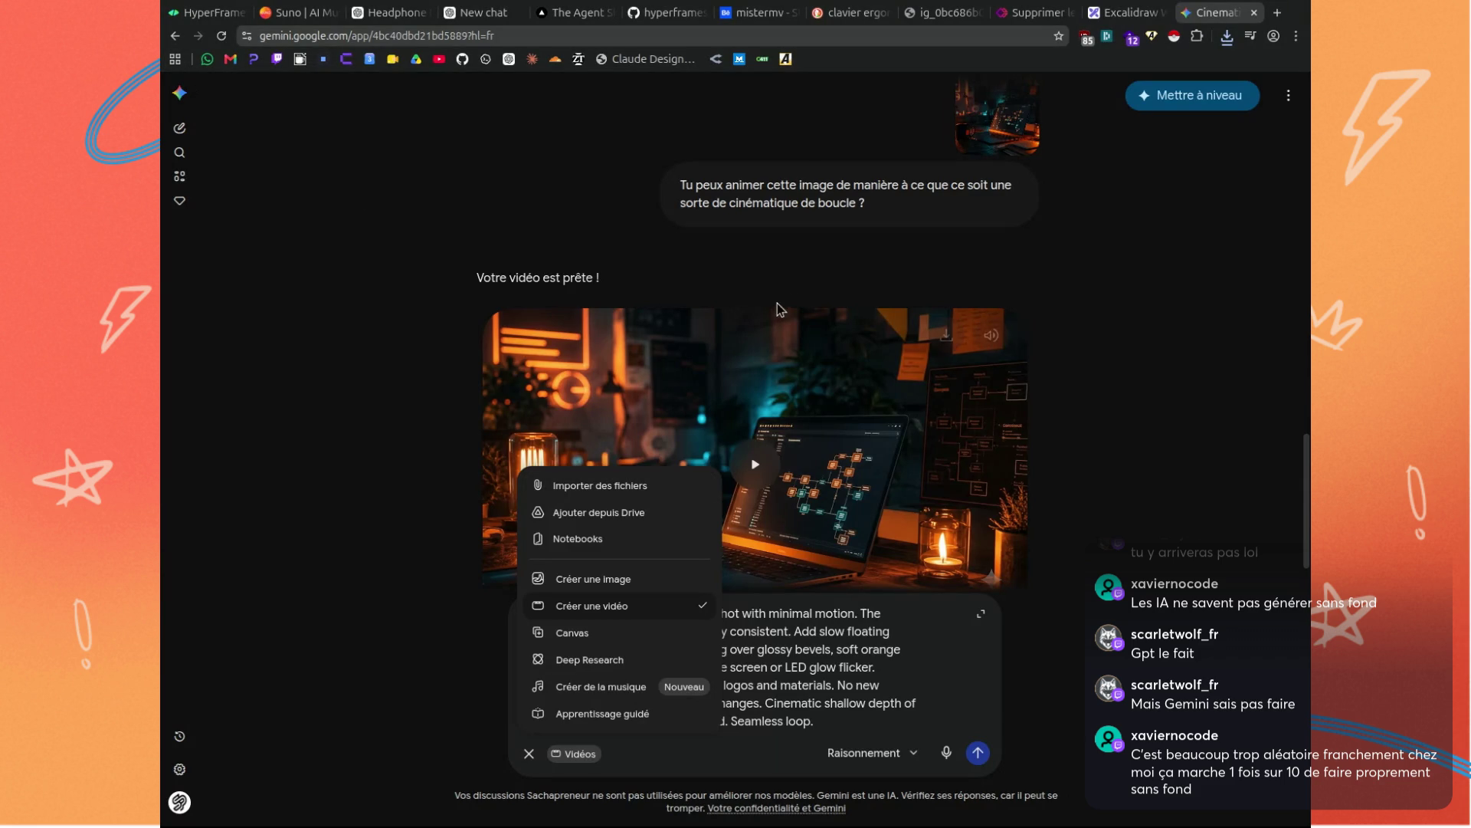
click(1227, 36)
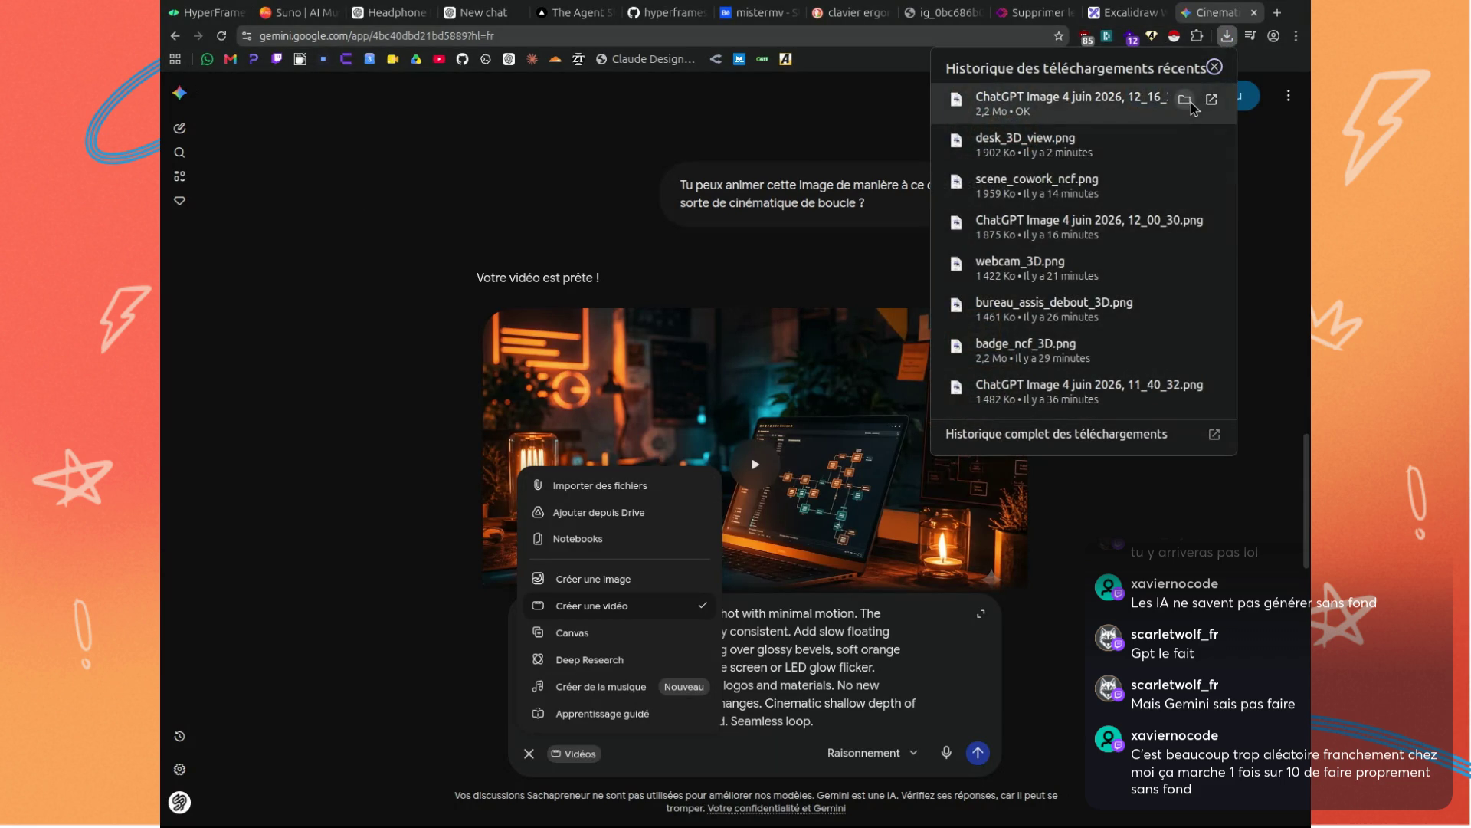
key(Escape)
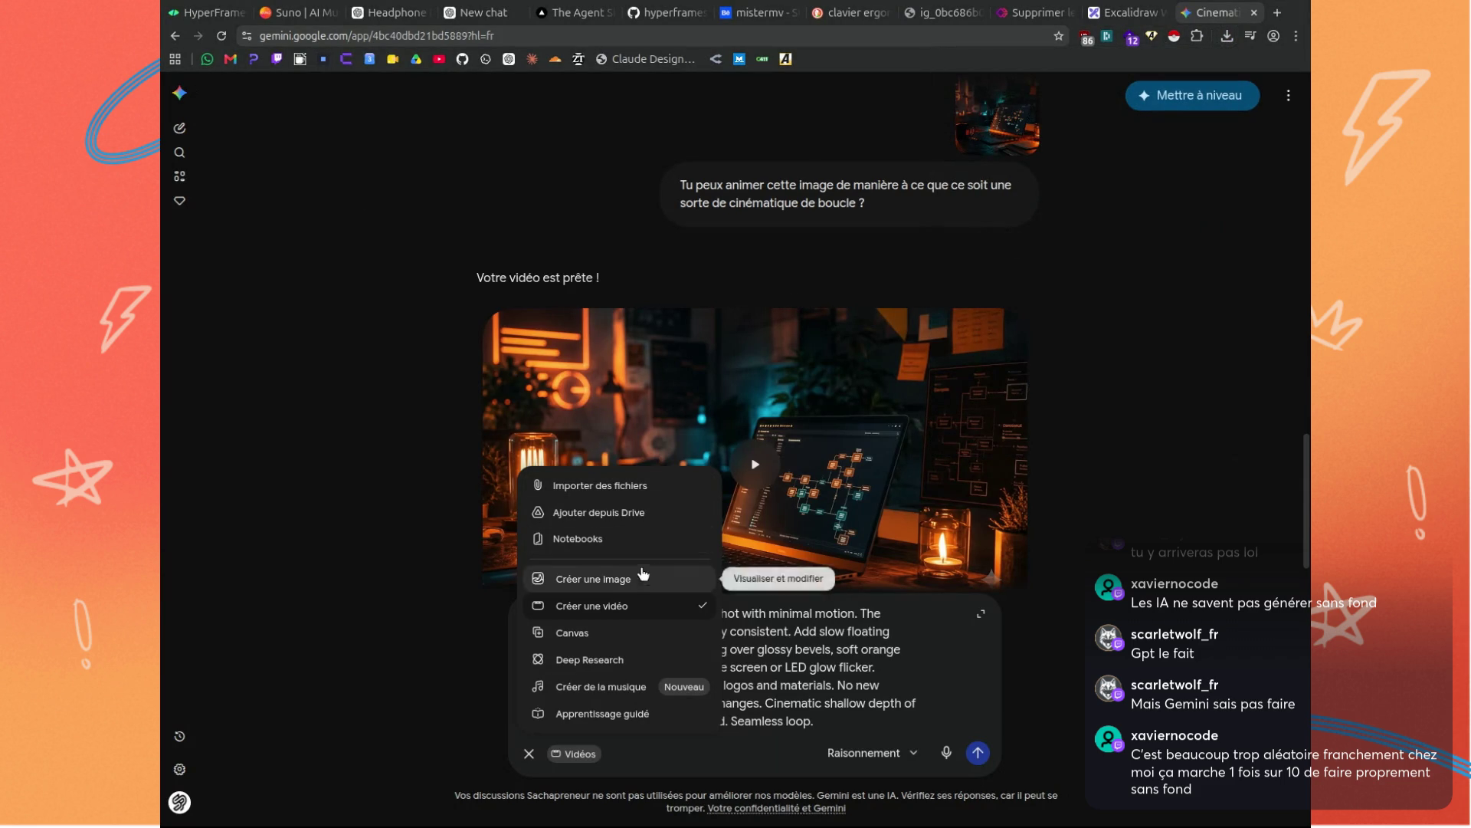
click(580, 486)
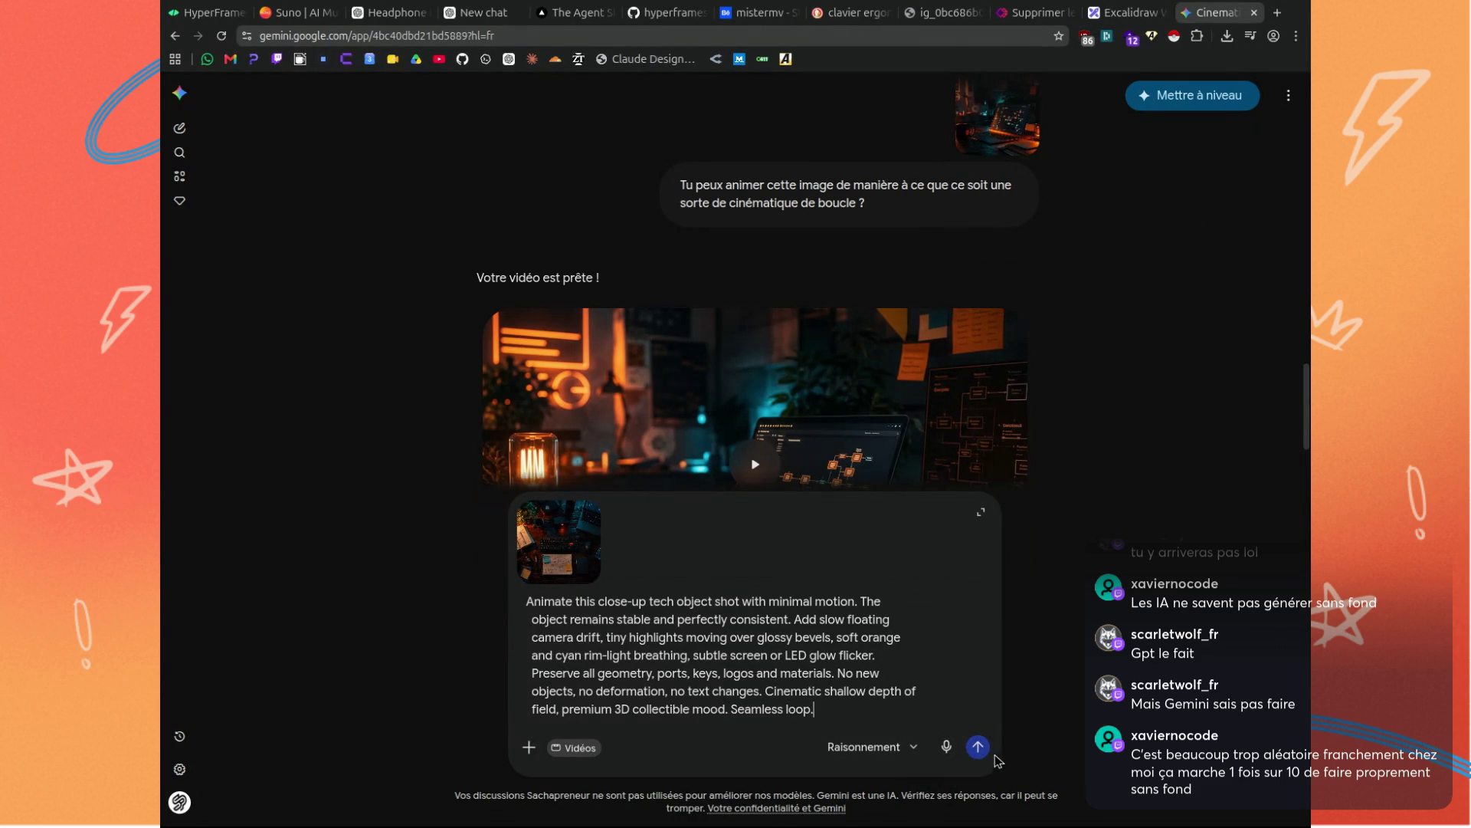
text( KEEP THE COHE)
text(RENCE)
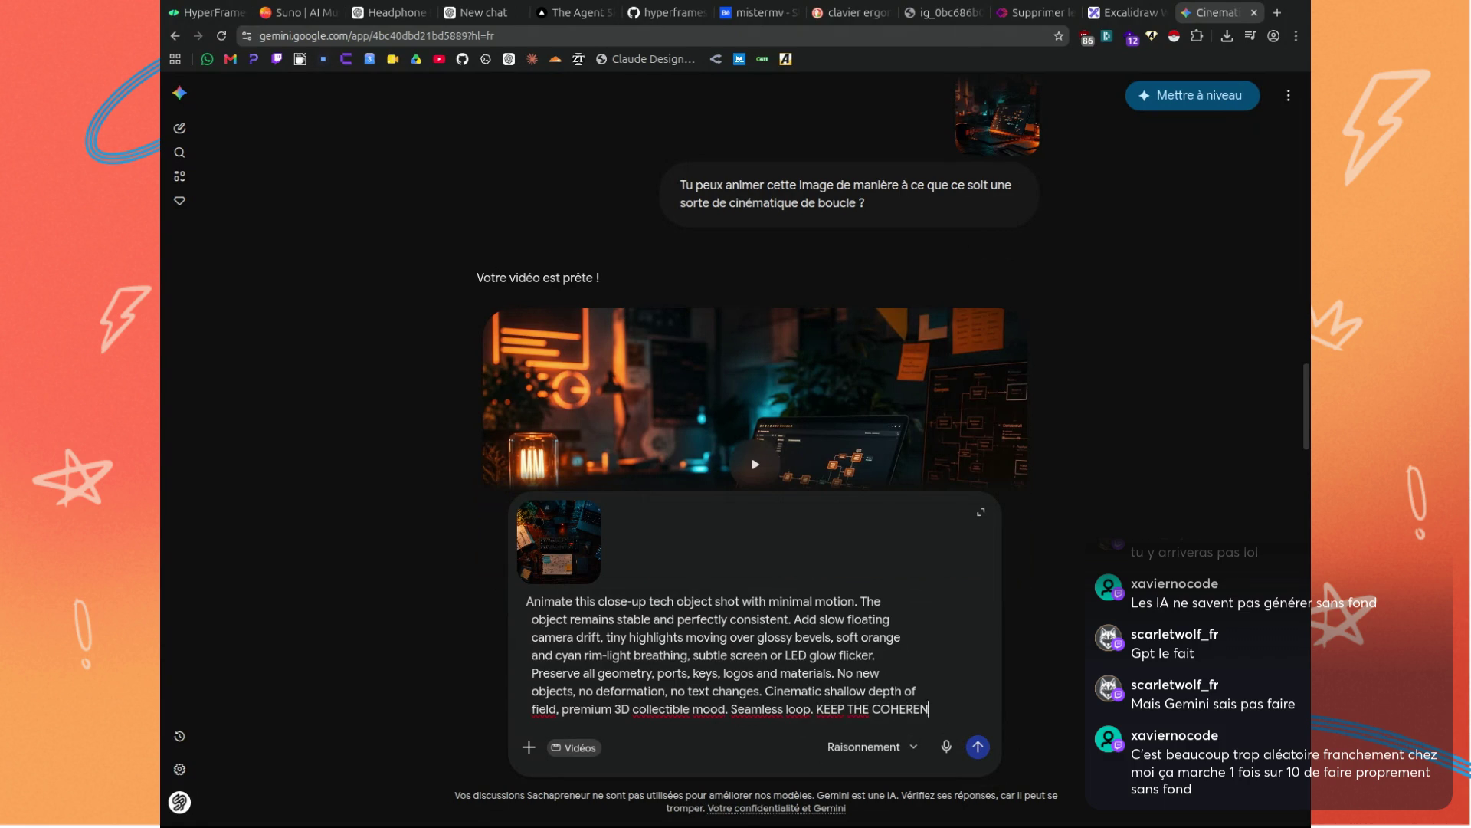
click(978, 746)
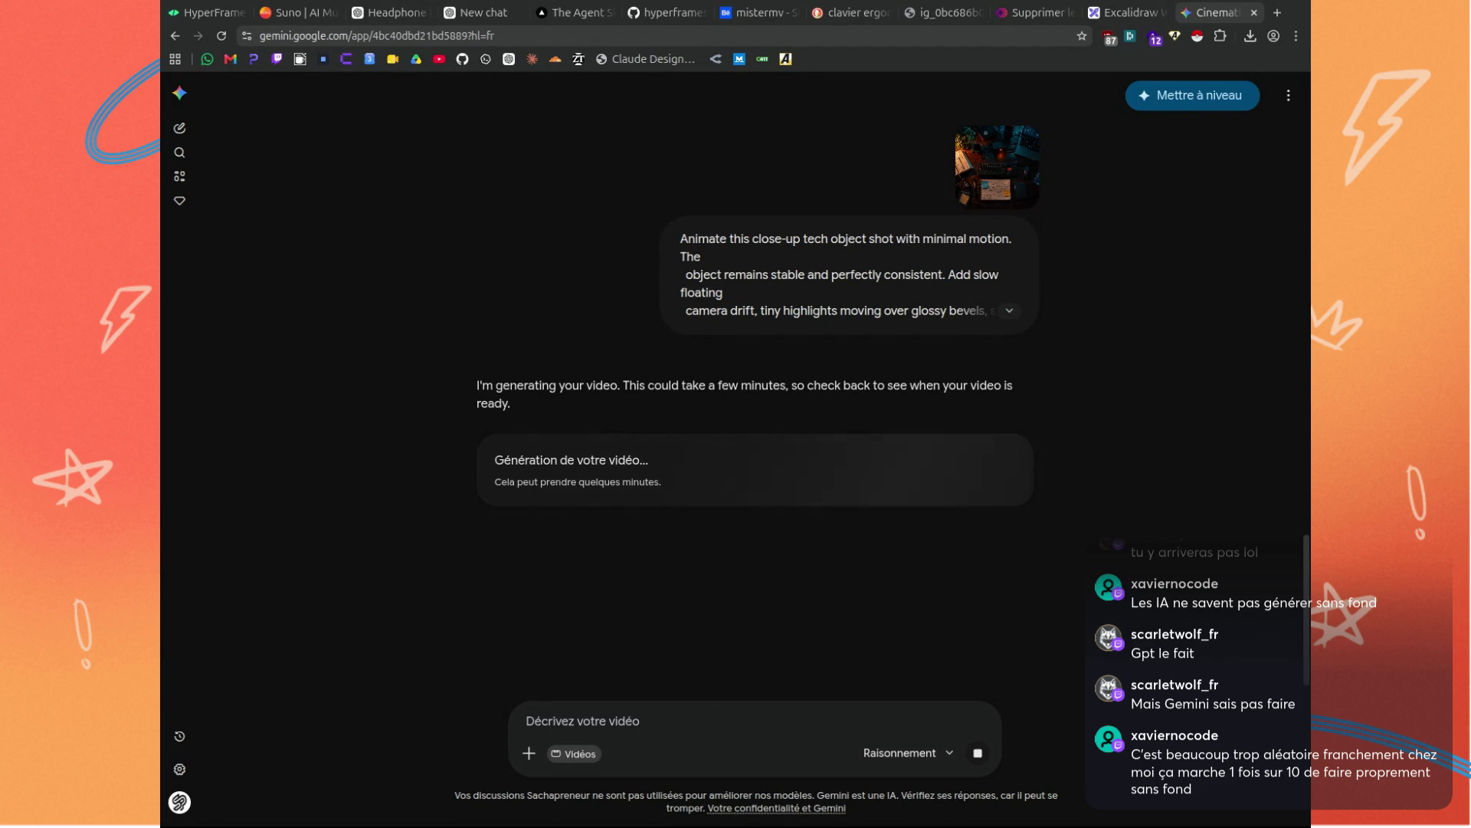
Wait for Gemini's 10-second overhead desk video to finish, then play it.
scroll(645, 506, down, 1)
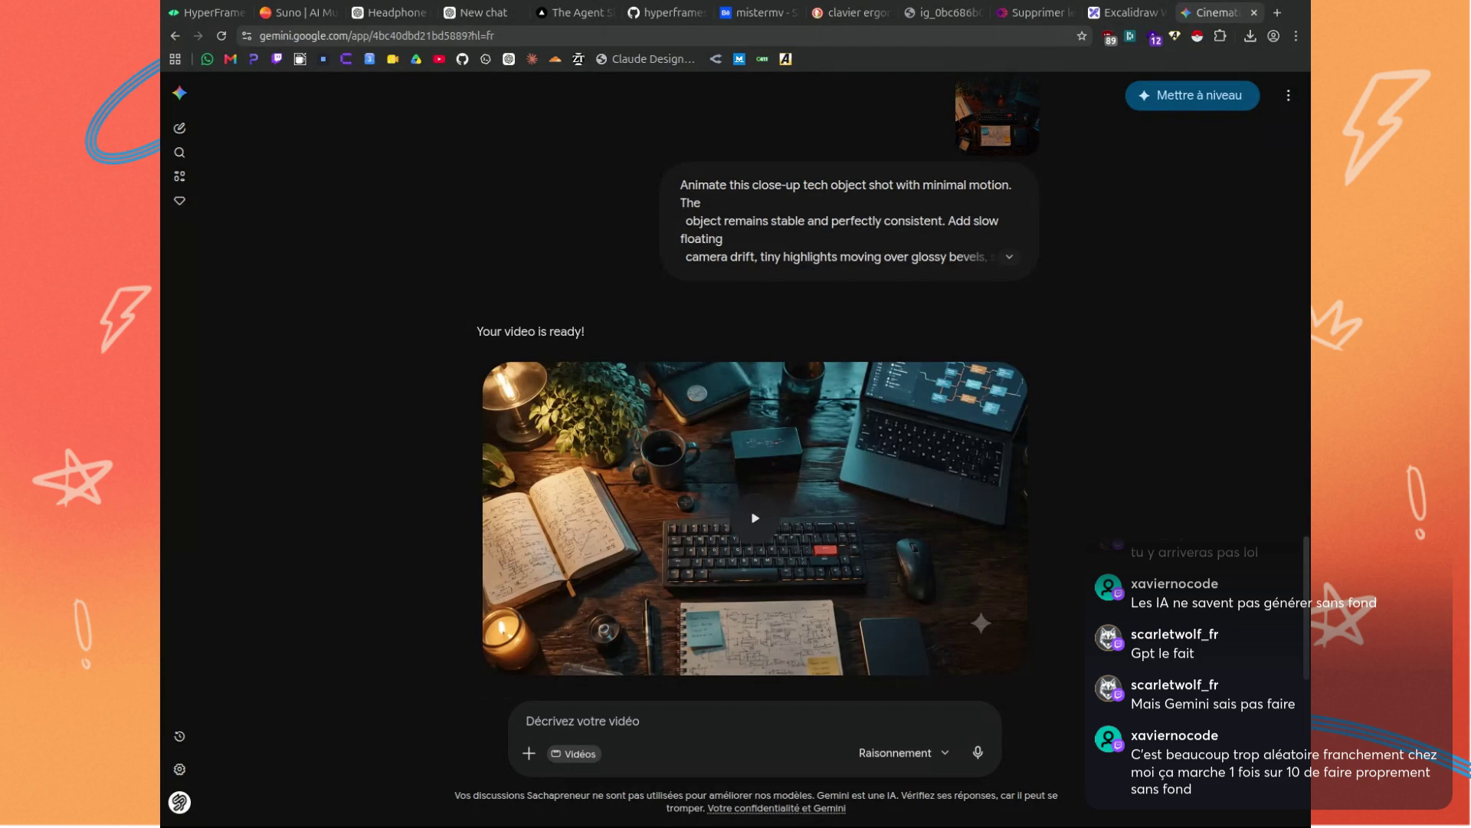
click(755, 518)
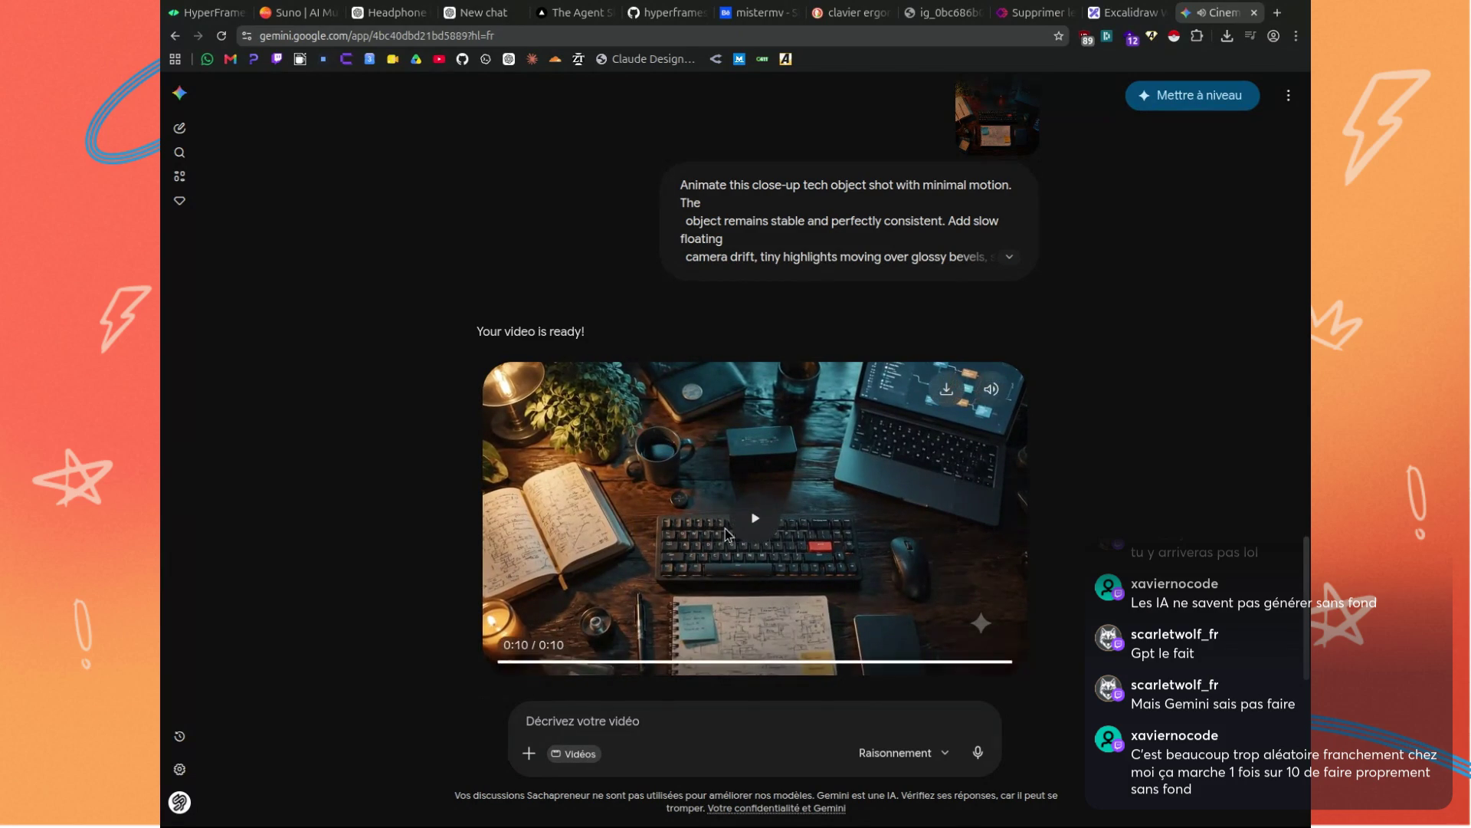
Replay the generated desk video, pause it, and go back to the ChatGPT tab.
click(754, 521)
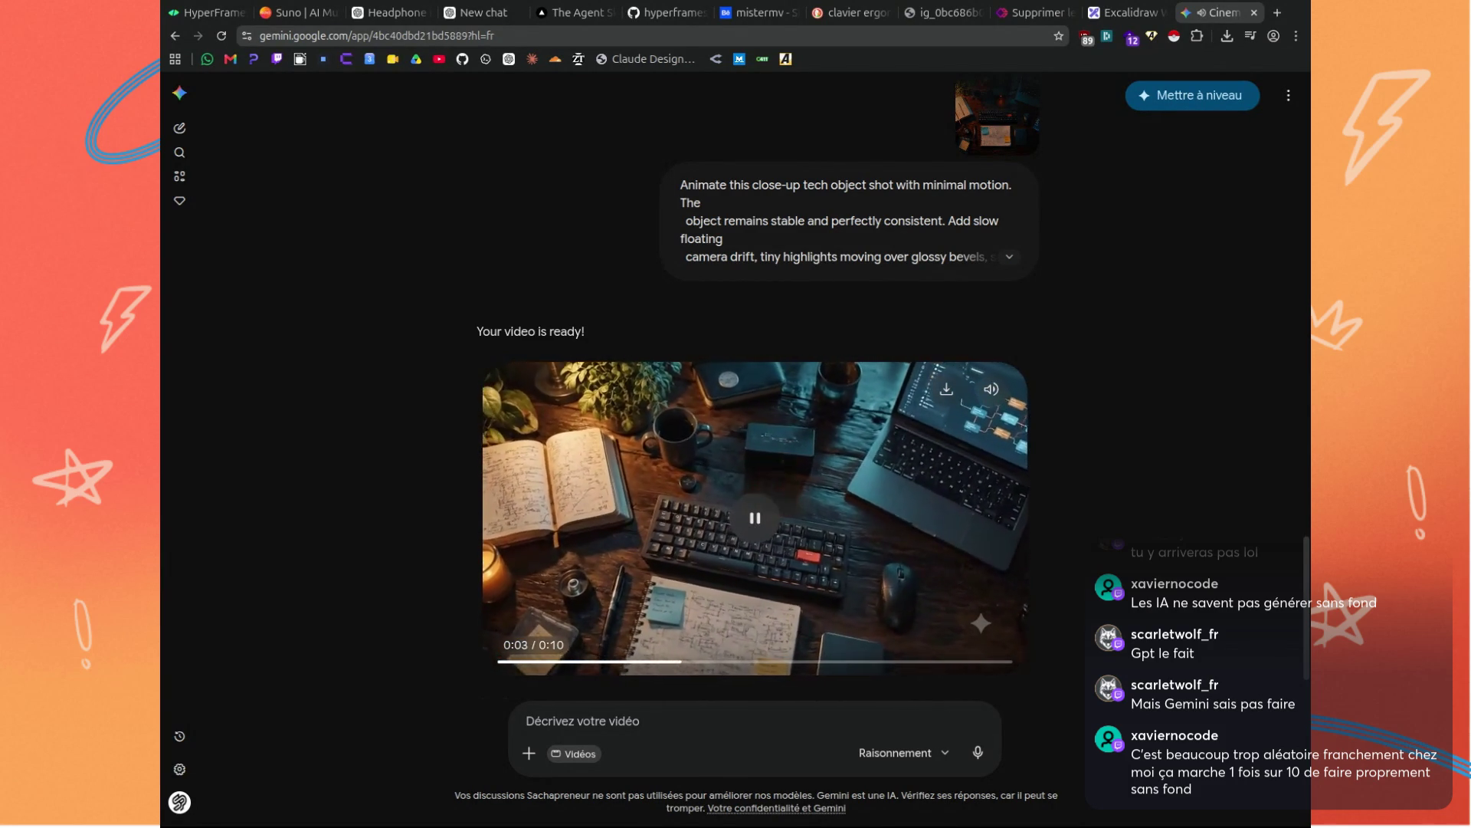
key(space)
click(702, 540)
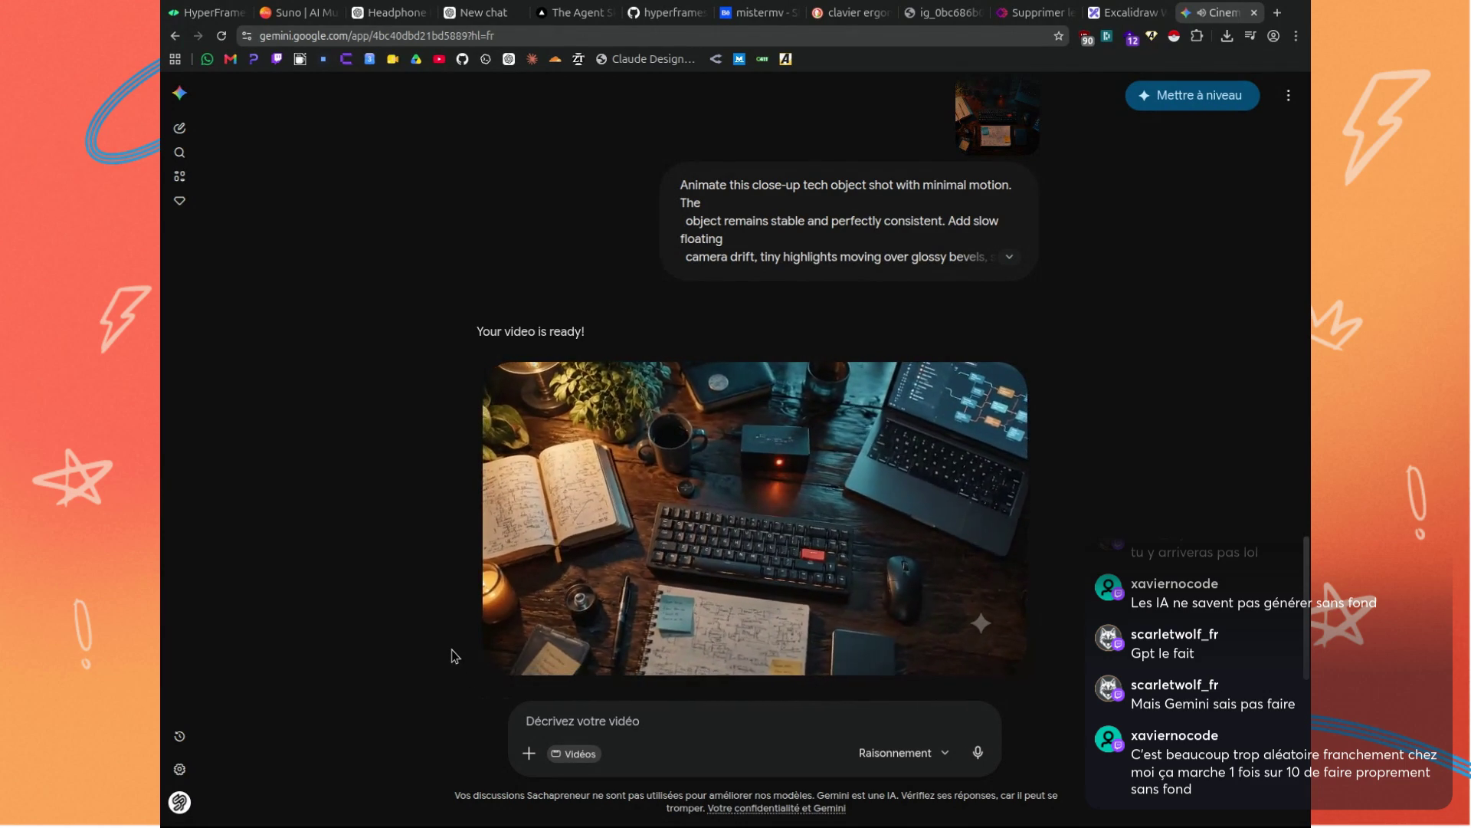
mouse_move(944, 514)
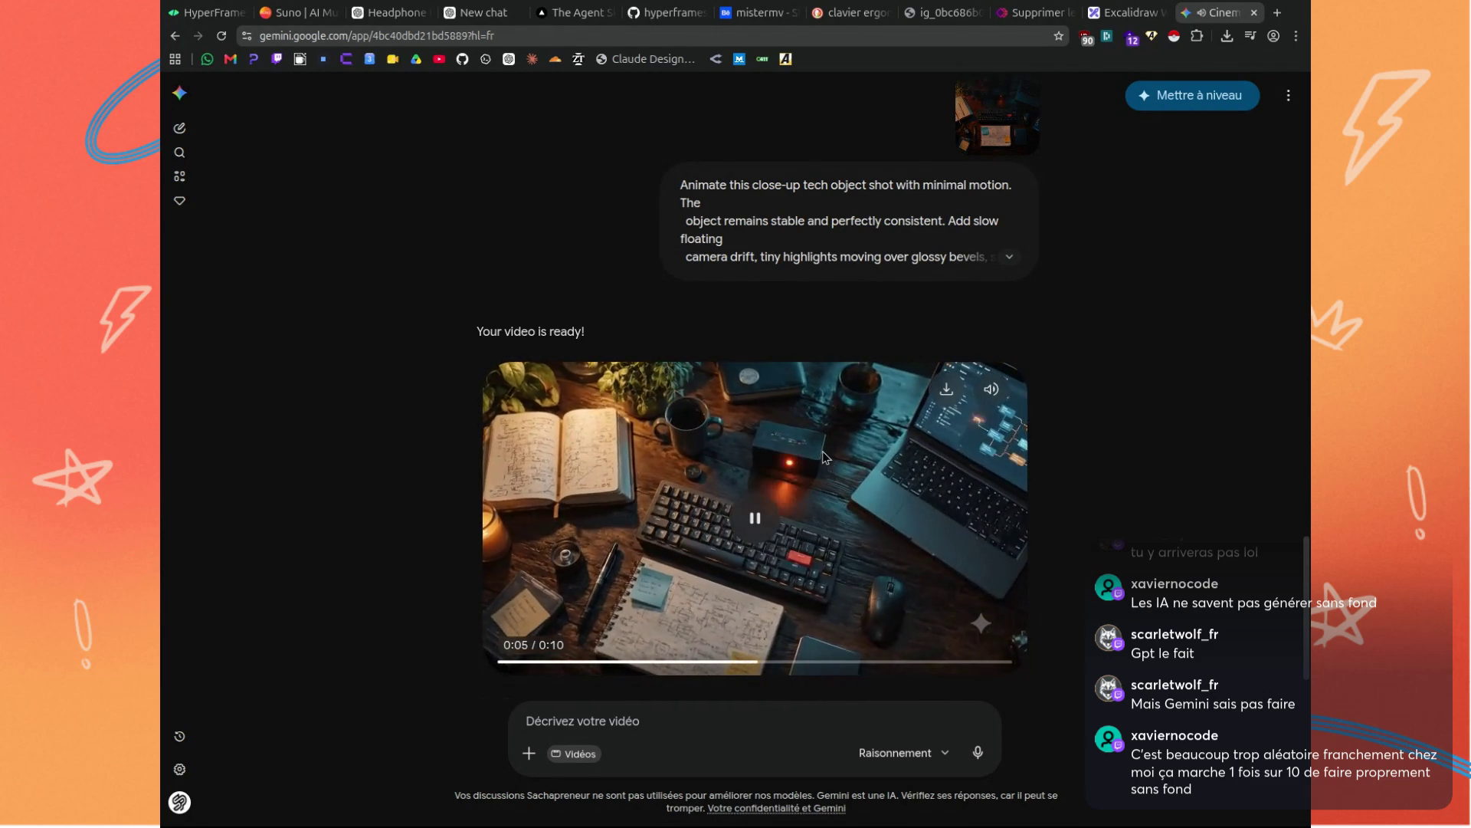
click(753, 523)
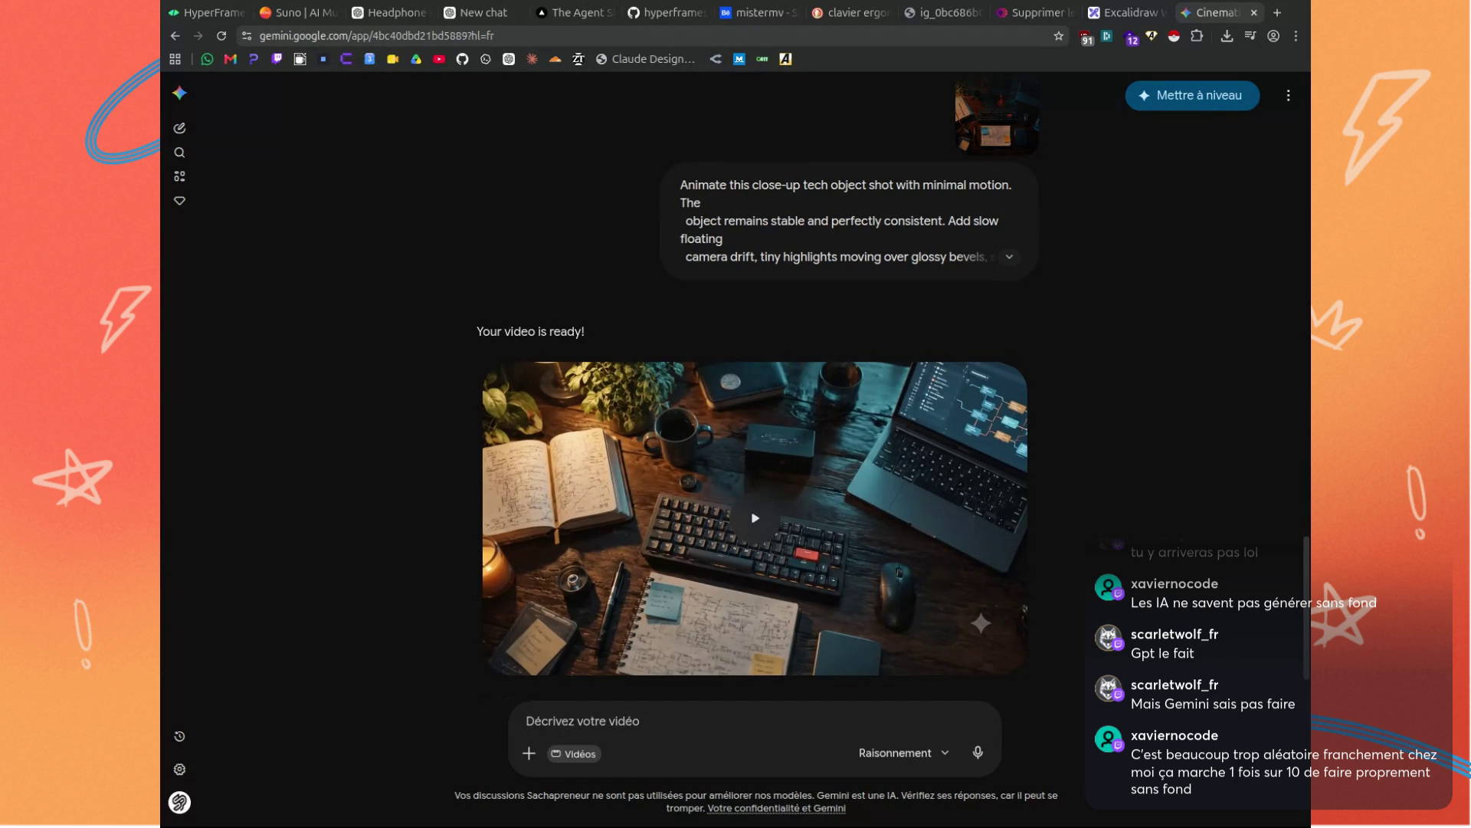
click(483, 12)
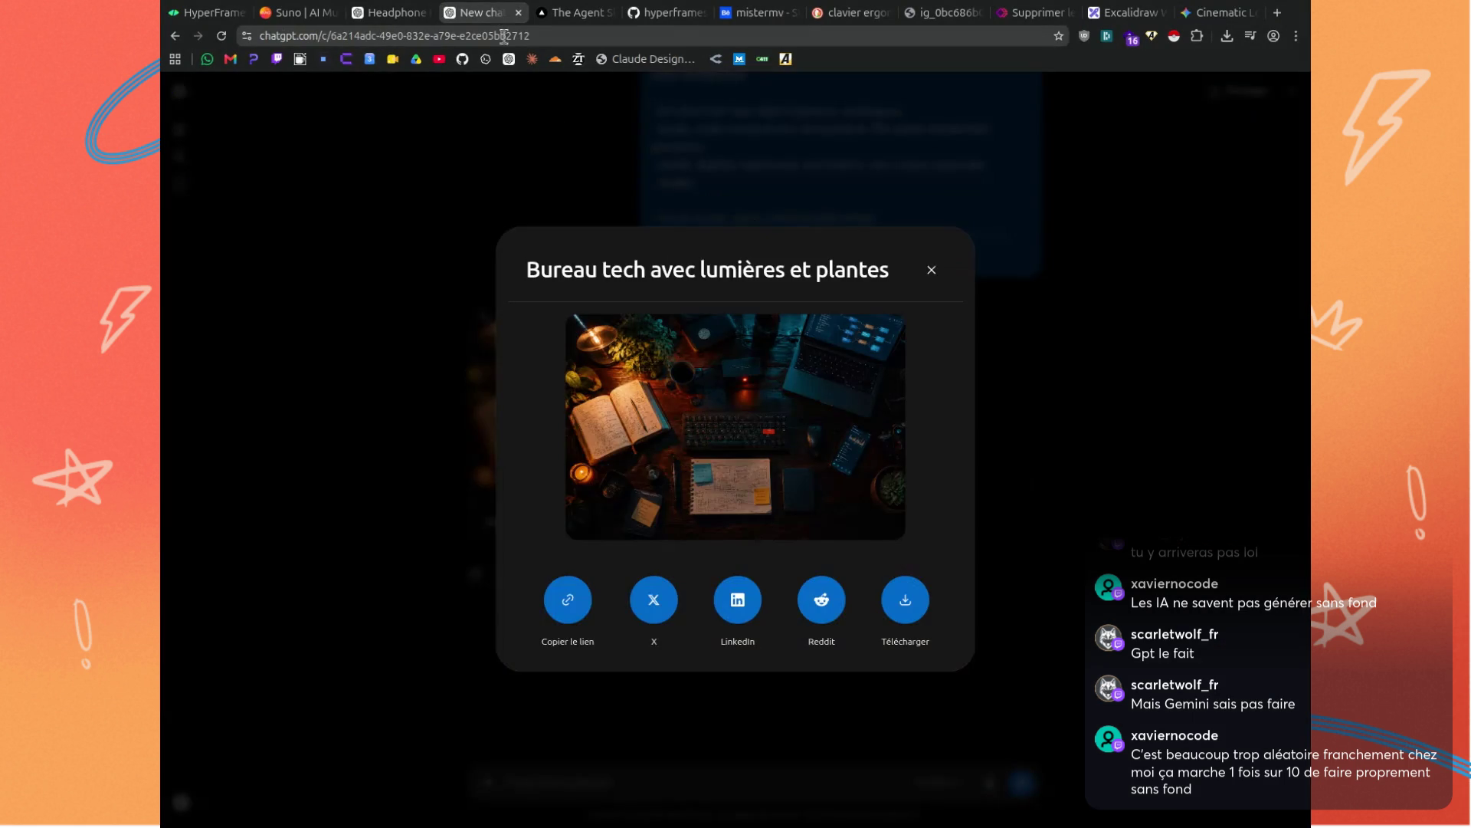
Send the pasted neo-noir desk prompt plus 'Scene emotion: the quiet tension before launching a client project.'.
click(1147, 462)
click(626, 777)
key(ctrl+v)
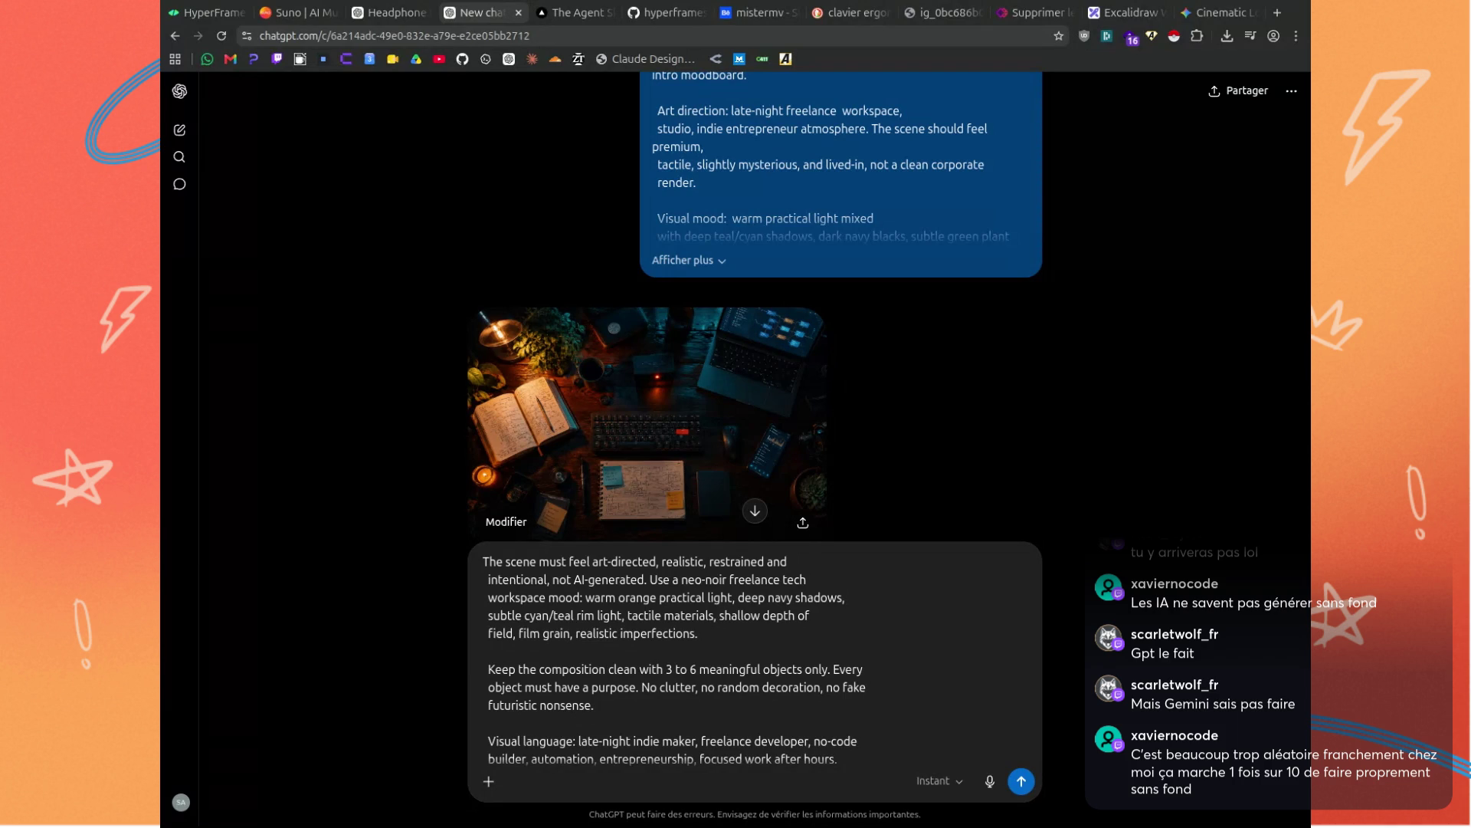
scroll(623, 745, down, 5)
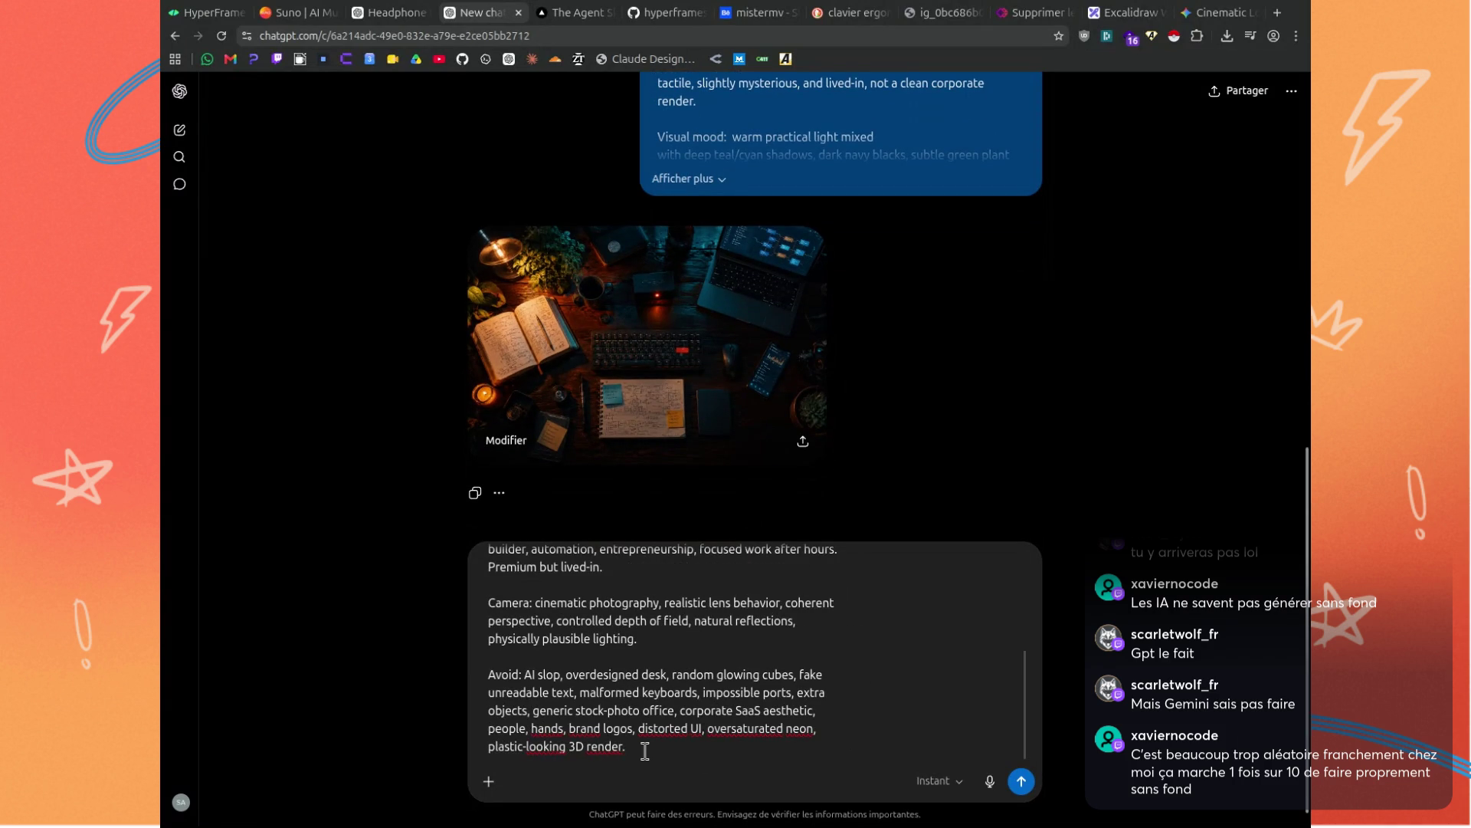
key(shift+Return)
key(shift+Return)
key(shift+Return)
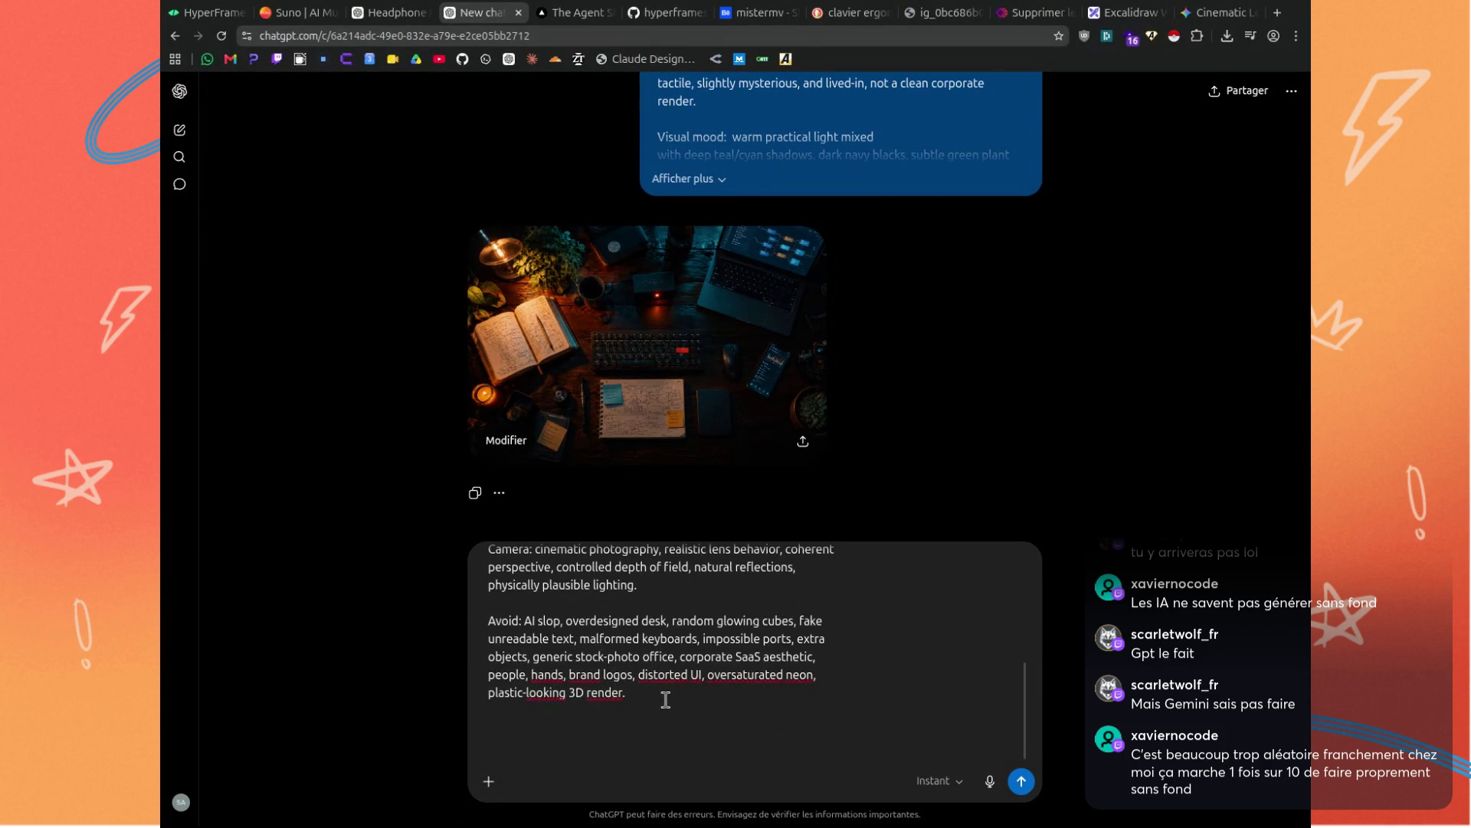
text(Scene emotion: the quiet tension before launching a client project.)
key(Return)
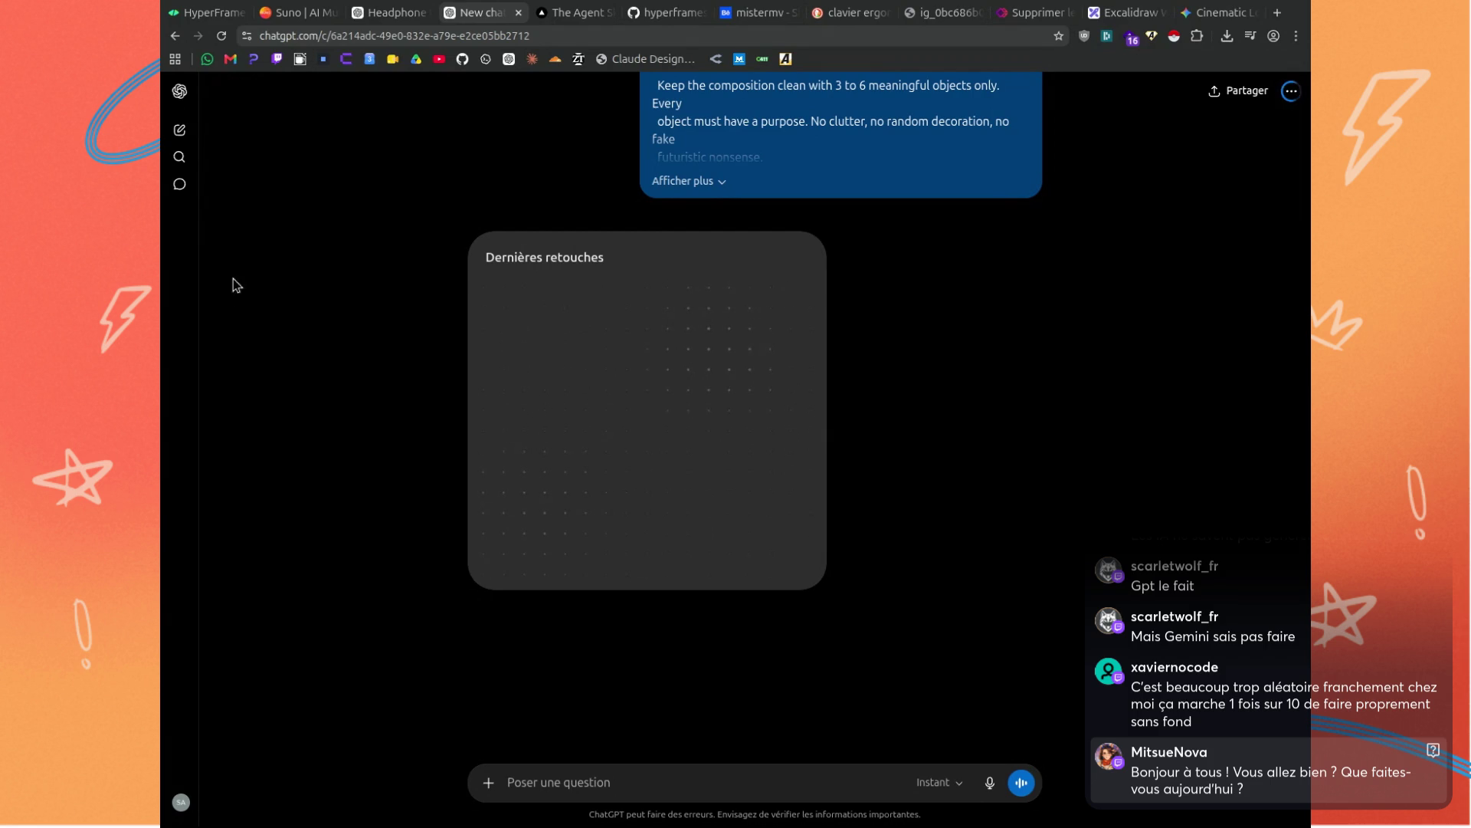
click(202, 164)
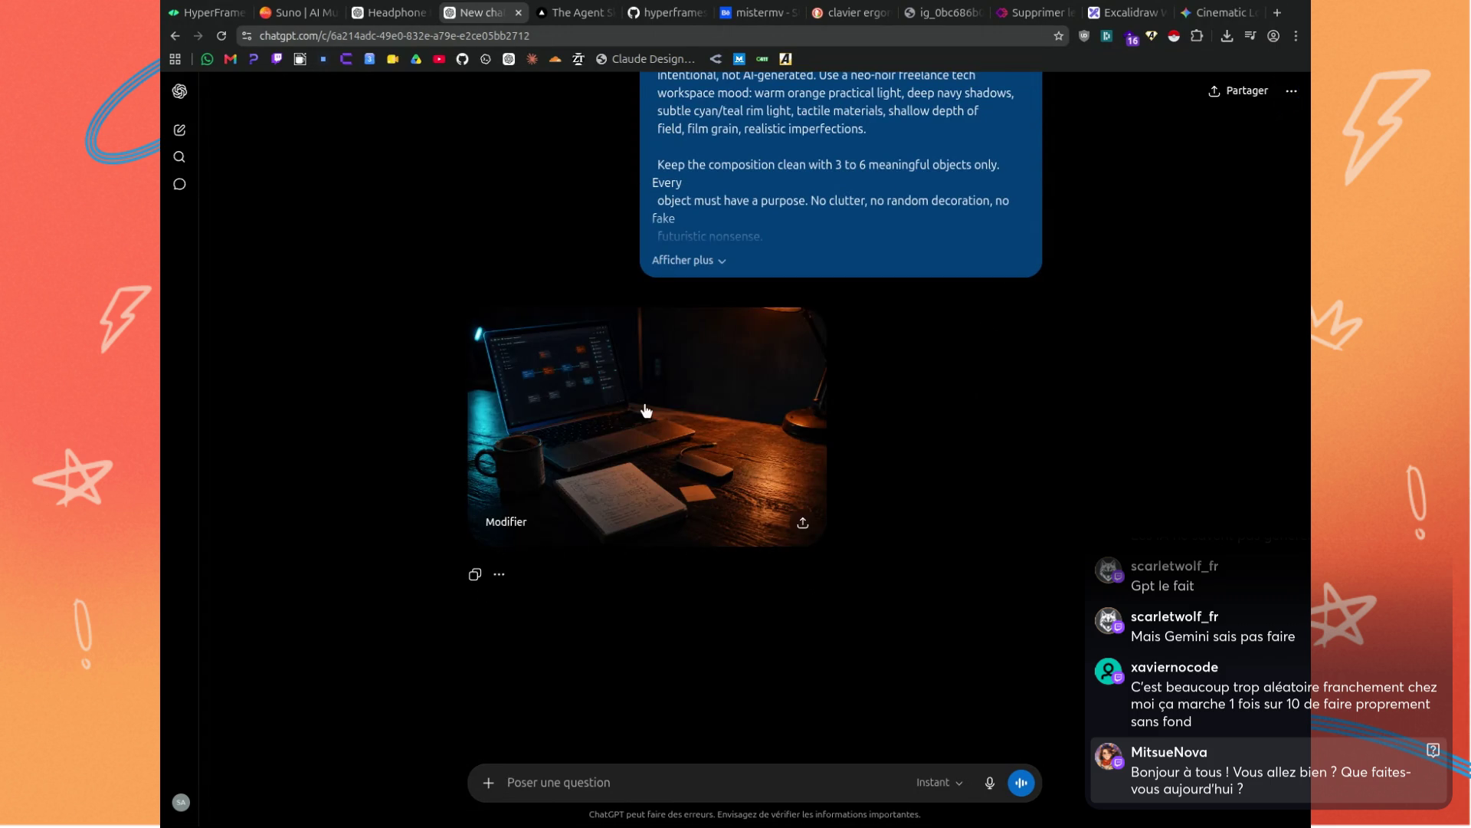
click(642, 404)
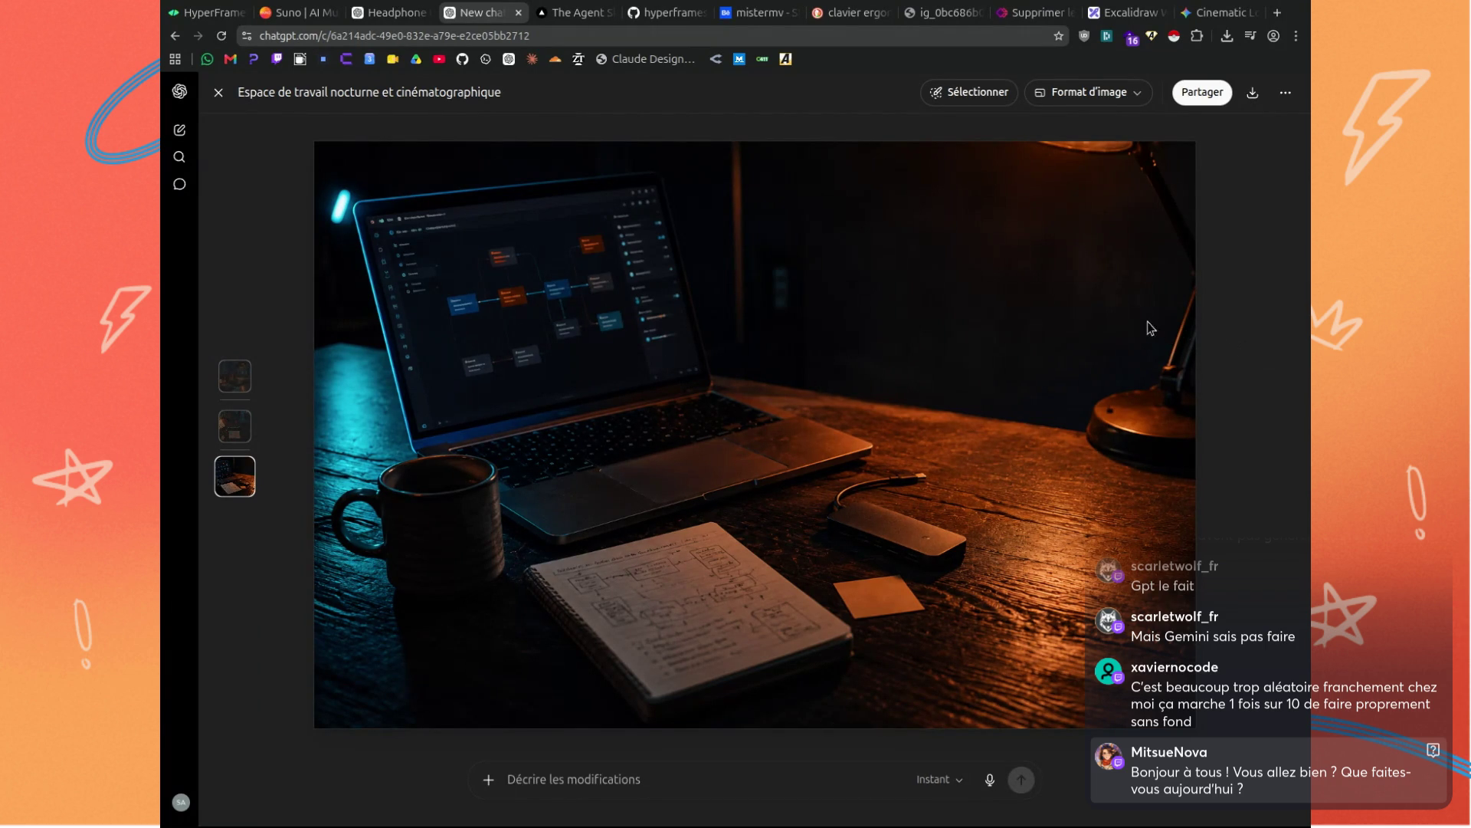
click(216, 95)
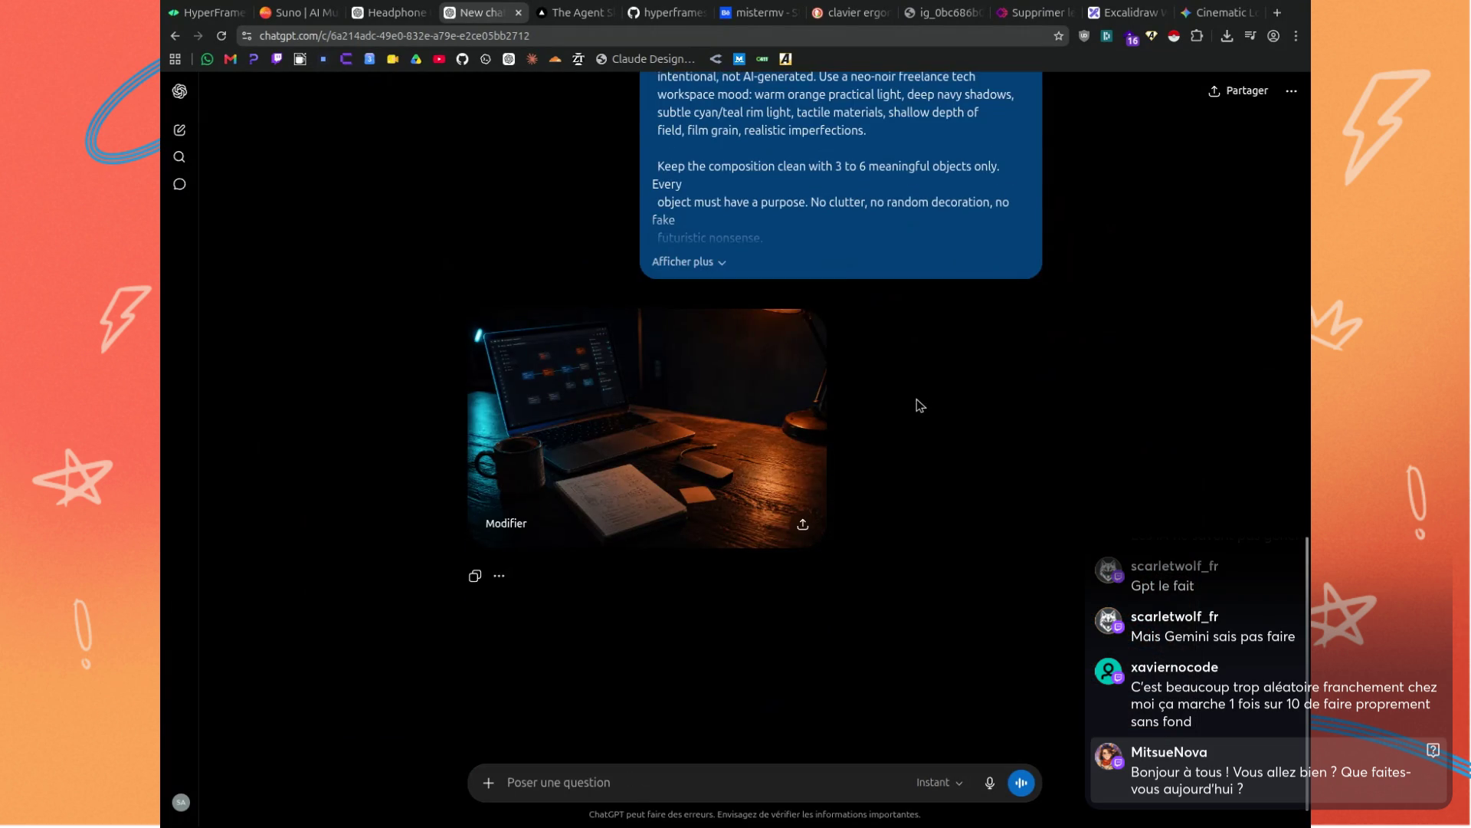
scroll(919, 404, up, 2)
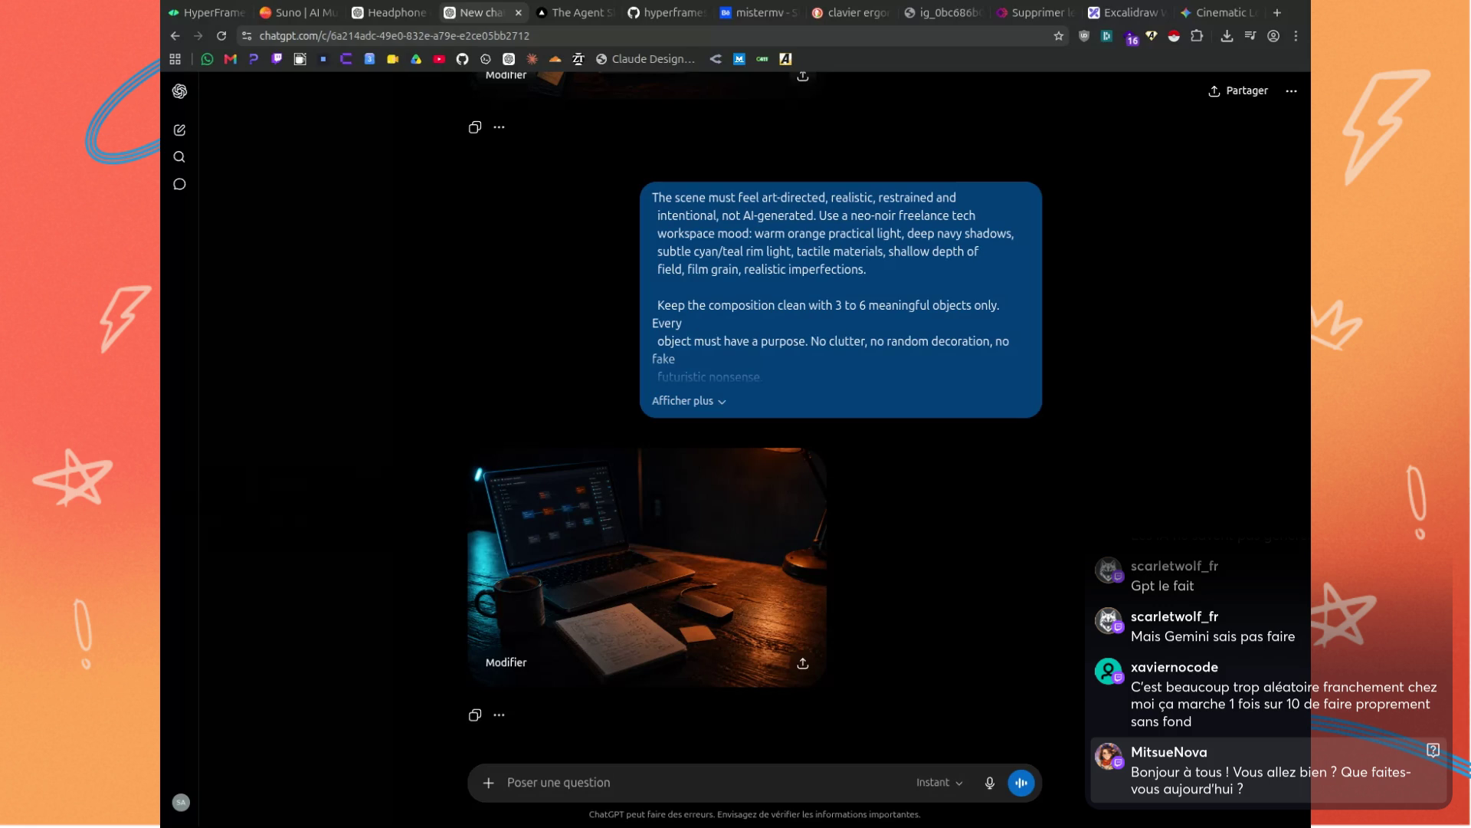
Edit the earlier desk prompt, replacing its ending with the Sunday-evening rainy-window scene.
click(704, 410)
scroll(1034, 457, down, 5)
click(1032, 524)
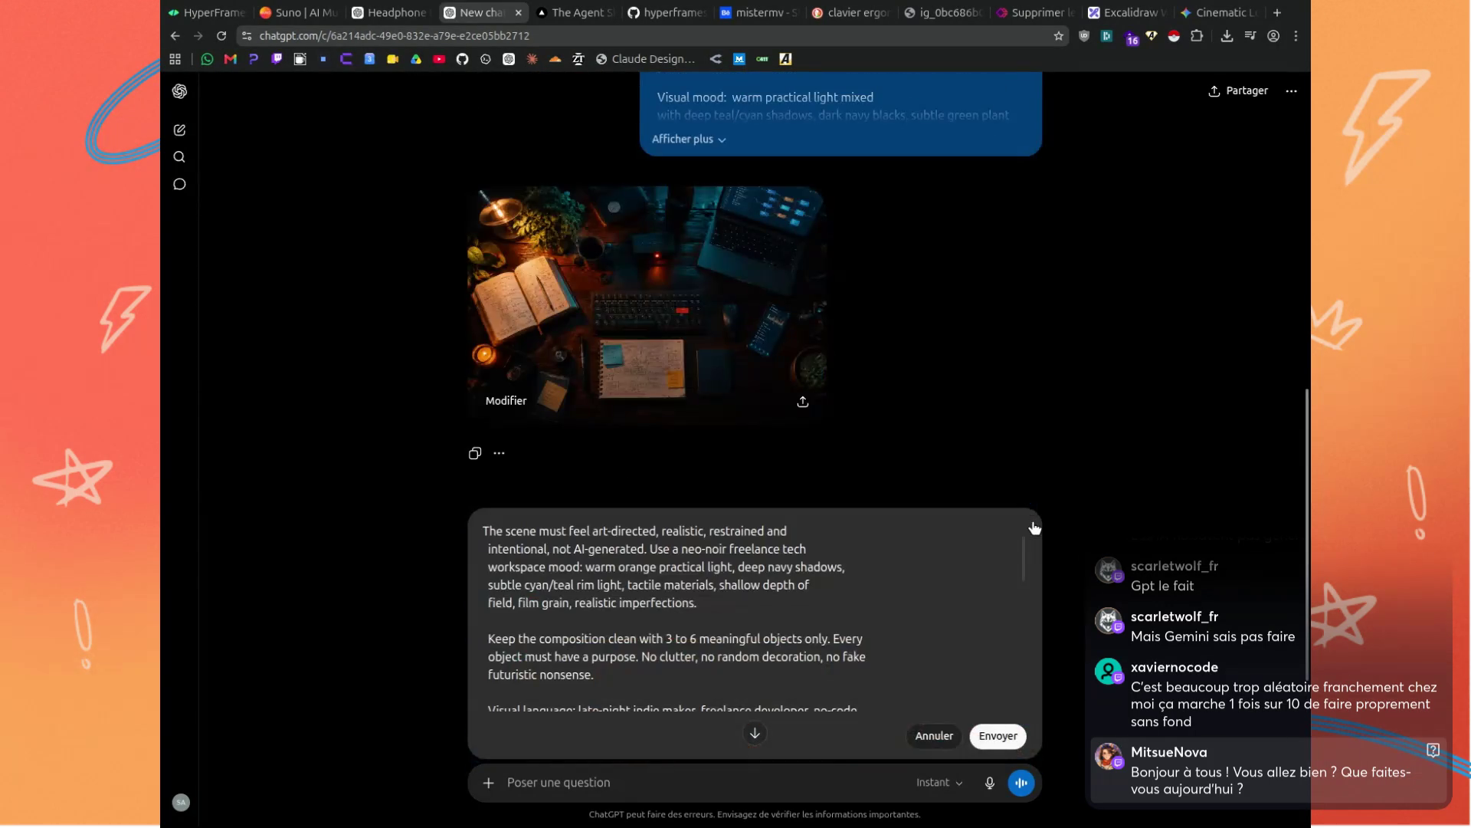
scroll(894, 509, down, 5)
scroll(893, 322, down, 6)
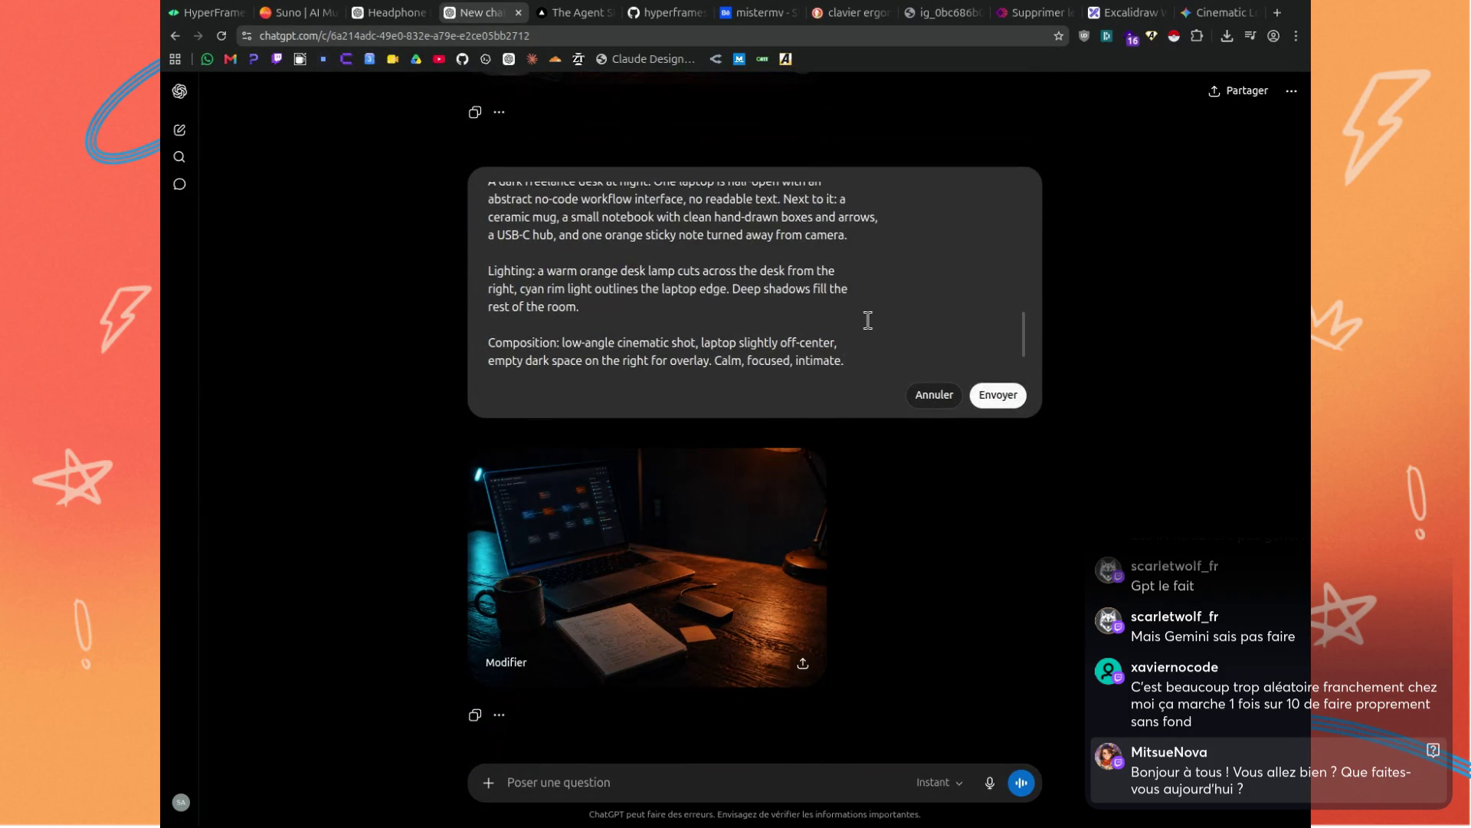
scroll(721, 291, up, 5)
scroll(690, 292, up, 2)
scroll(616, 289, down, 6)
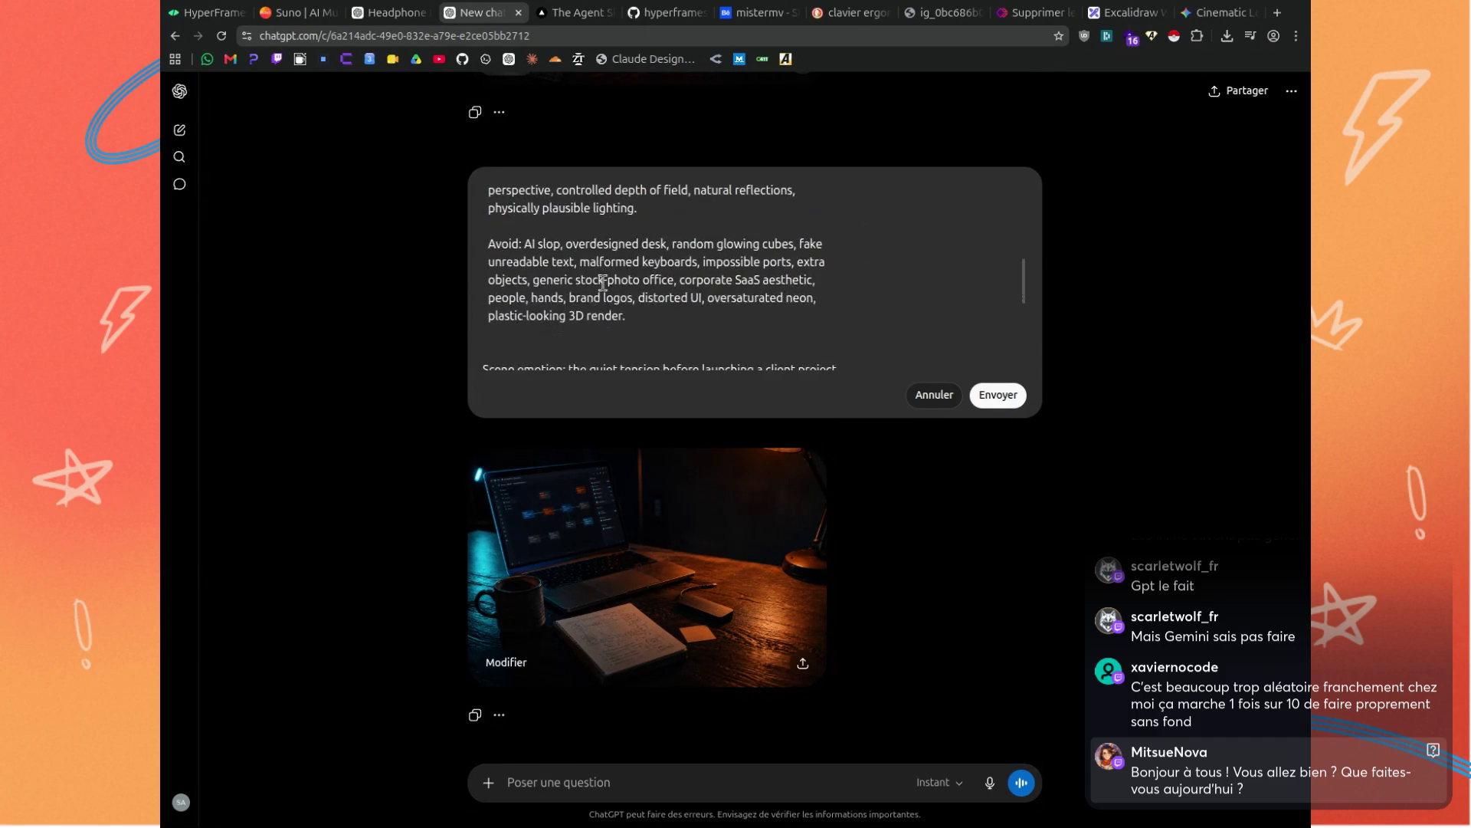
scroll(603, 282, down, 2)
mouse_move(483, 283)
mouse_down()
mouse_move(576, 282)
mouse_move(729, 372)
mouse_move(771, 342)
mouse_move(912, 350)
mouse_move(905, 362)
mouse_up()
key(ctrl+v)
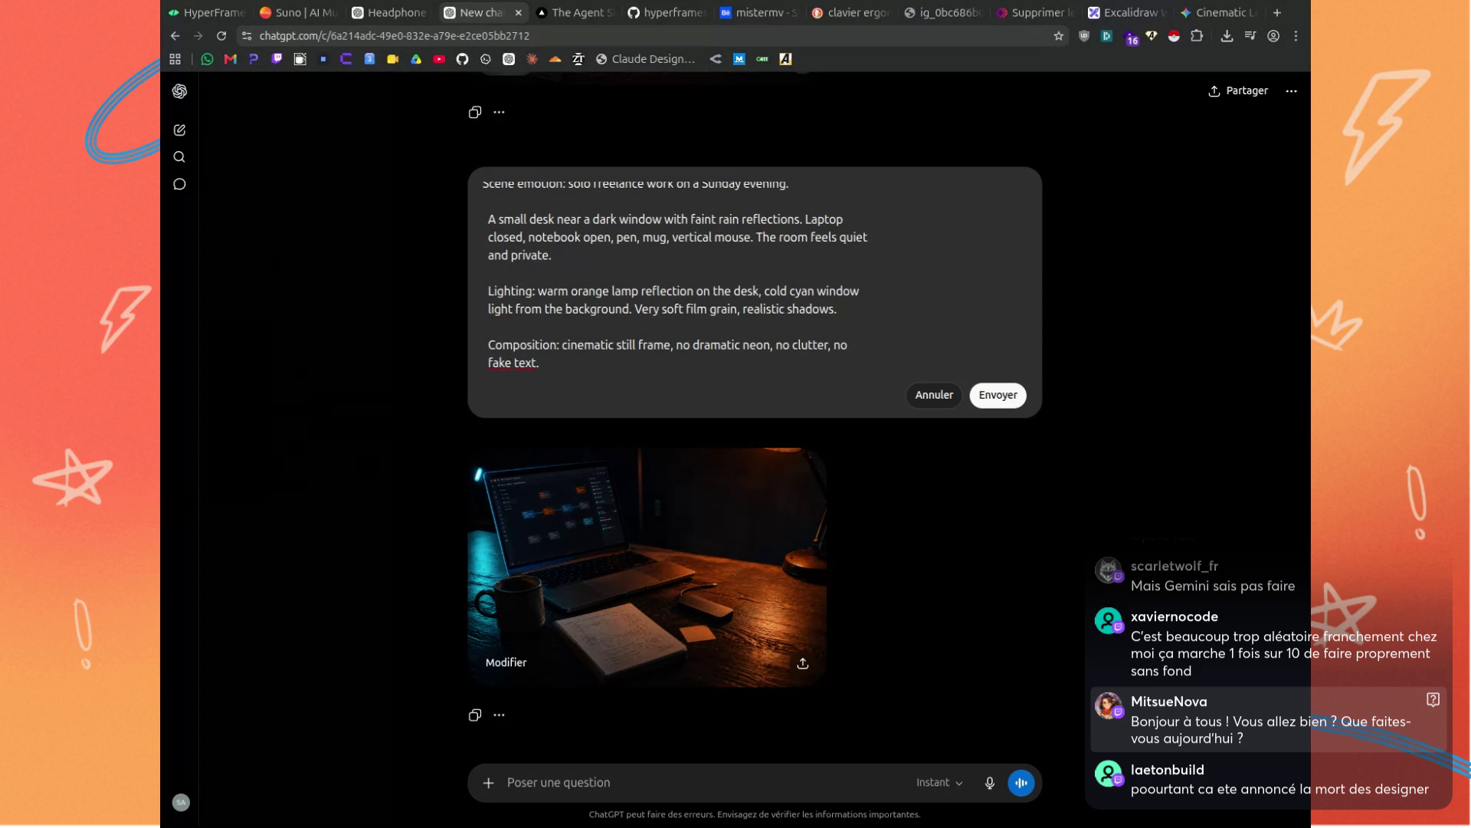
Append the no-clutter avoid list and resubmit the edited prompt.
scroll(548, 364, down, 1)
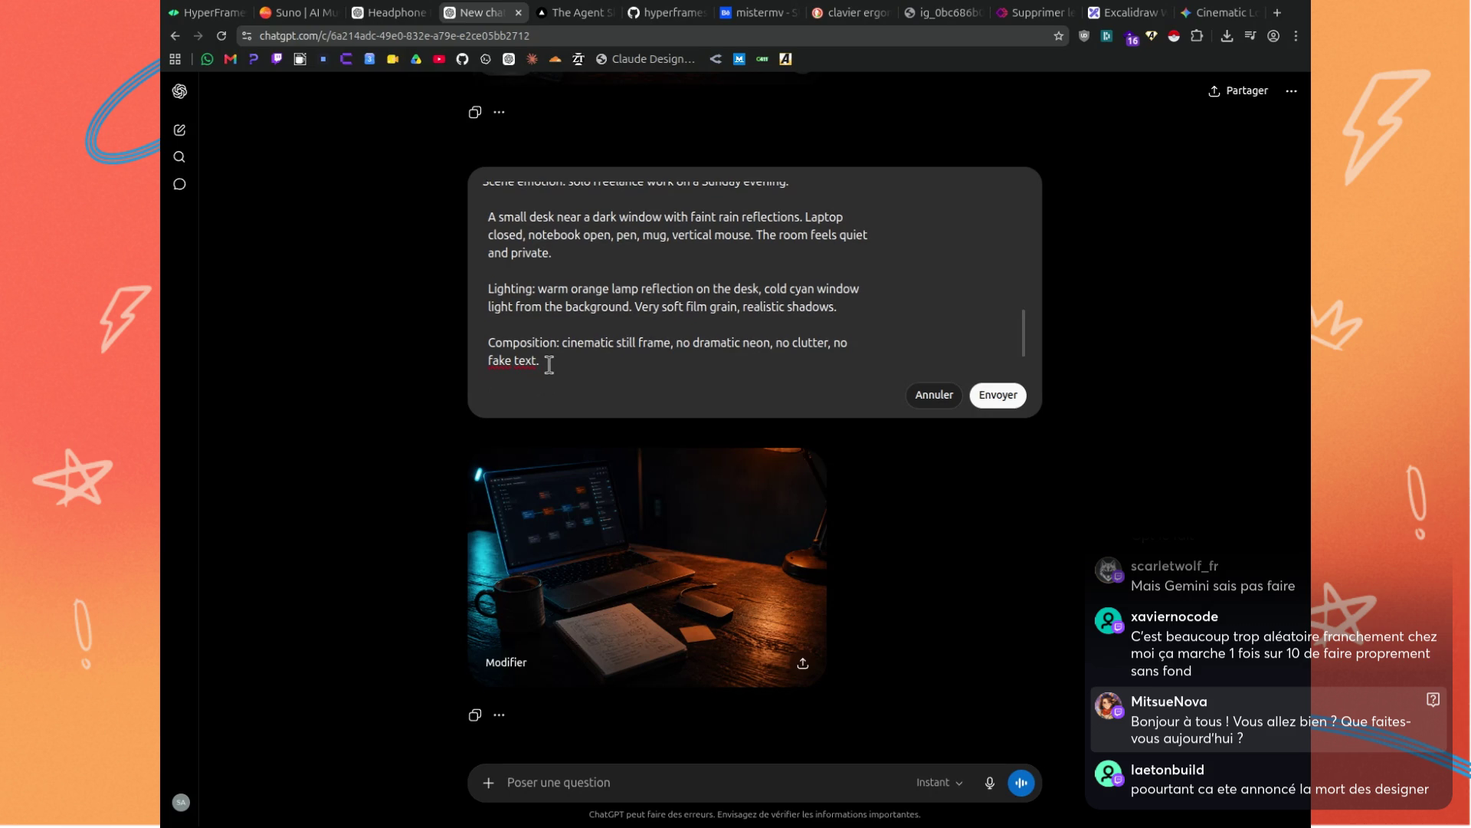
key(shift+Return)
key(shift+Return)
key(ctrl+v)
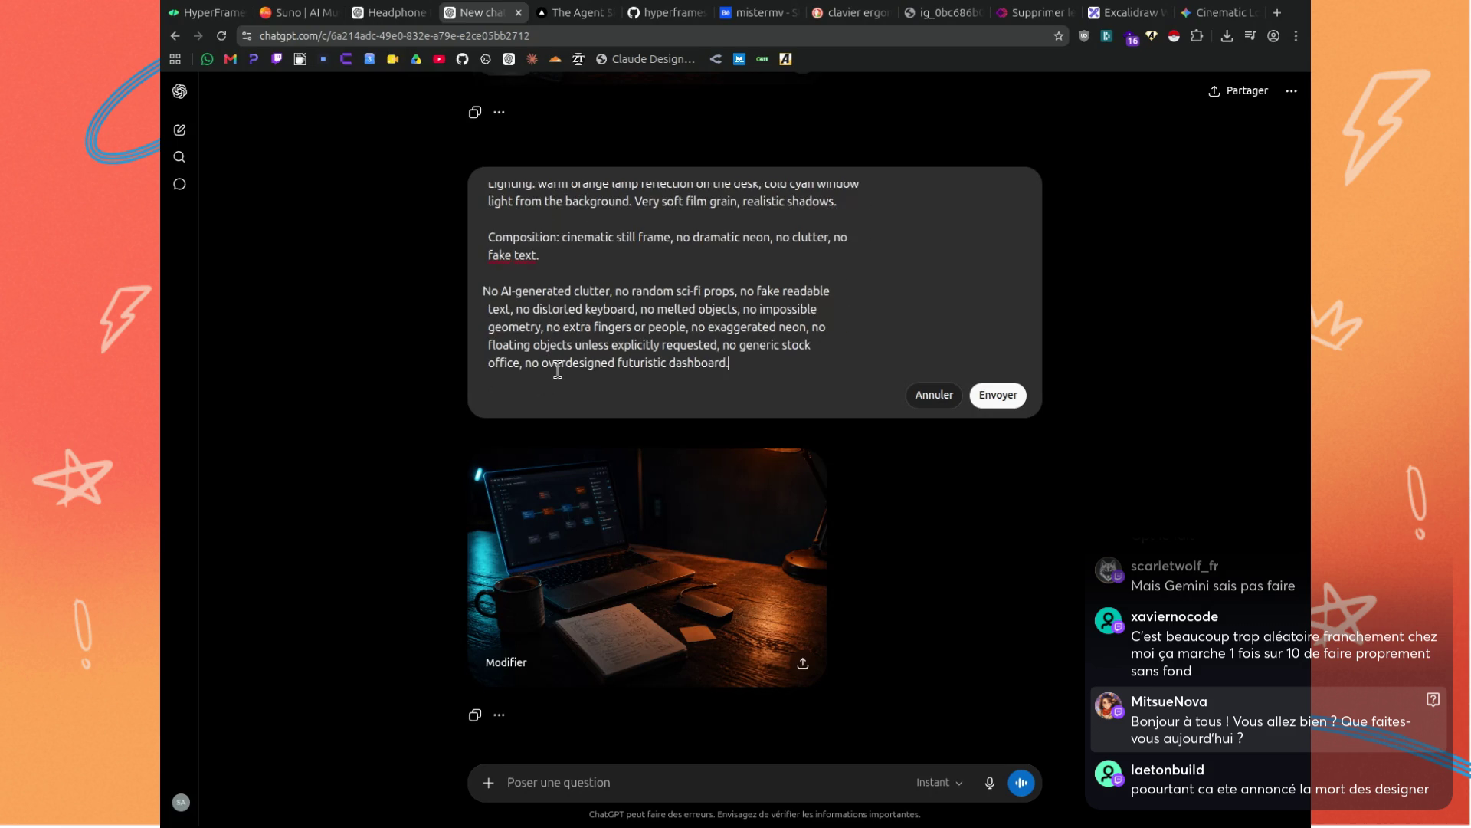
click(979, 395)
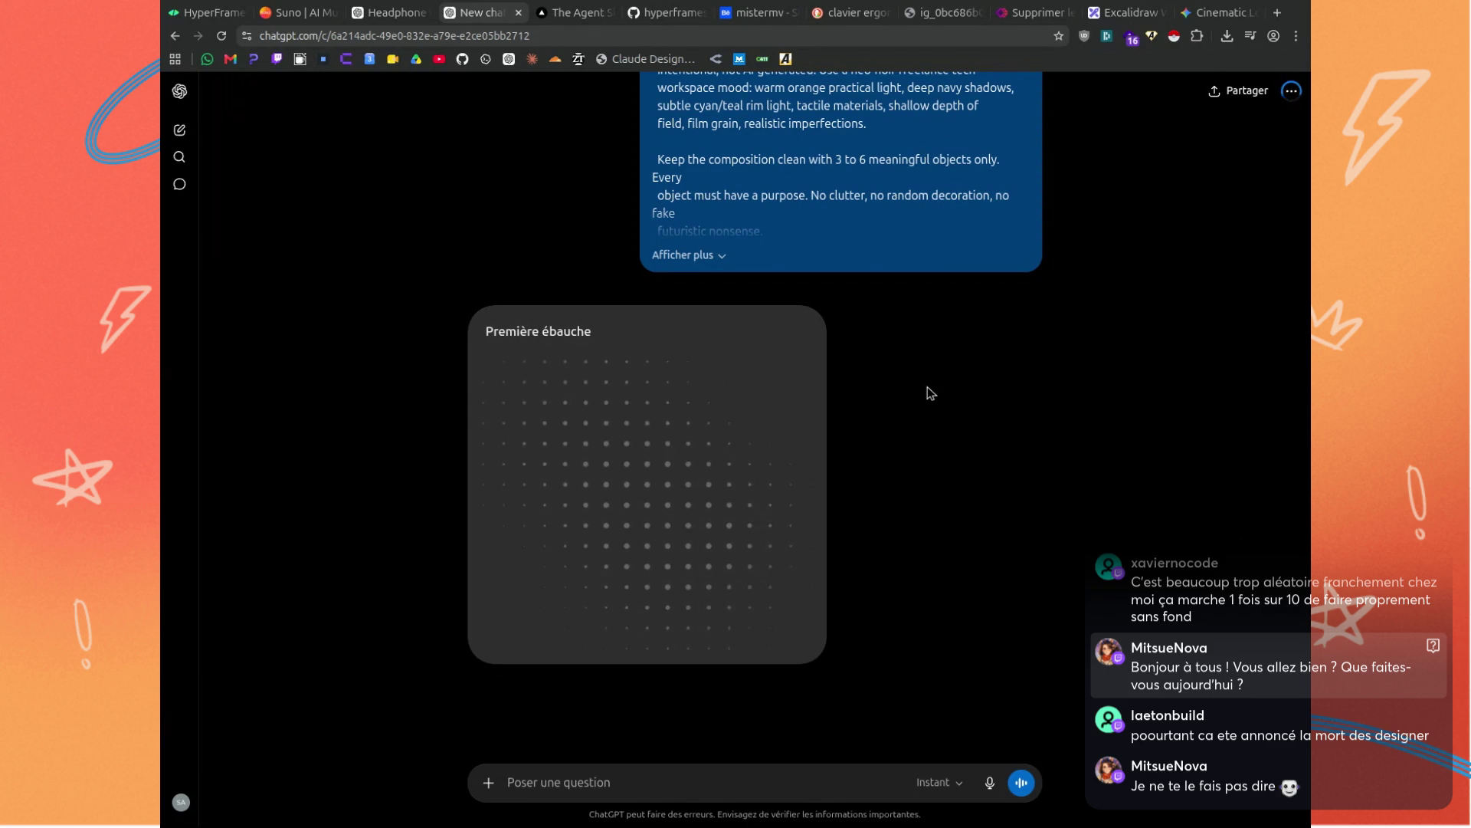
click(749, 13)
Scroll through the Behance Streampack gallery's moody studio photos, then return to ChatGPT.
scroll(734, 394, up, 6)
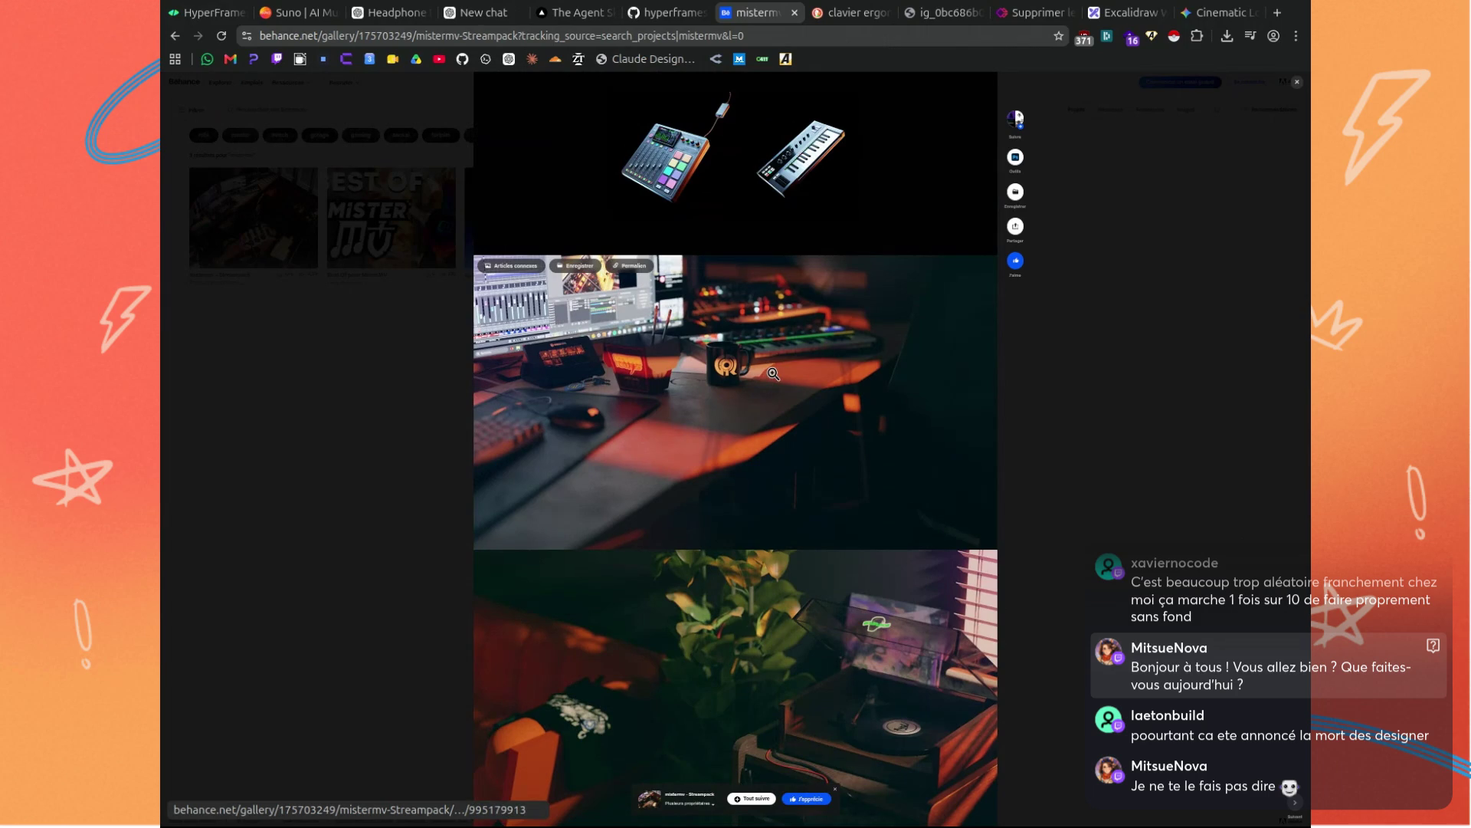
scroll(773, 373, down, 10)
scroll(773, 373, down, 2)
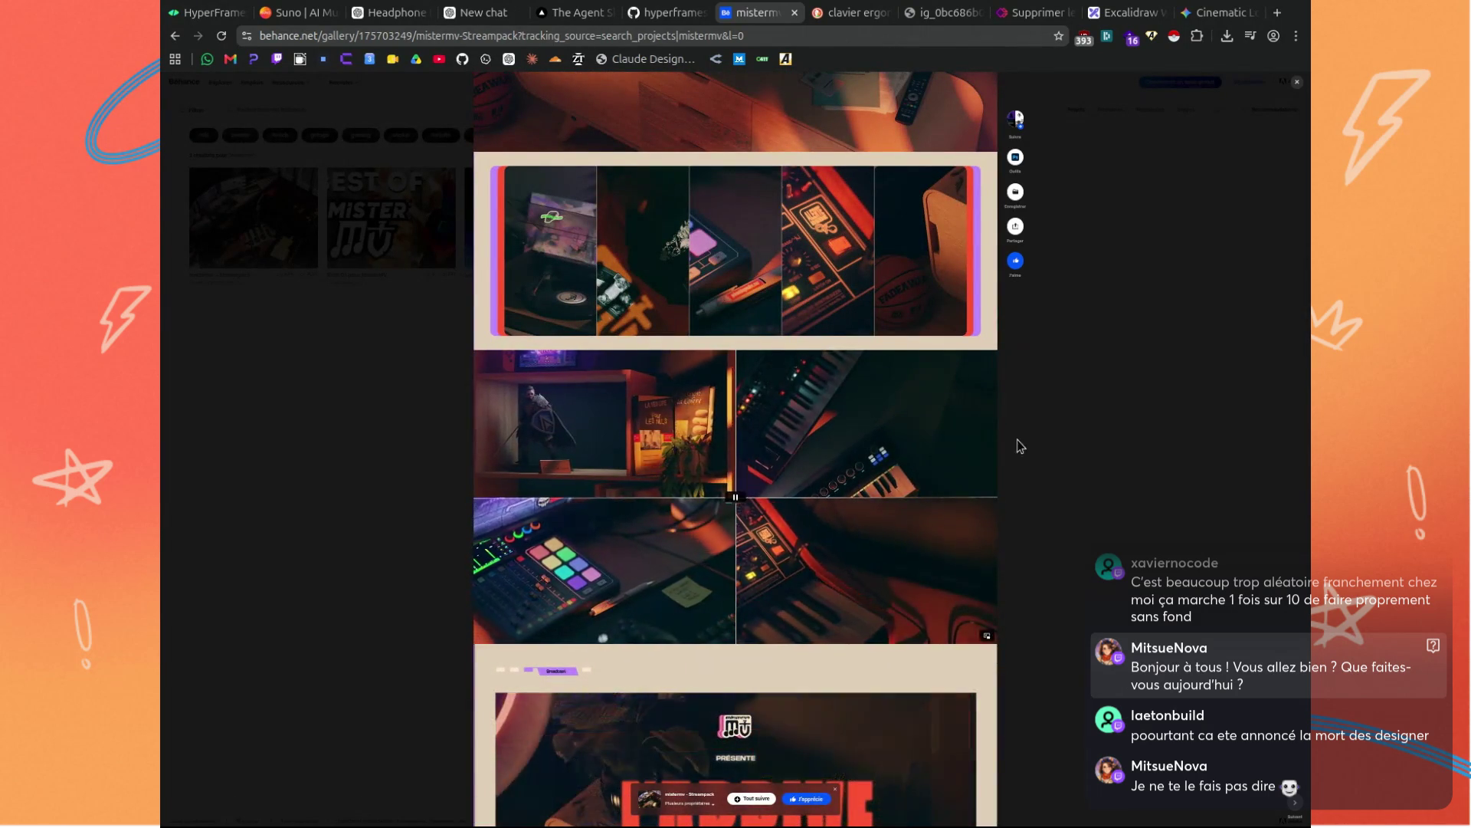
scroll(958, 421, up, 1)
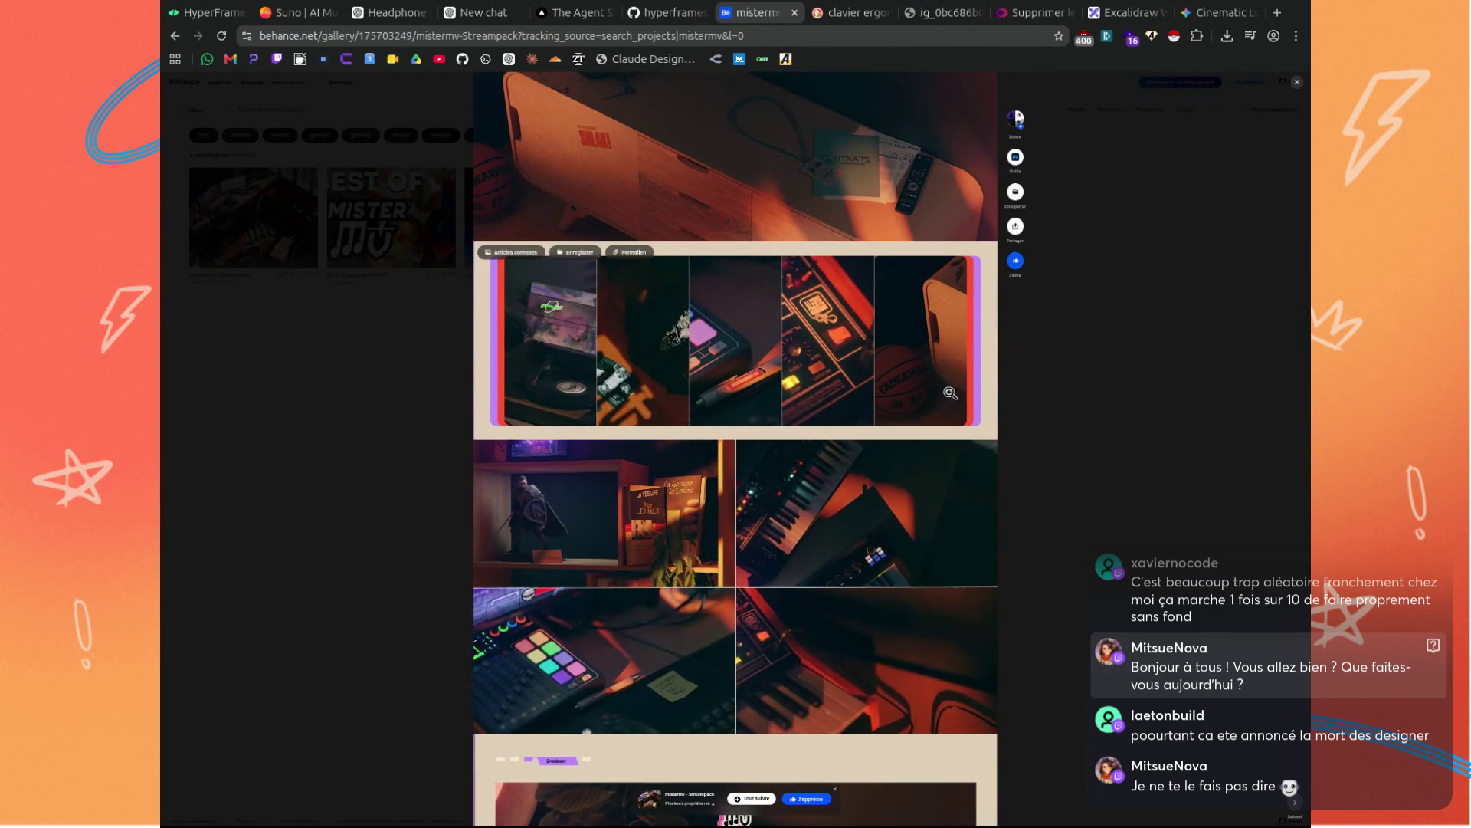
click(479, 12)
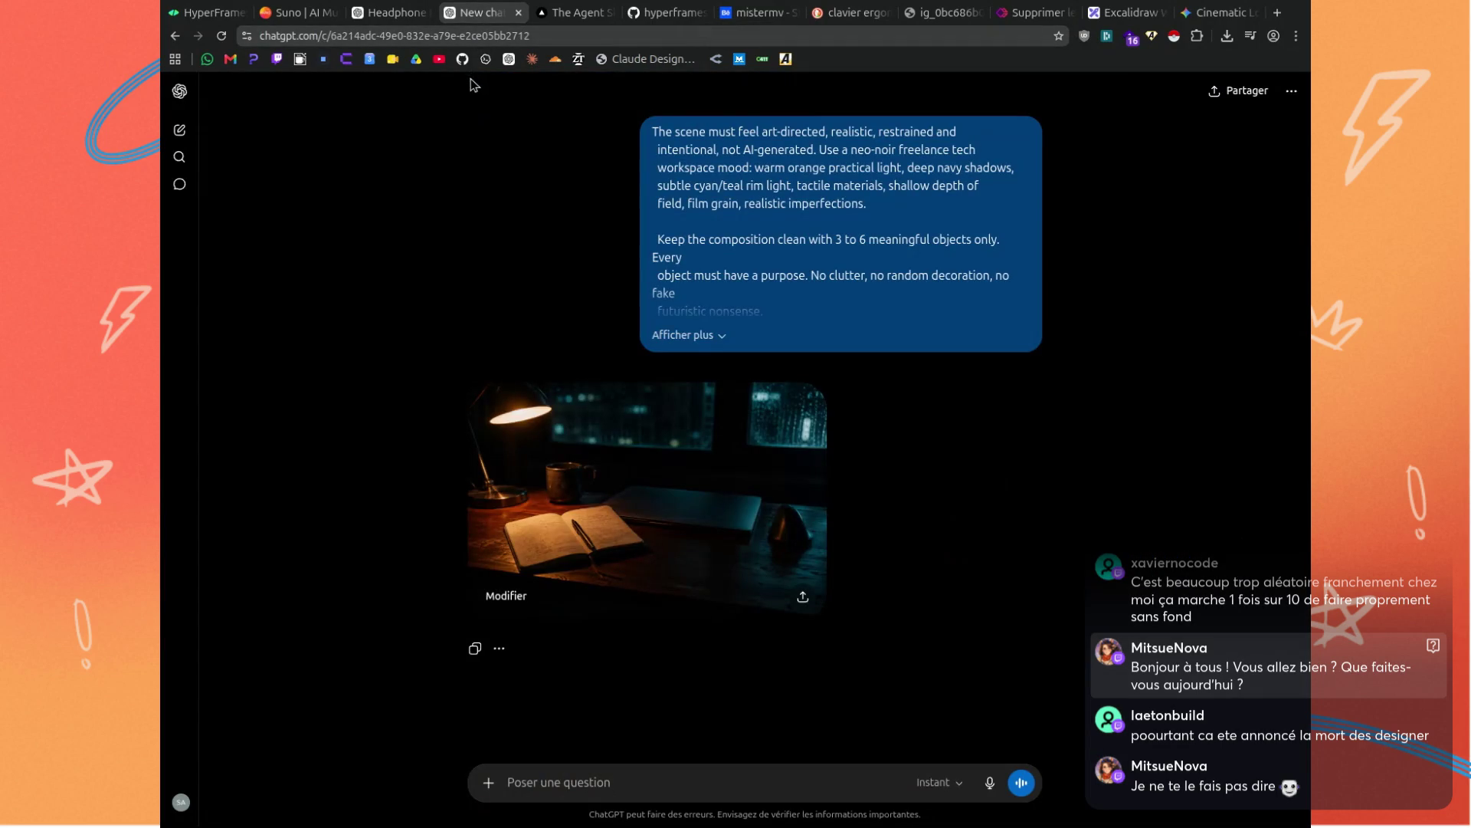
Ask ChatGPT to 'do the same but aerial view' for the rainy-window desk image.
click(686, 470)
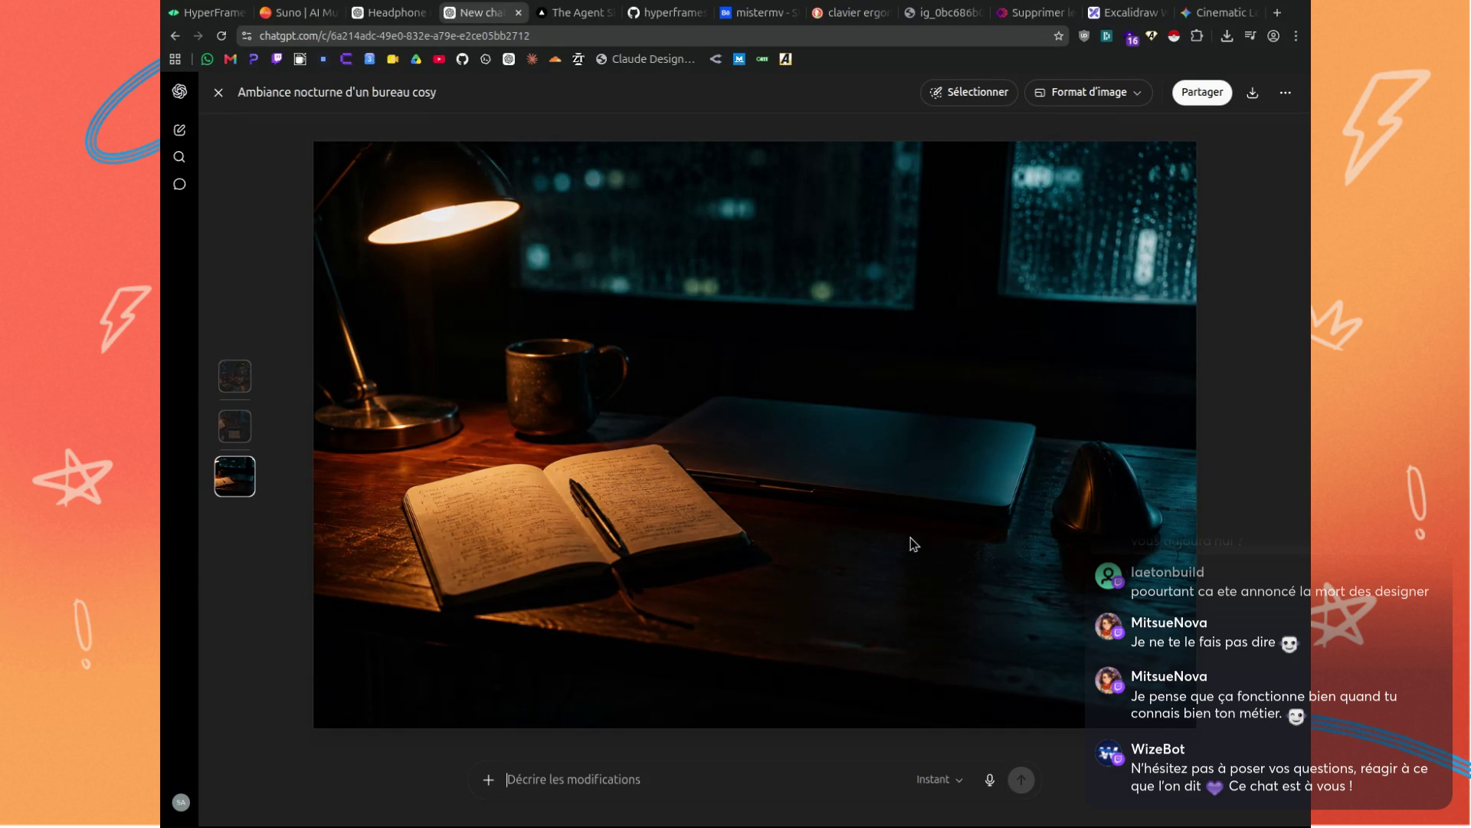
text(do th esa)
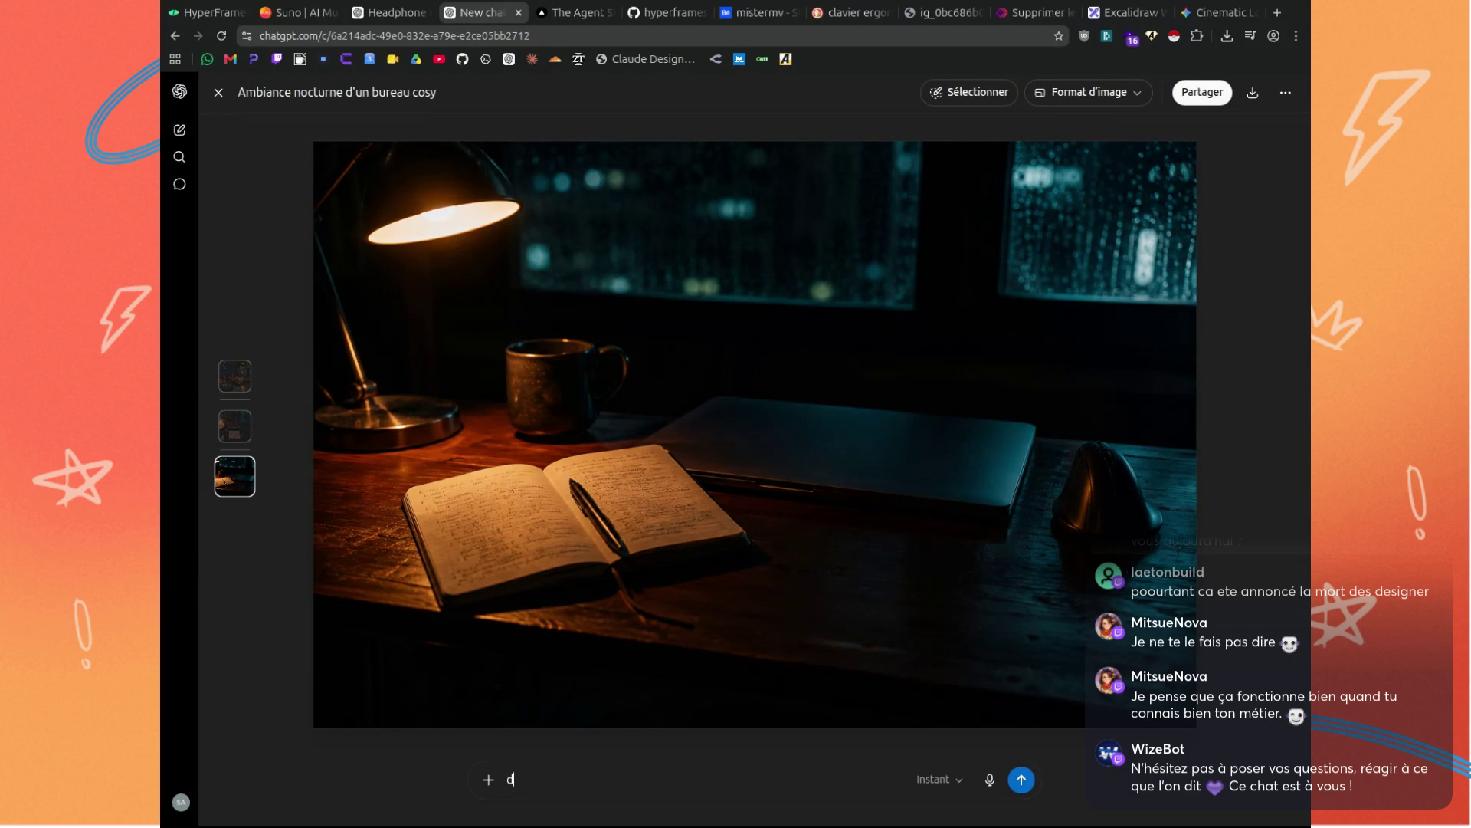
key(BackSpace)
key(BackSpace)
key(BackSpace)
text(e same )
text(but aerial)
text( view)
key(Return)
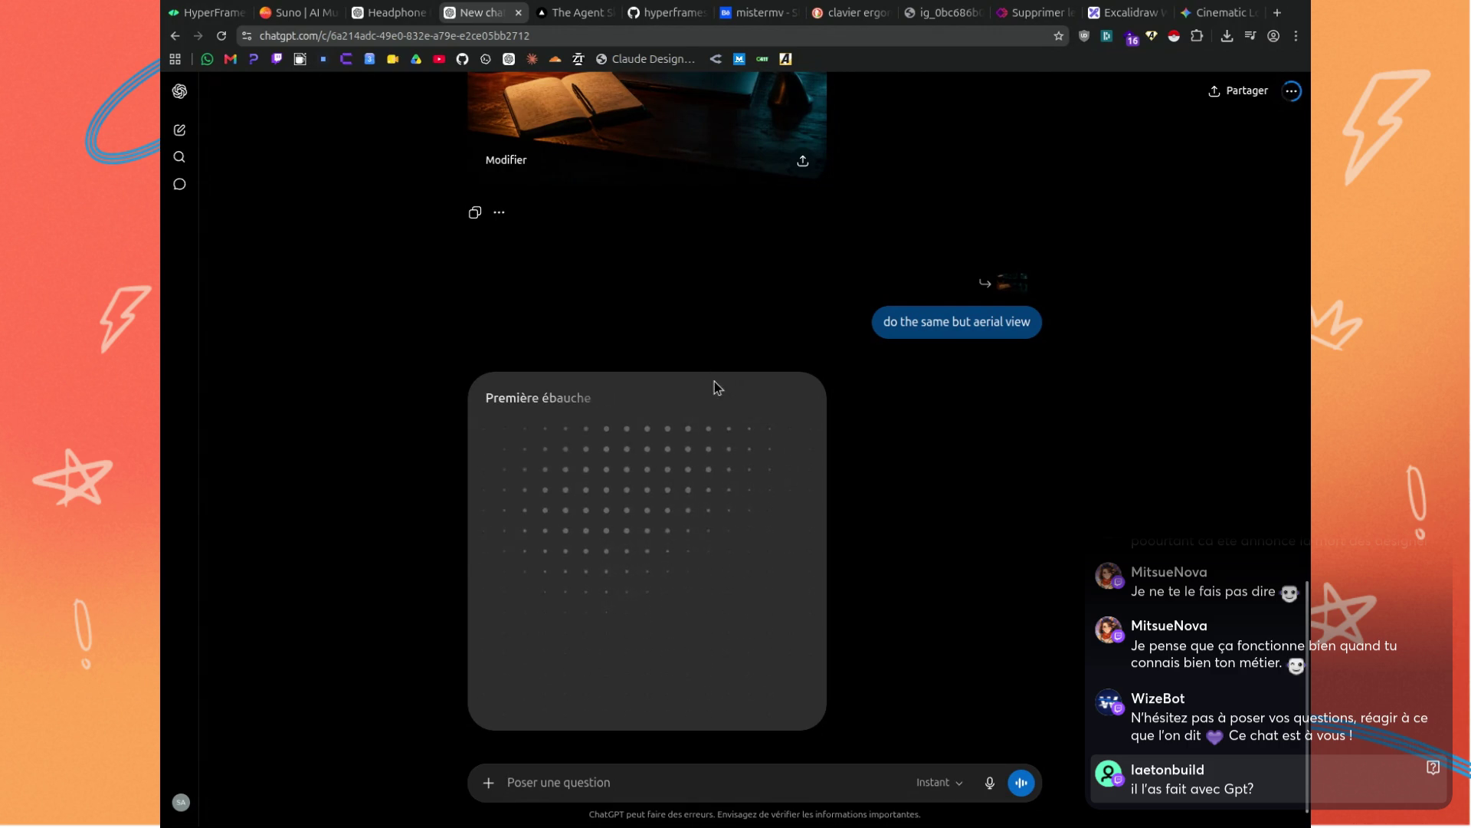
Request 'traveling scene from the bottom of the desk top-bottom view' as an edit of the aerial image.
scroll(862, 539, up, 5)
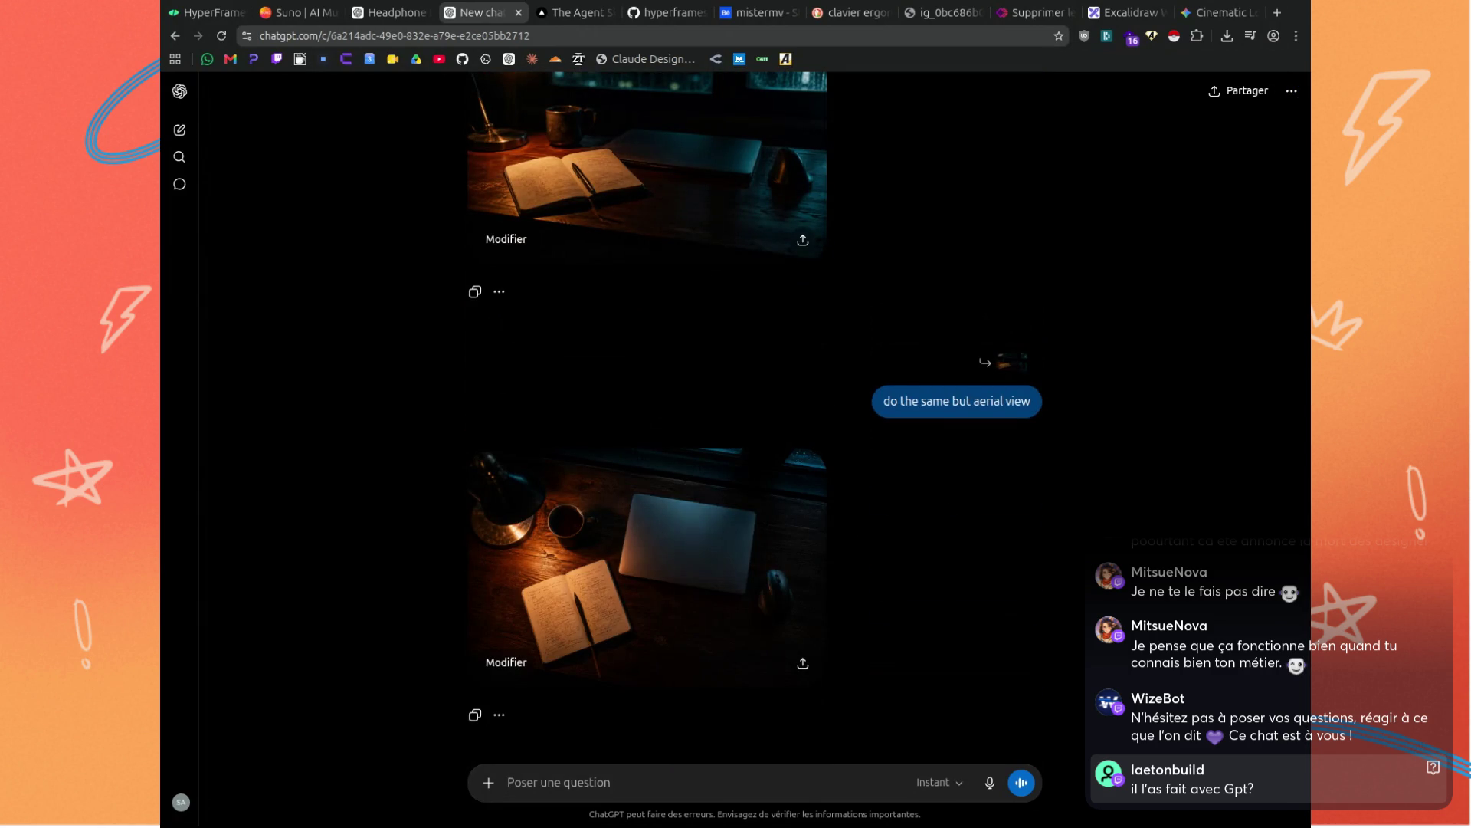
click(522, 664)
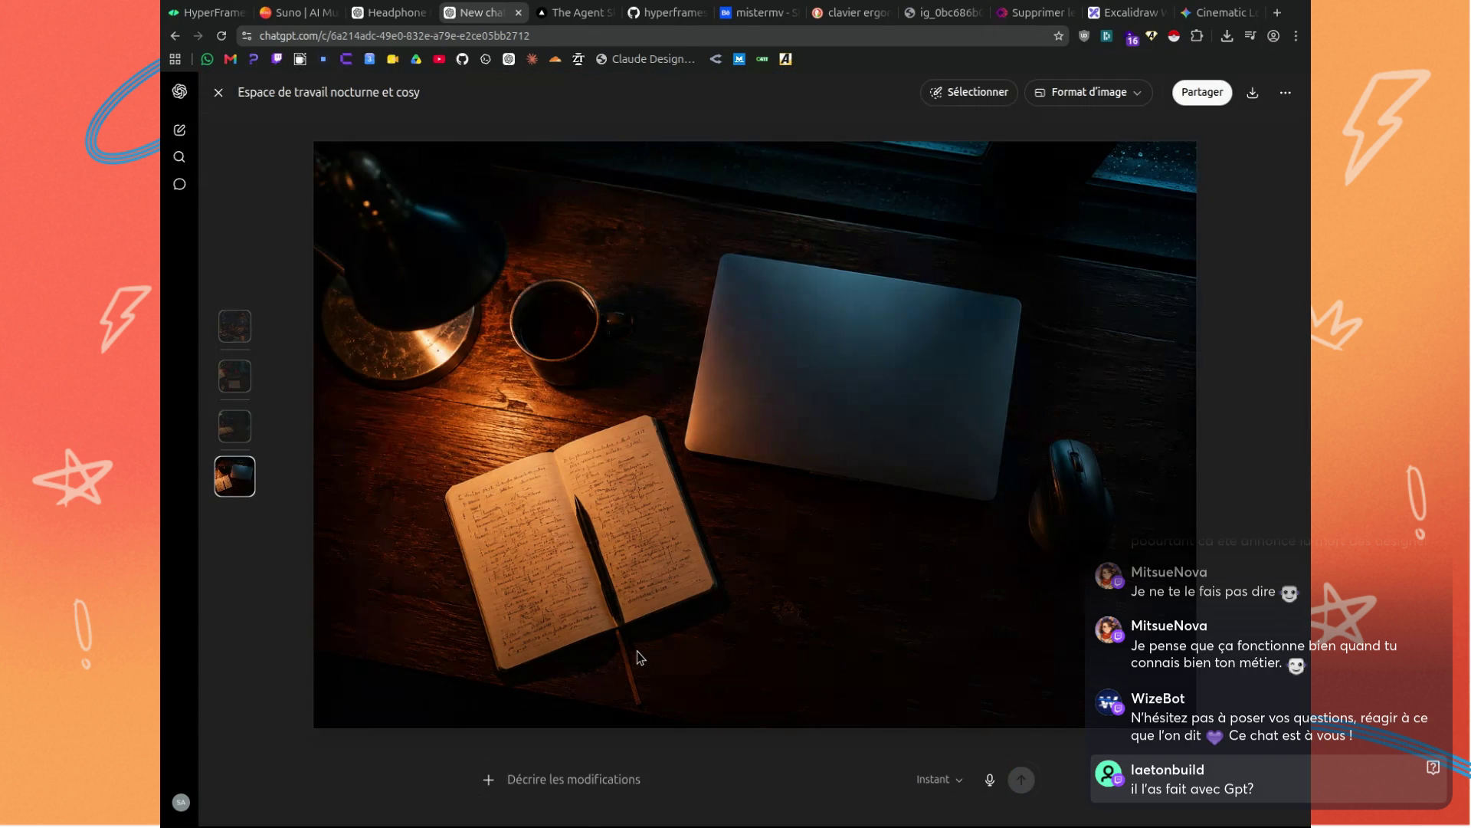
text(traveling scene from the bottom of the desk)
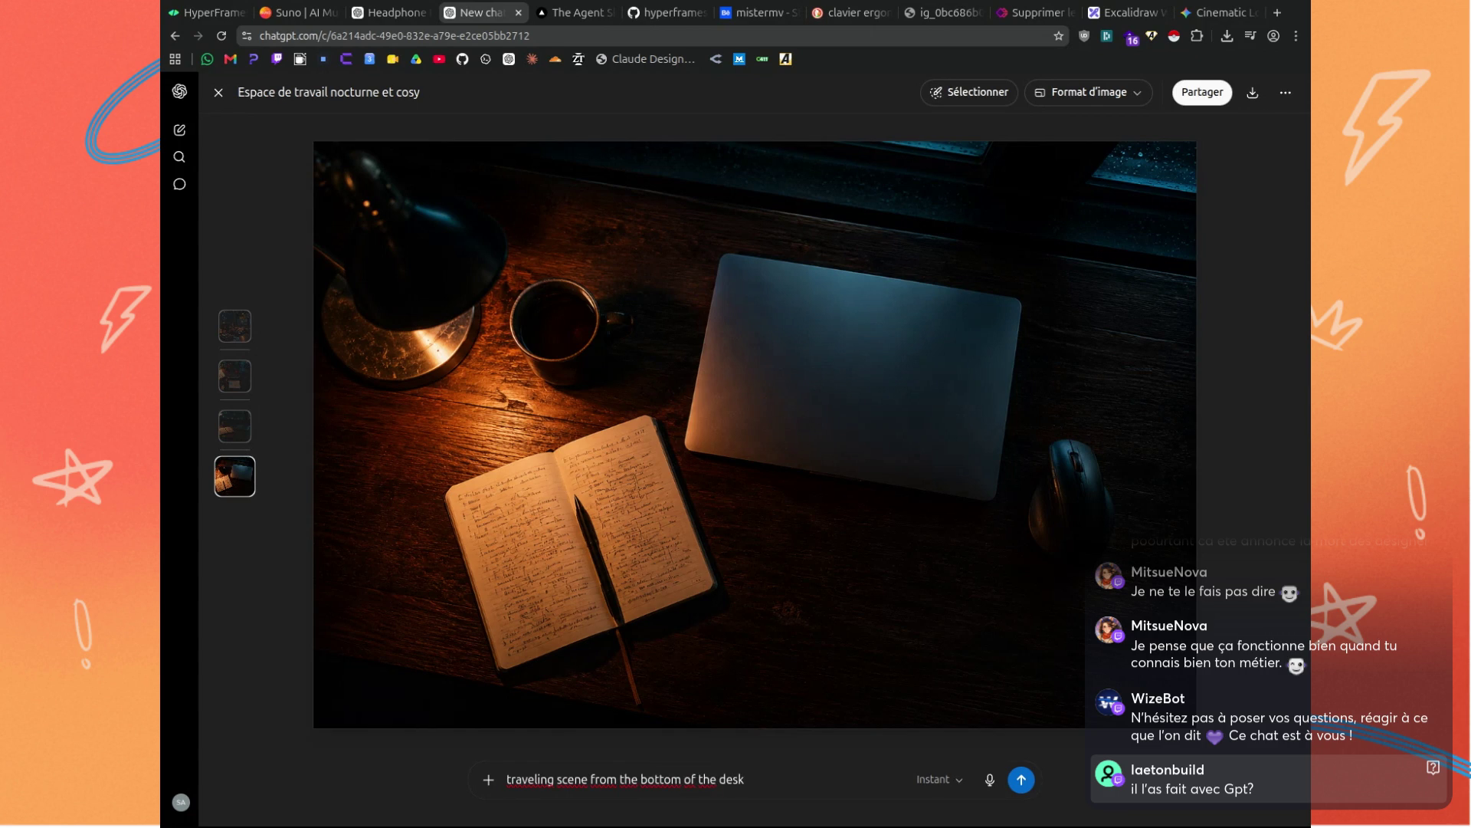
text( top-v)
key(BackSpace)
text(bottom view)
key(Return)
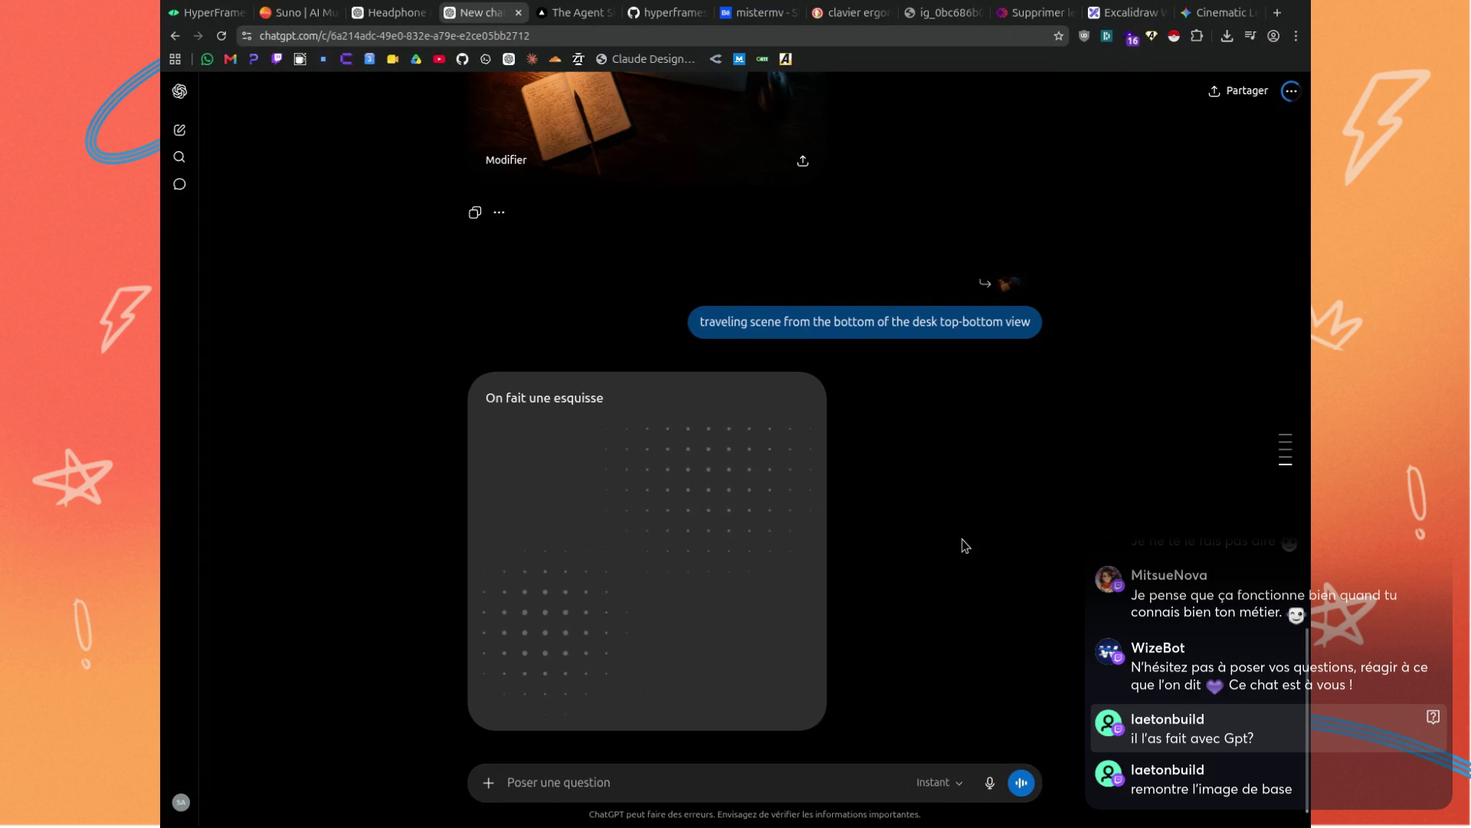
Preview the earlier desk-lamp and overhead workspace images at full size.
scroll(964, 545, up, 10)
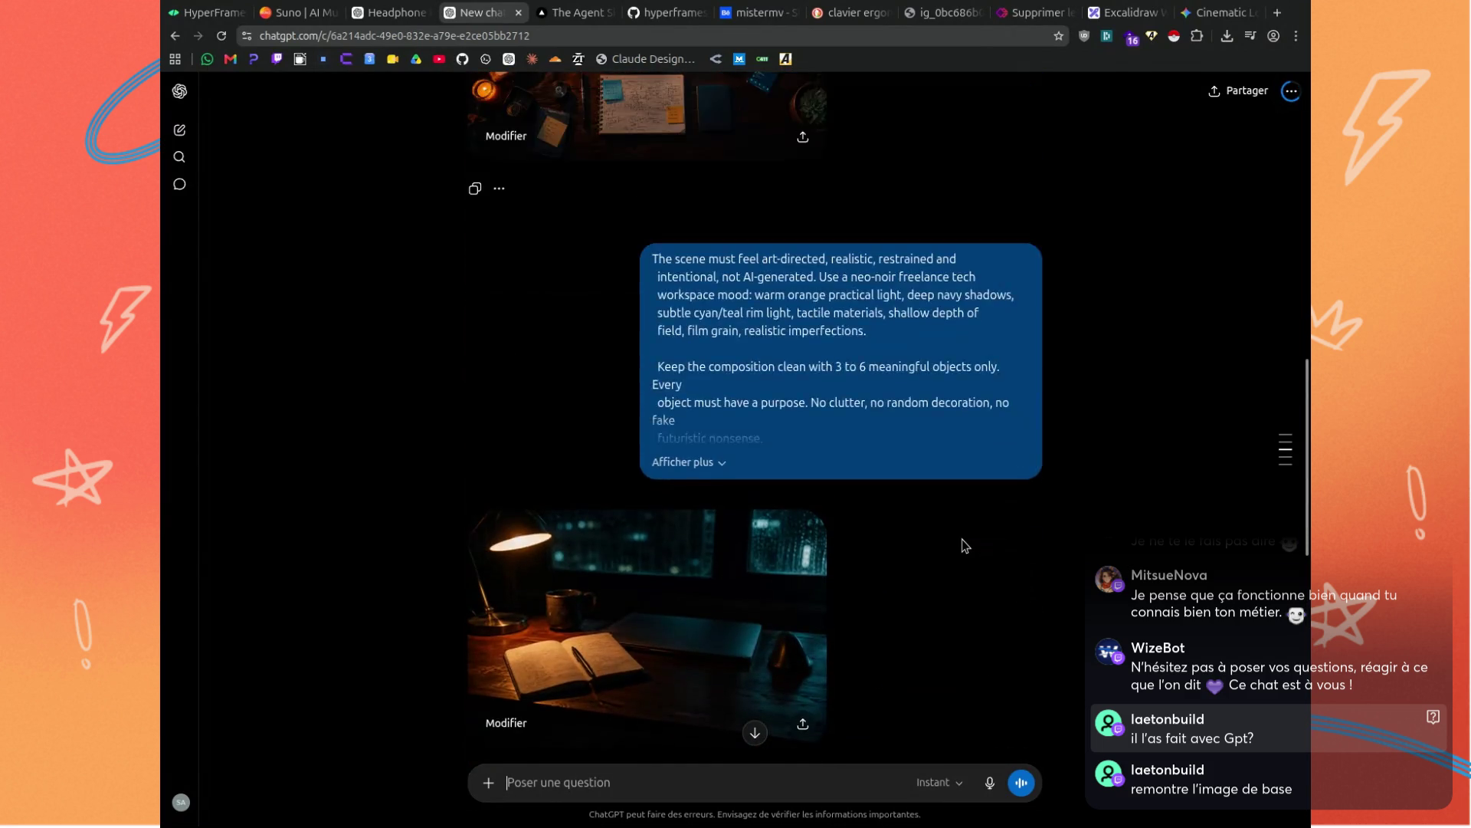
scroll(964, 544, down, 2)
click(665, 464)
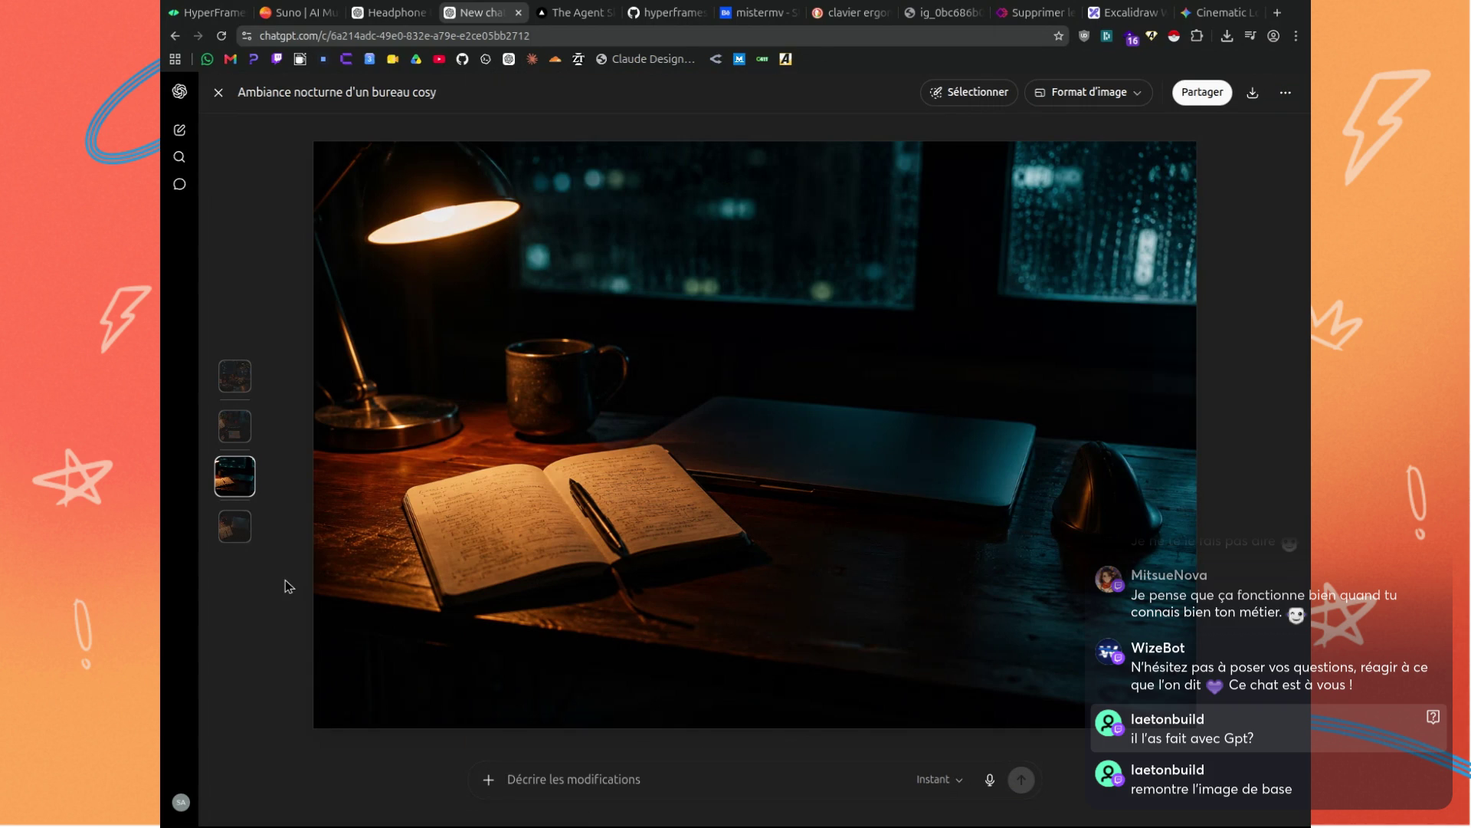
click(219, 92)
scroll(679, 568, up, 10)
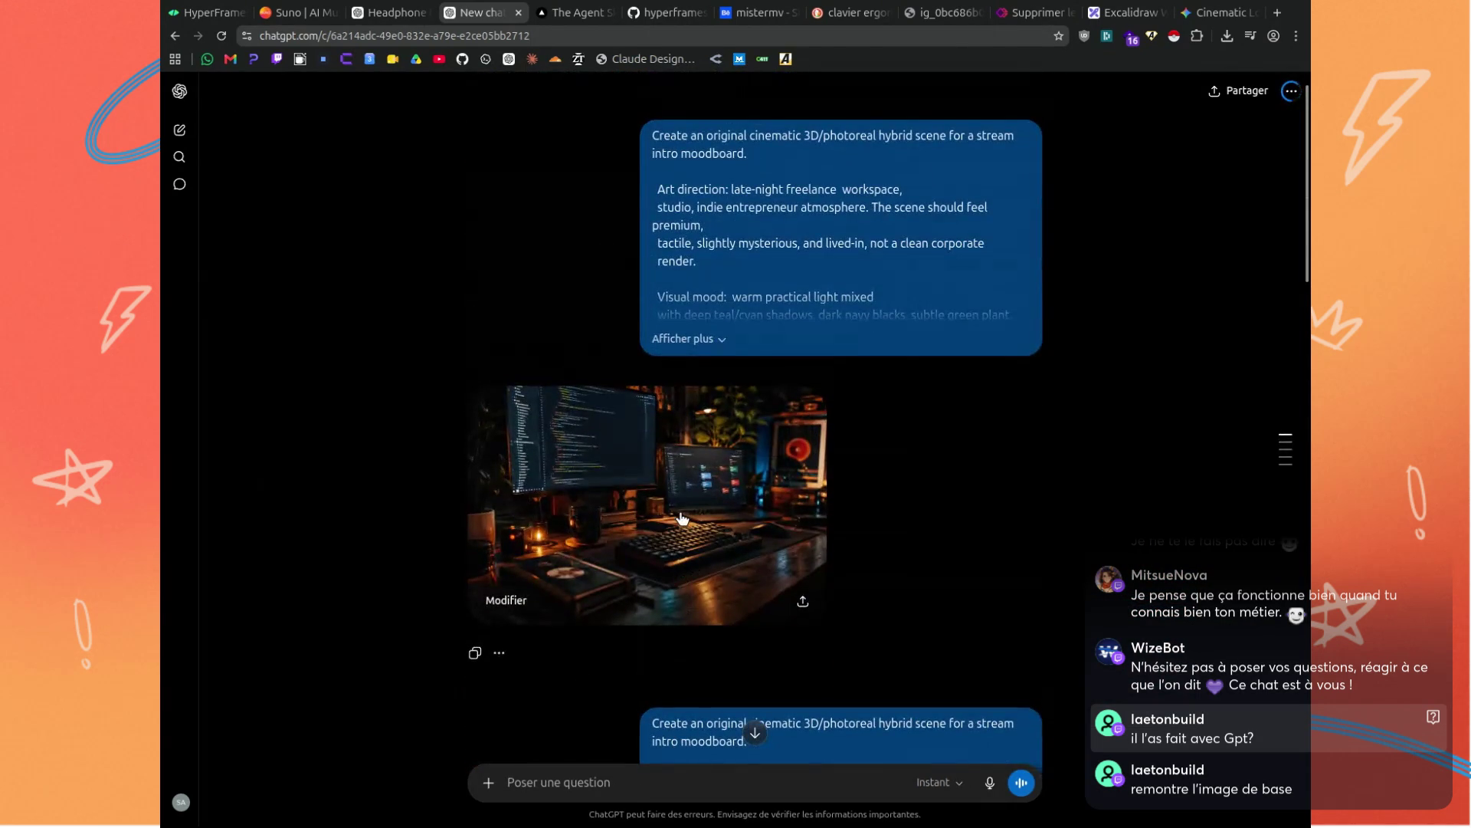
scroll(693, 288, down, 15)
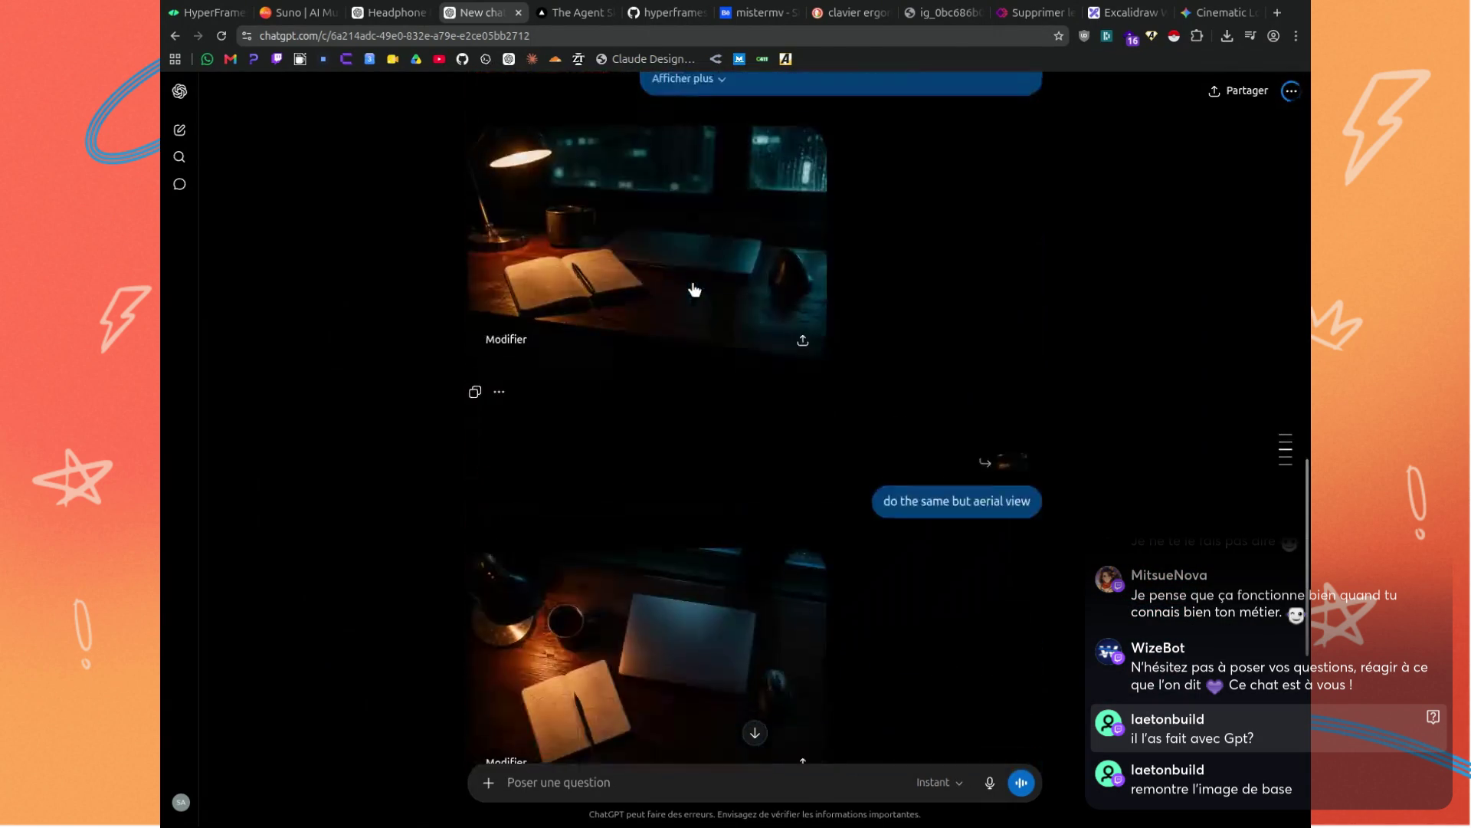
scroll(626, 512, up, 10)
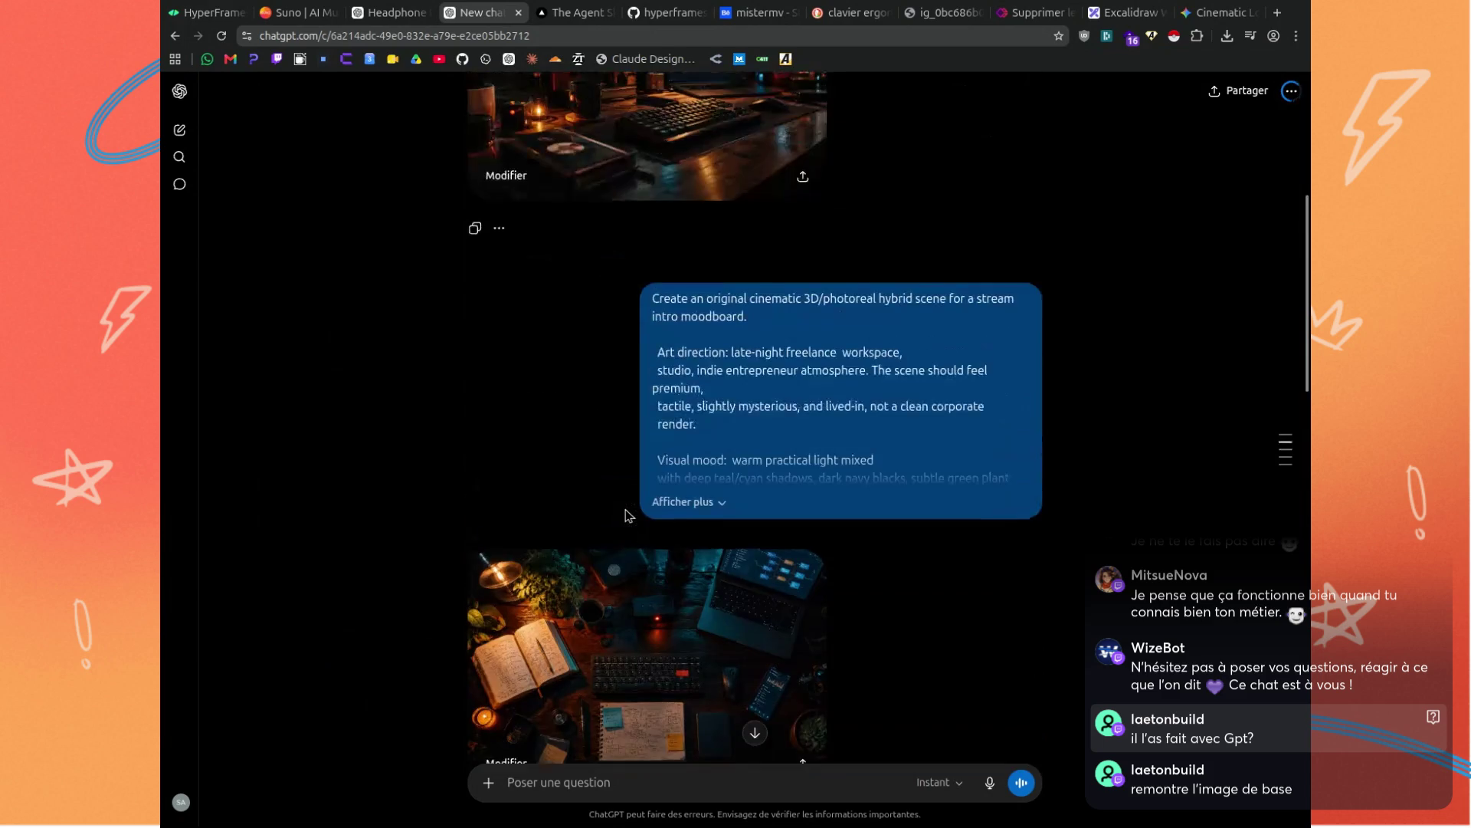
scroll(626, 512, down, 3)
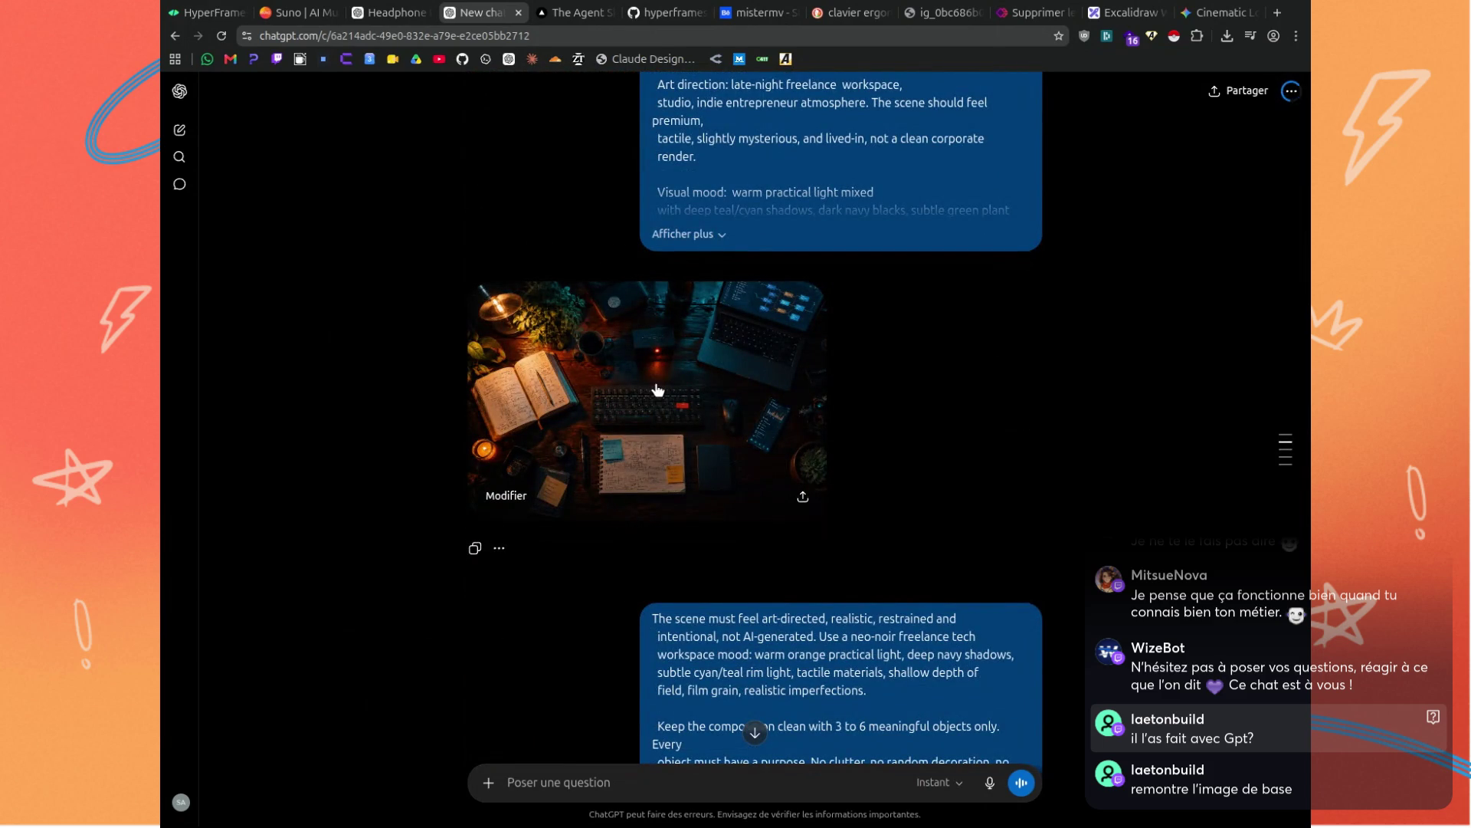
click(659, 387)
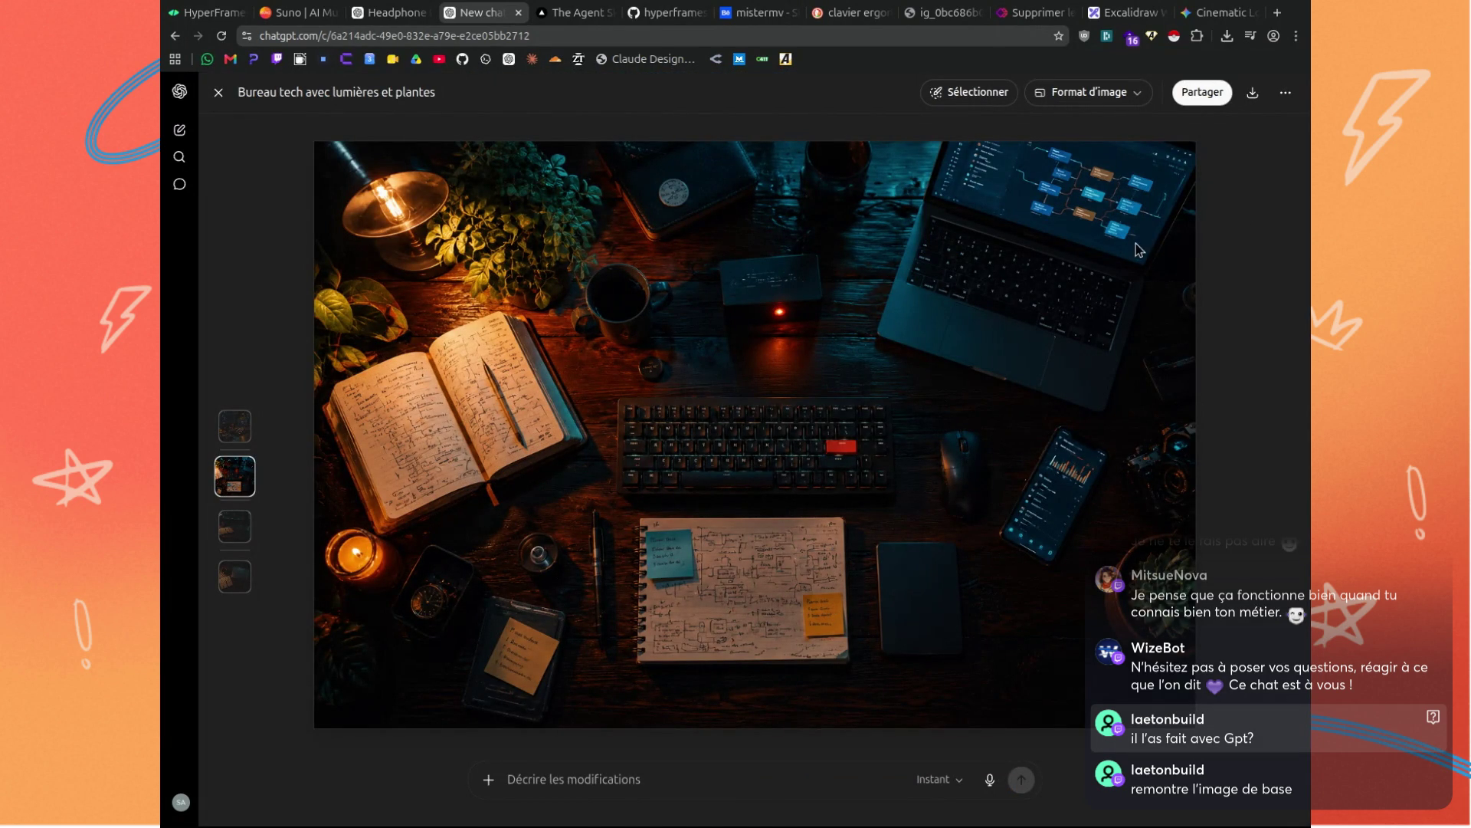
key(Escape)
Scroll the chat until the top-down traveling-scene image with the empty chair finishes.
scroll(688, 391, down, 10)
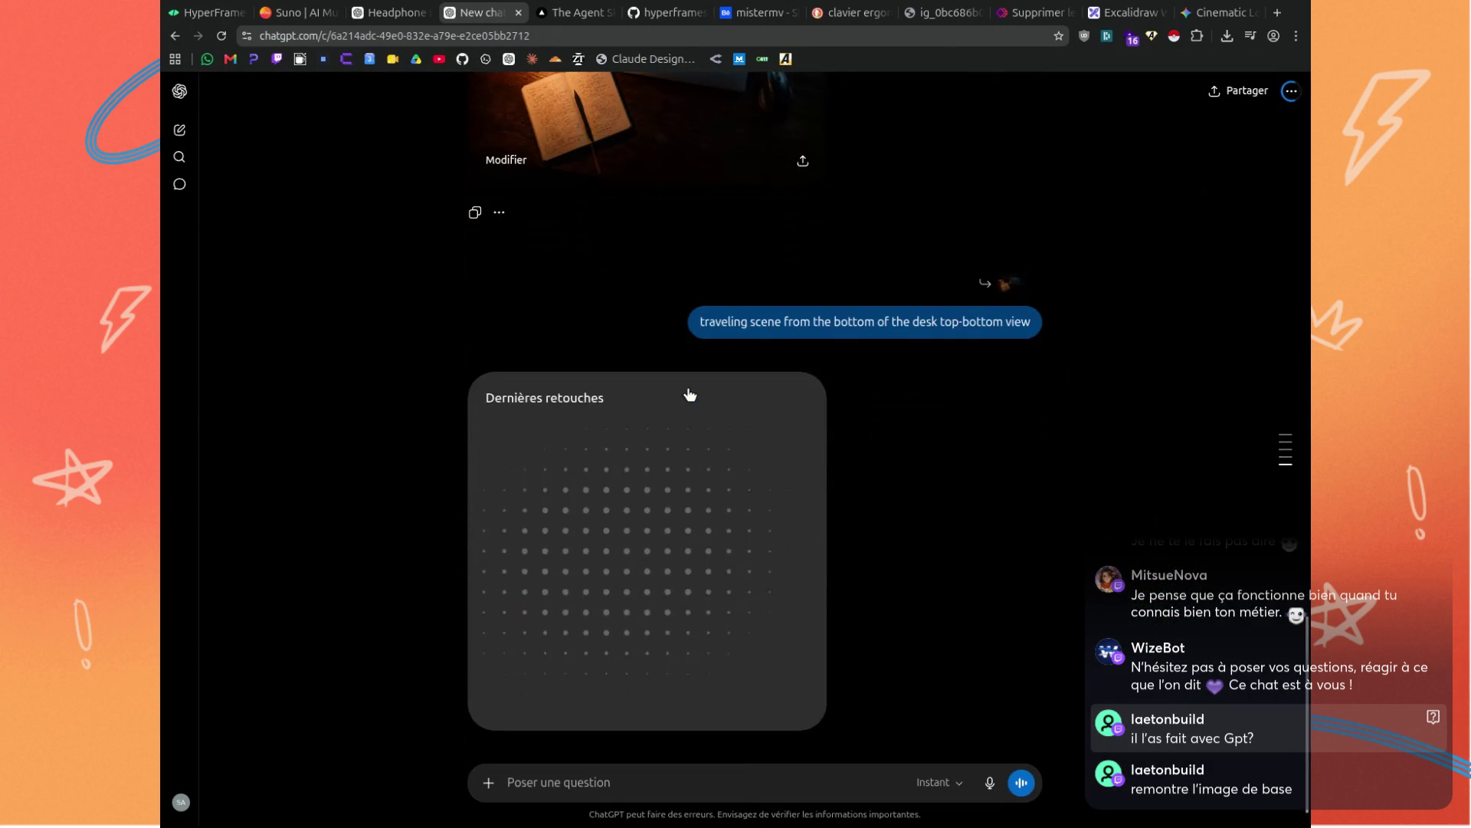
scroll(739, 471, up, 10)
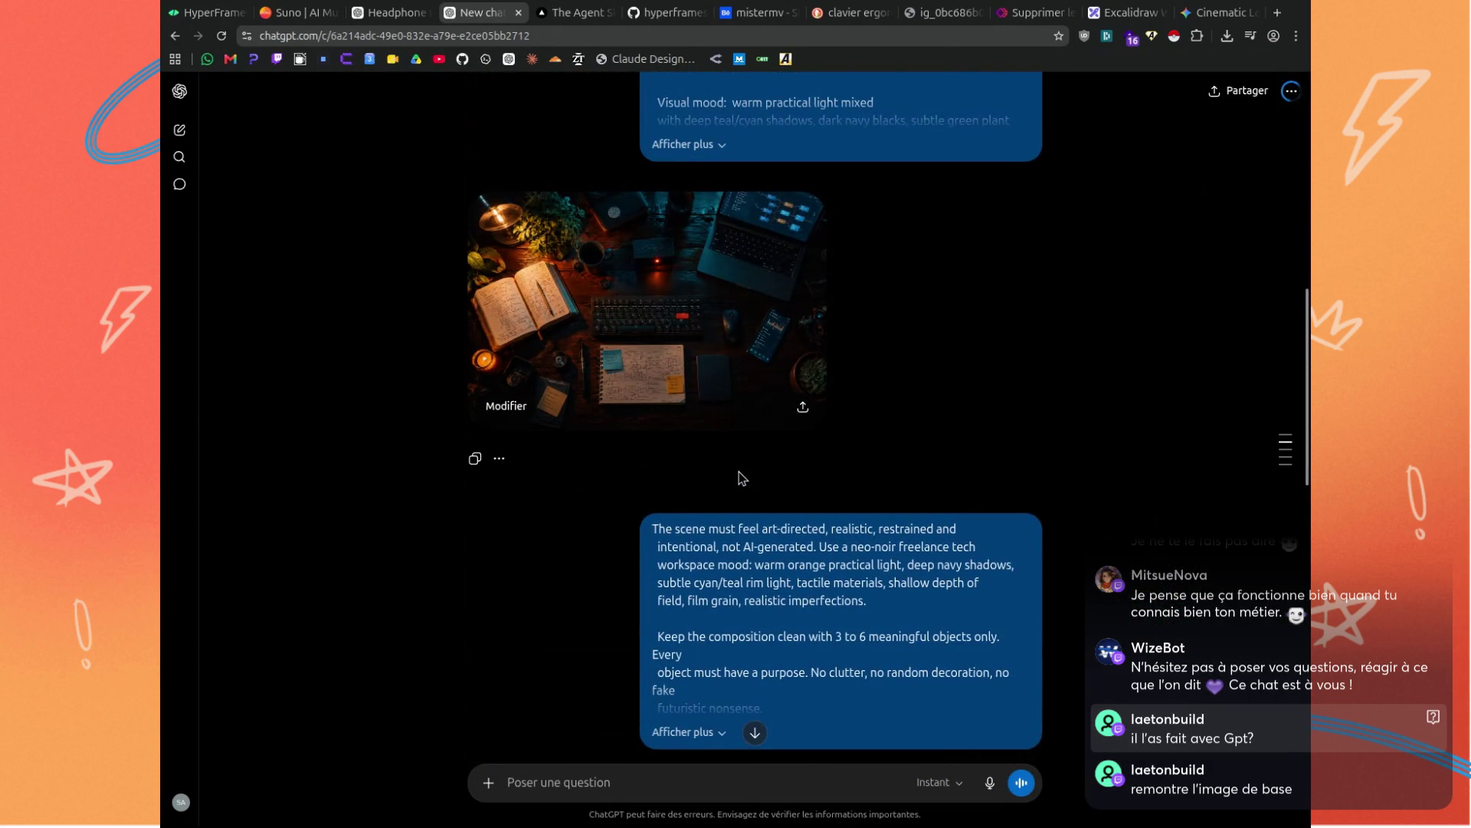
scroll(718, 471, down, 8)
scroll(706, 470, down, 4)
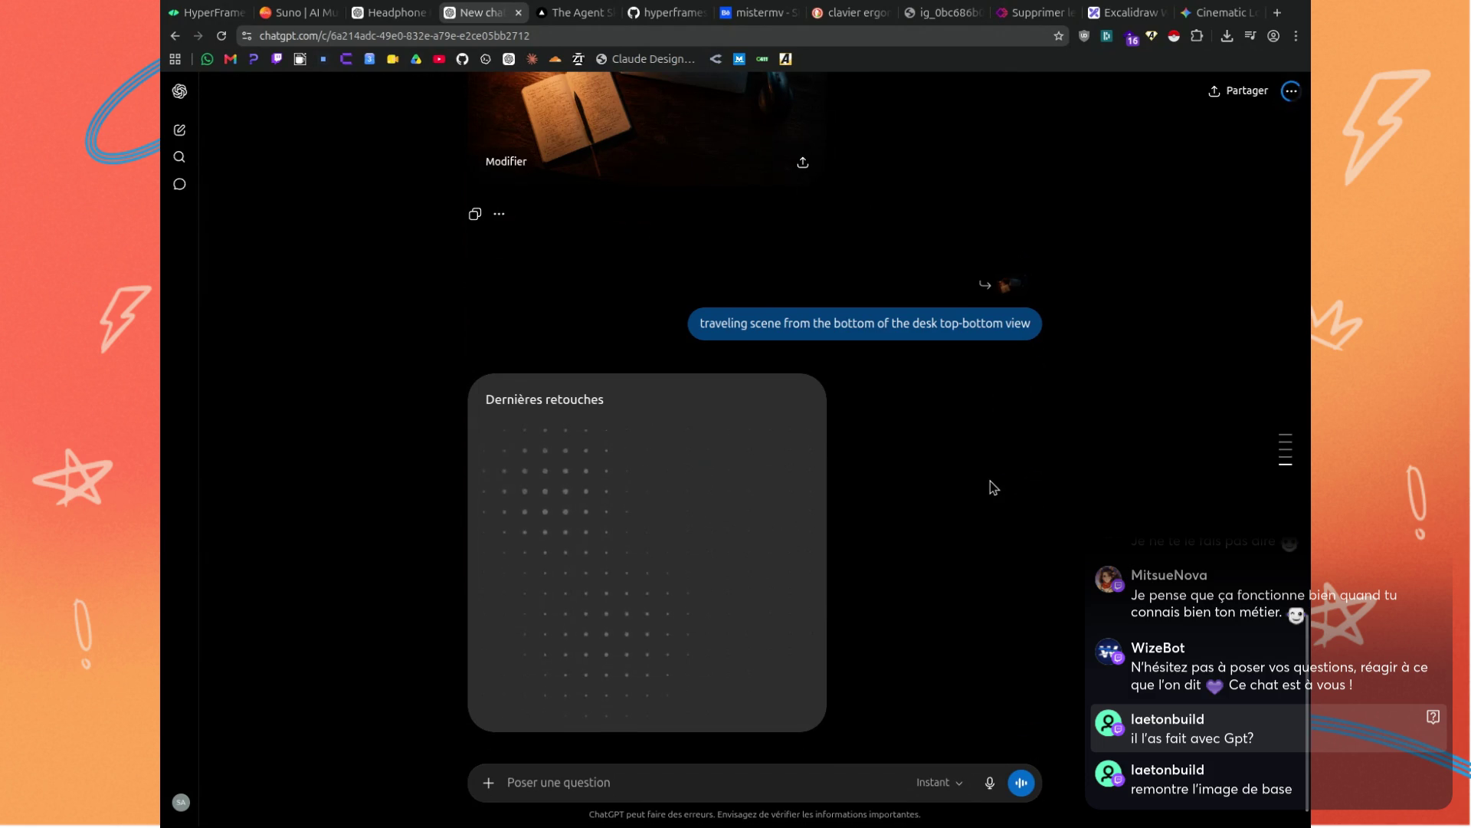
scroll(990, 480, up, 10)
scroll(990, 480, down, 2)
scroll(553, 322, down, 3)
scroll(675, 449, up, 1)
scroll(749, 437, up, 15)
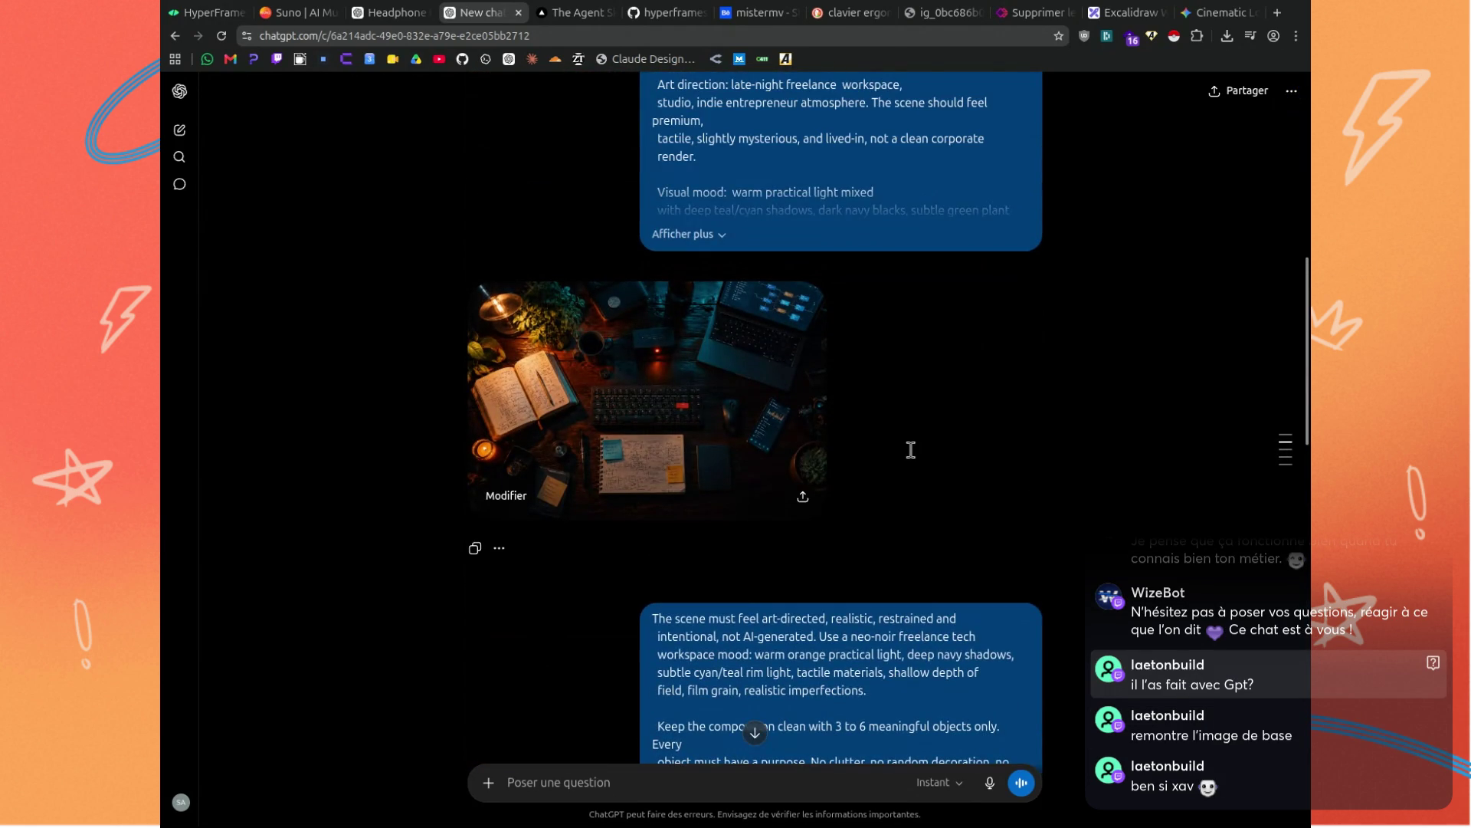
scroll(911, 450, up, 5)
scroll(912, 453, down, 15)
scroll(913, 454, down, 8)
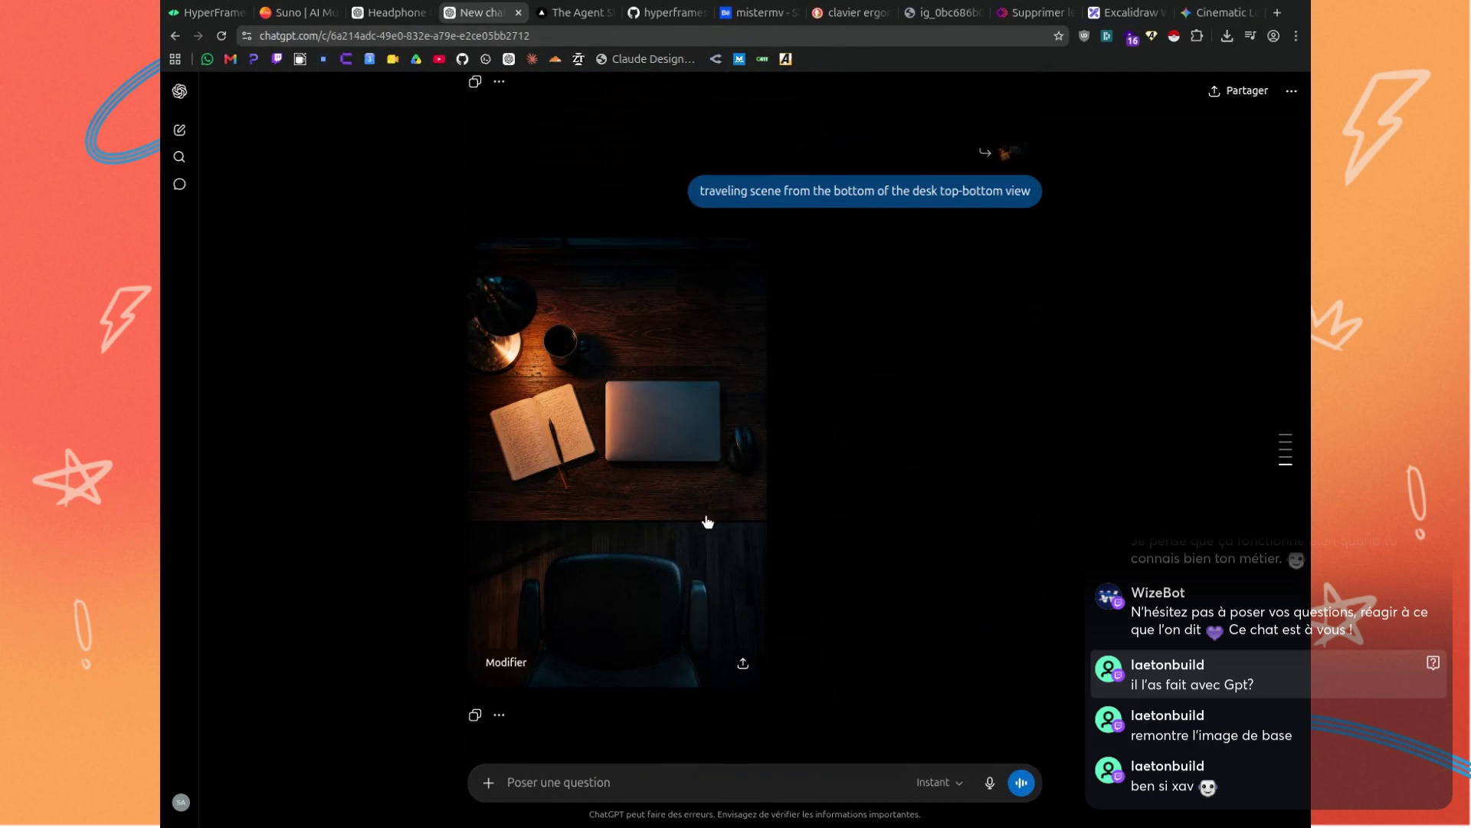
Preview the traveling-scene image, then open 'Ambiance nocturne d'un bureau cosy' at full size.
click(699, 521)
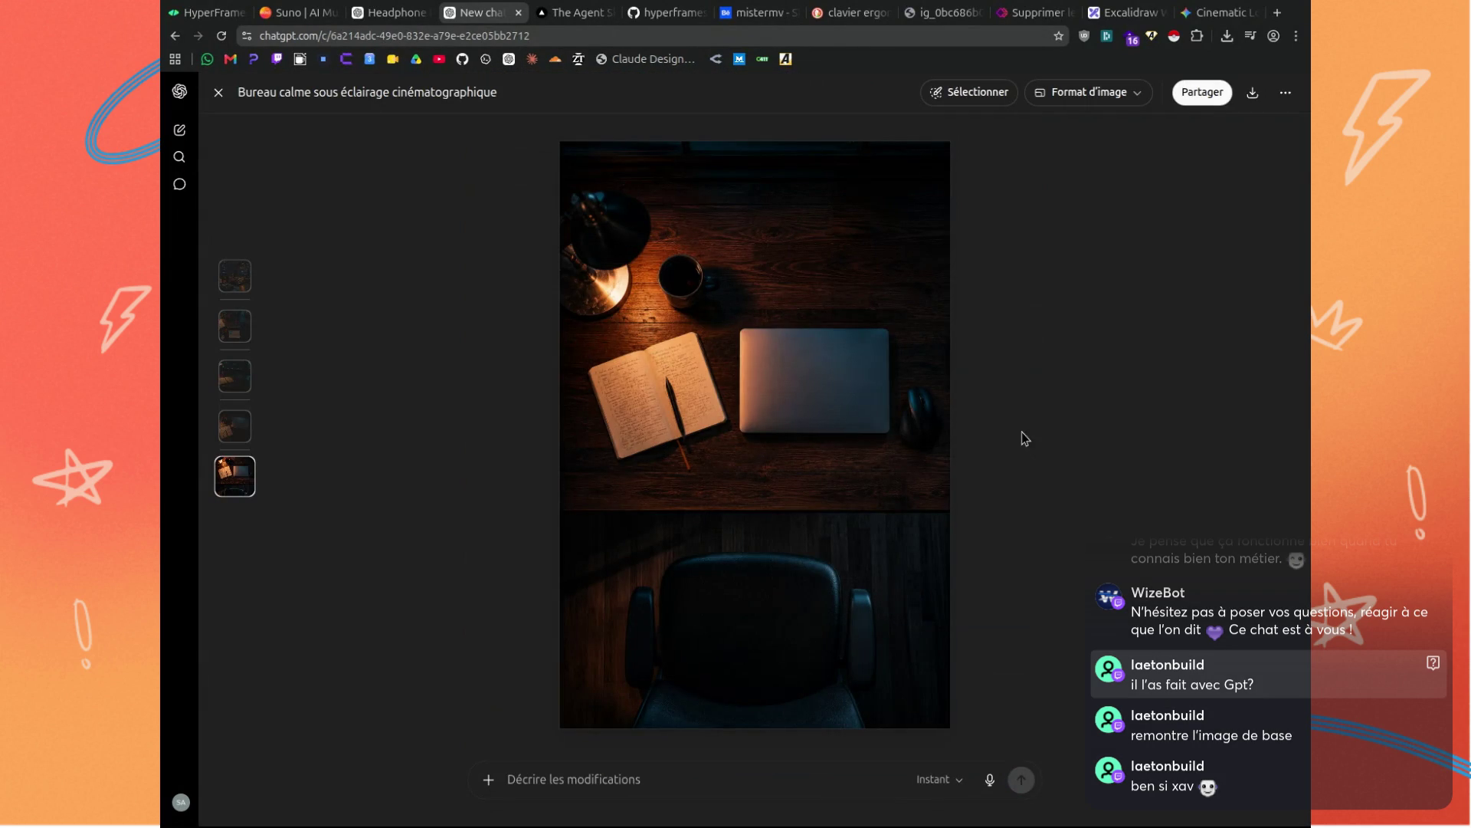
click(220, 93)
scroll(832, 519, up, 10)
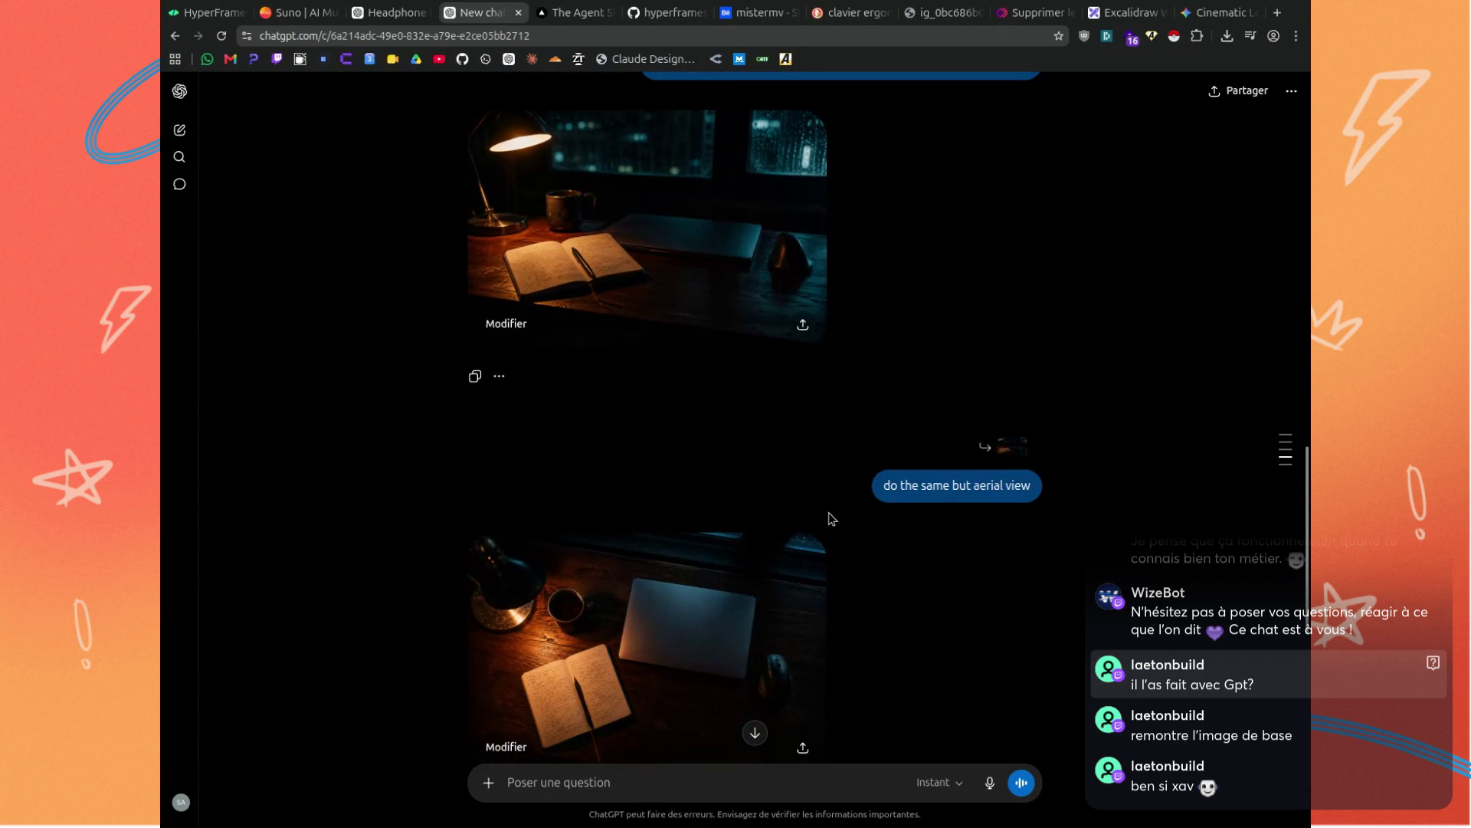
scroll(690, 361, down, 1)
scroll(689, 361, up, 2)
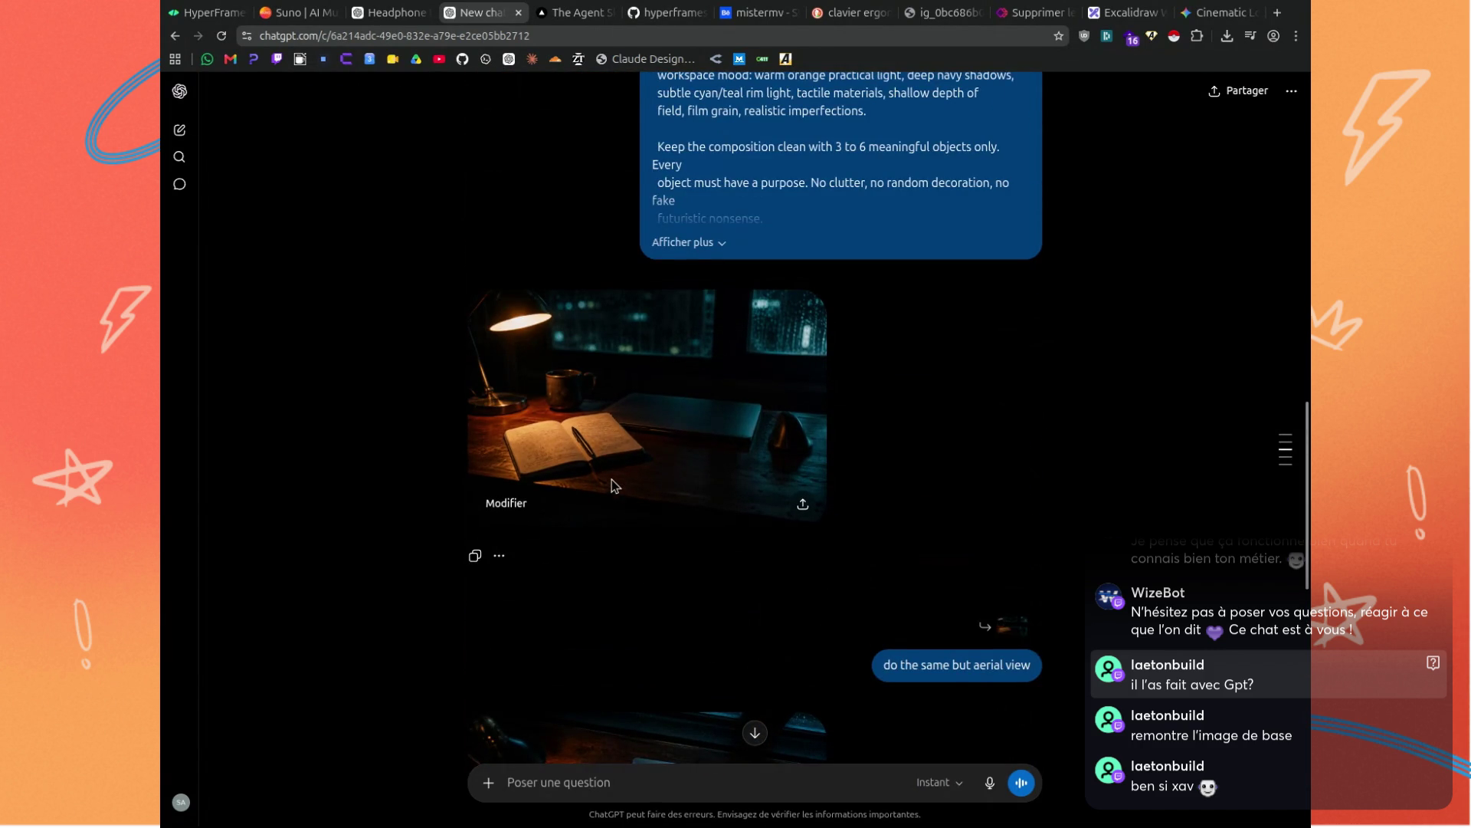
click(605, 416)
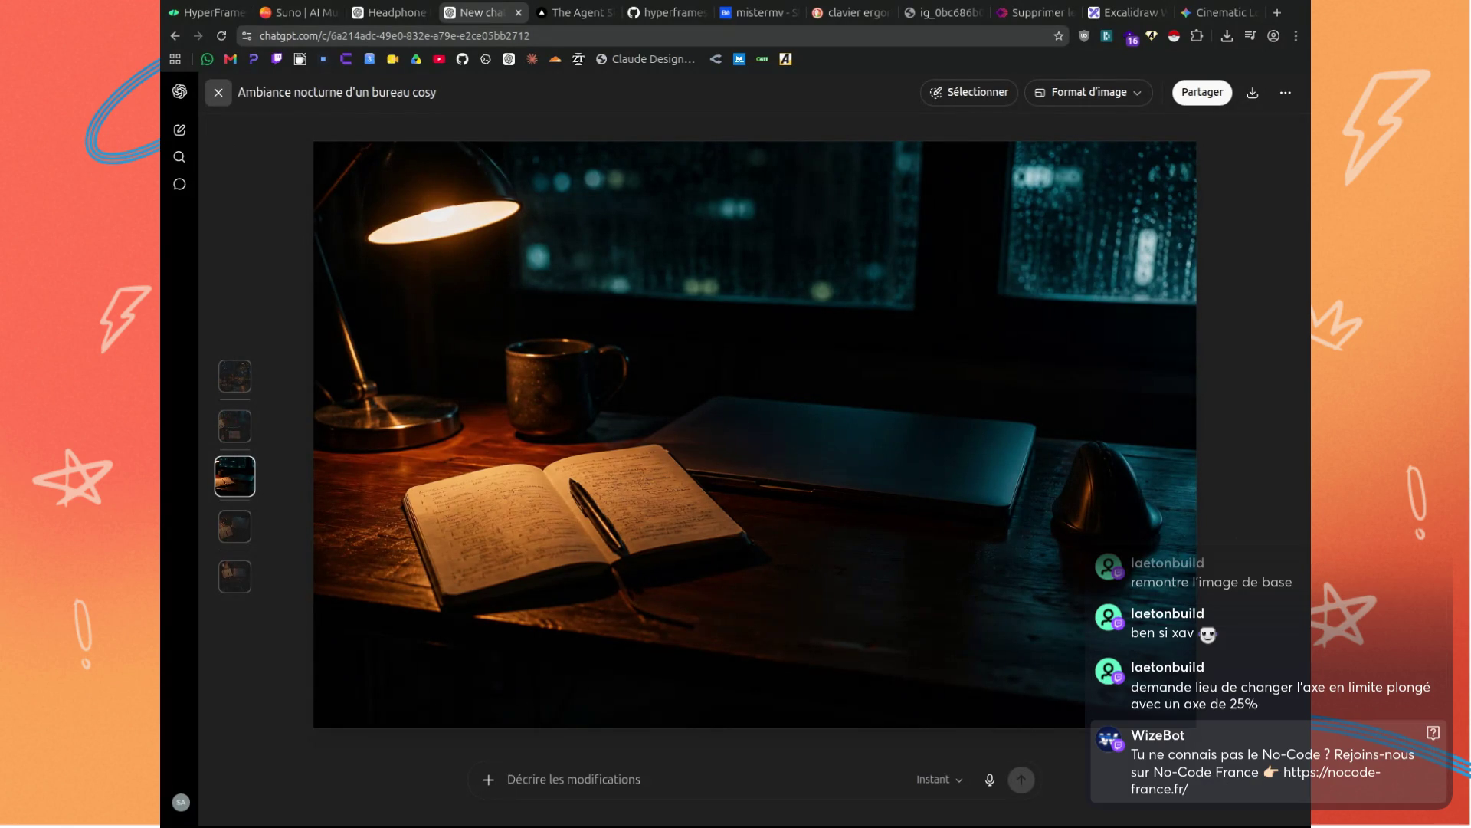
Close the full-size viewer, glance at the aerial-view desk image, then return to the traveling-scene message.
click(225, 91)
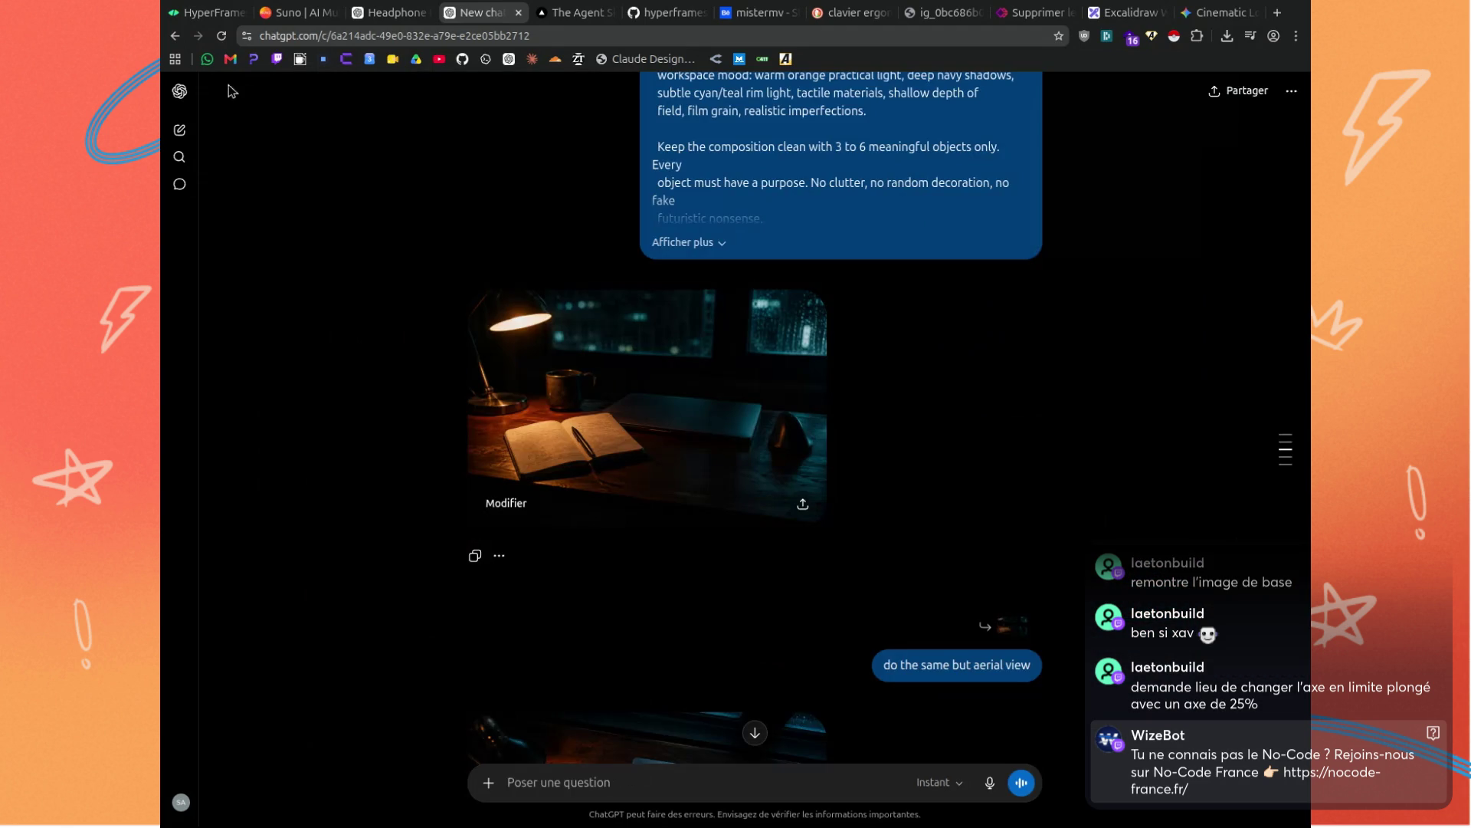
scroll(607, 292, down, 5)
click(635, 423)
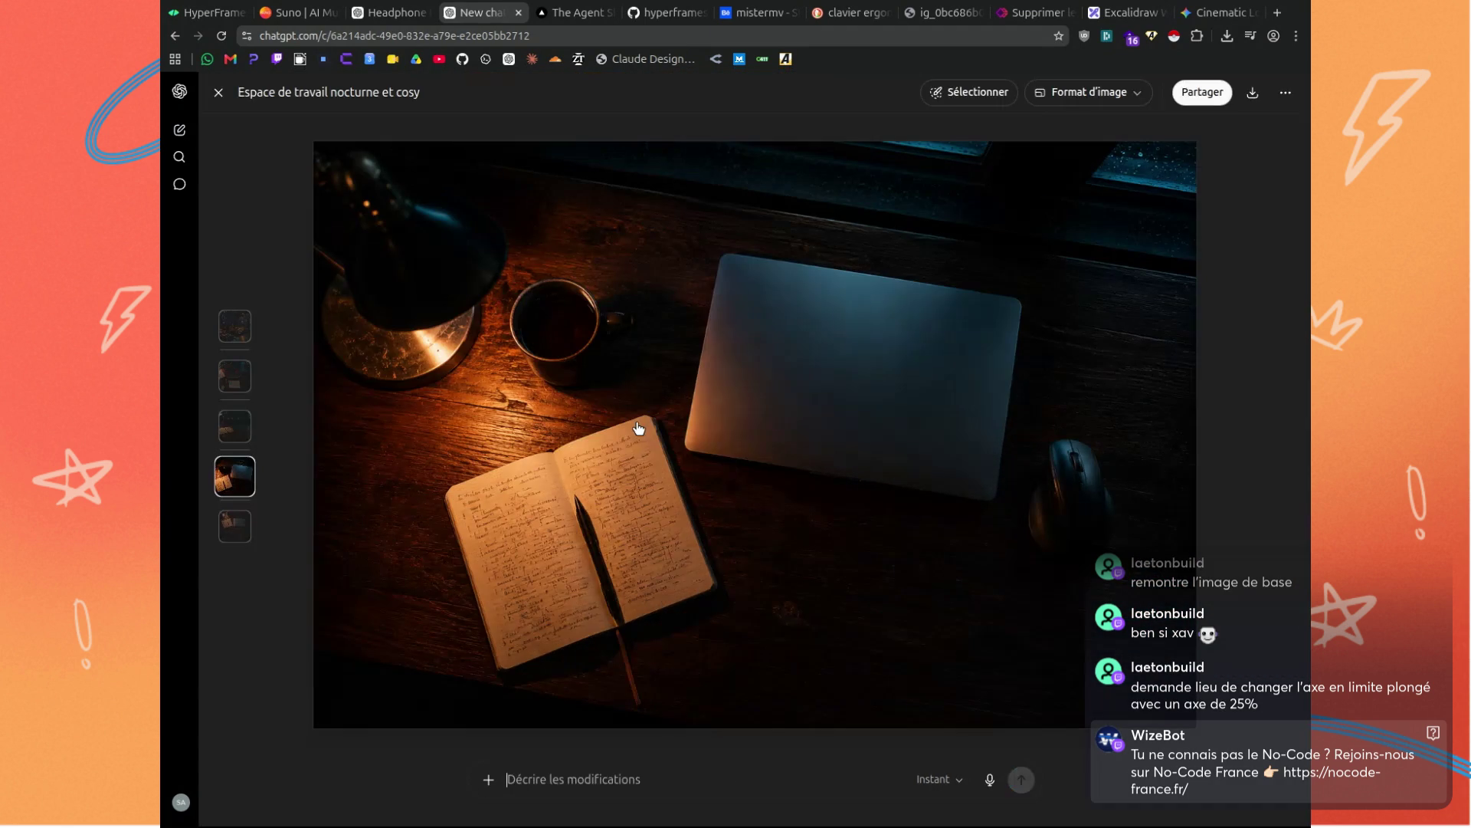
click(218, 92)
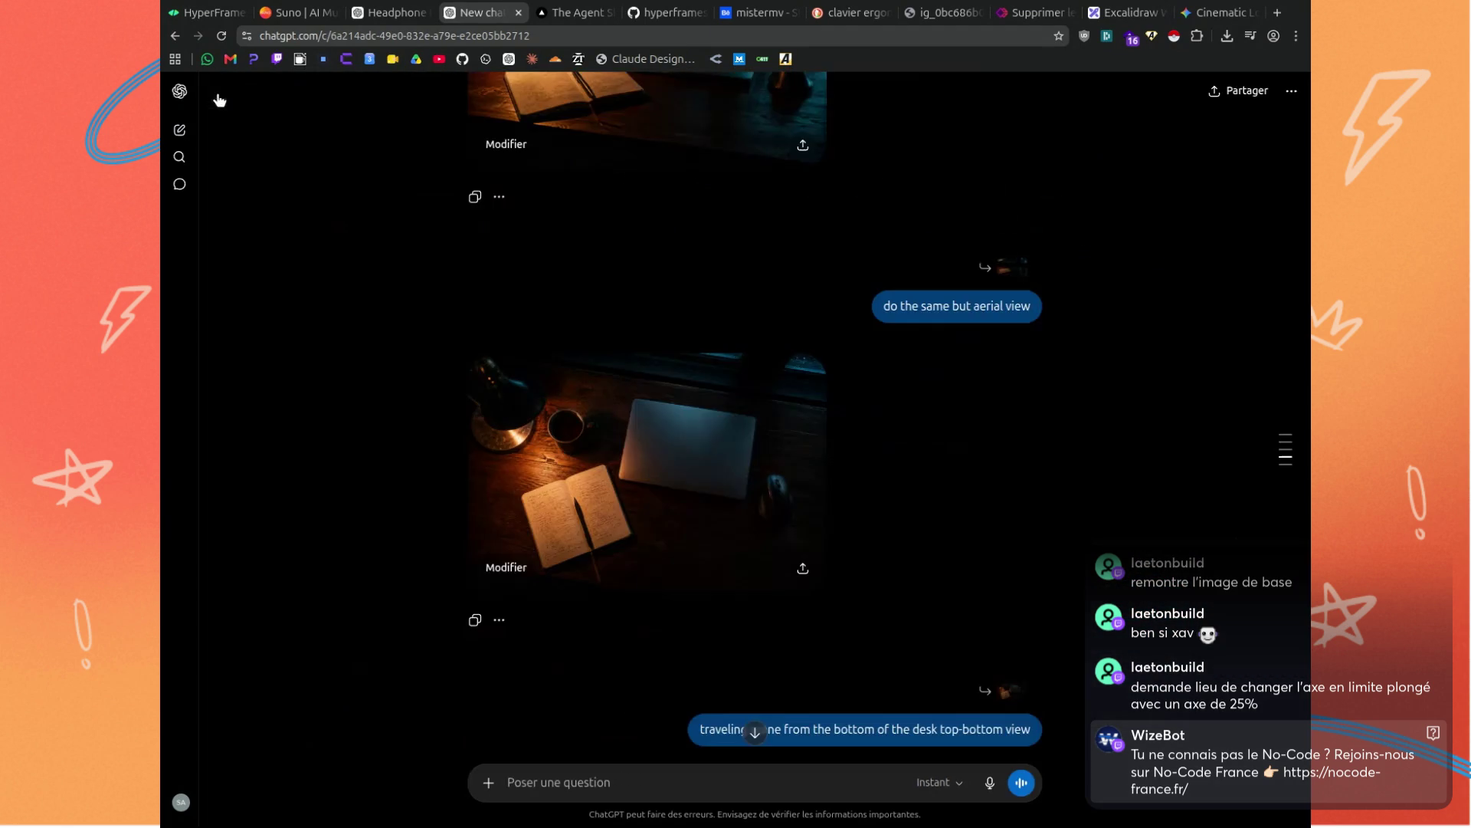
scroll(567, 402, down, 1)
scroll(614, 406, down, 2)
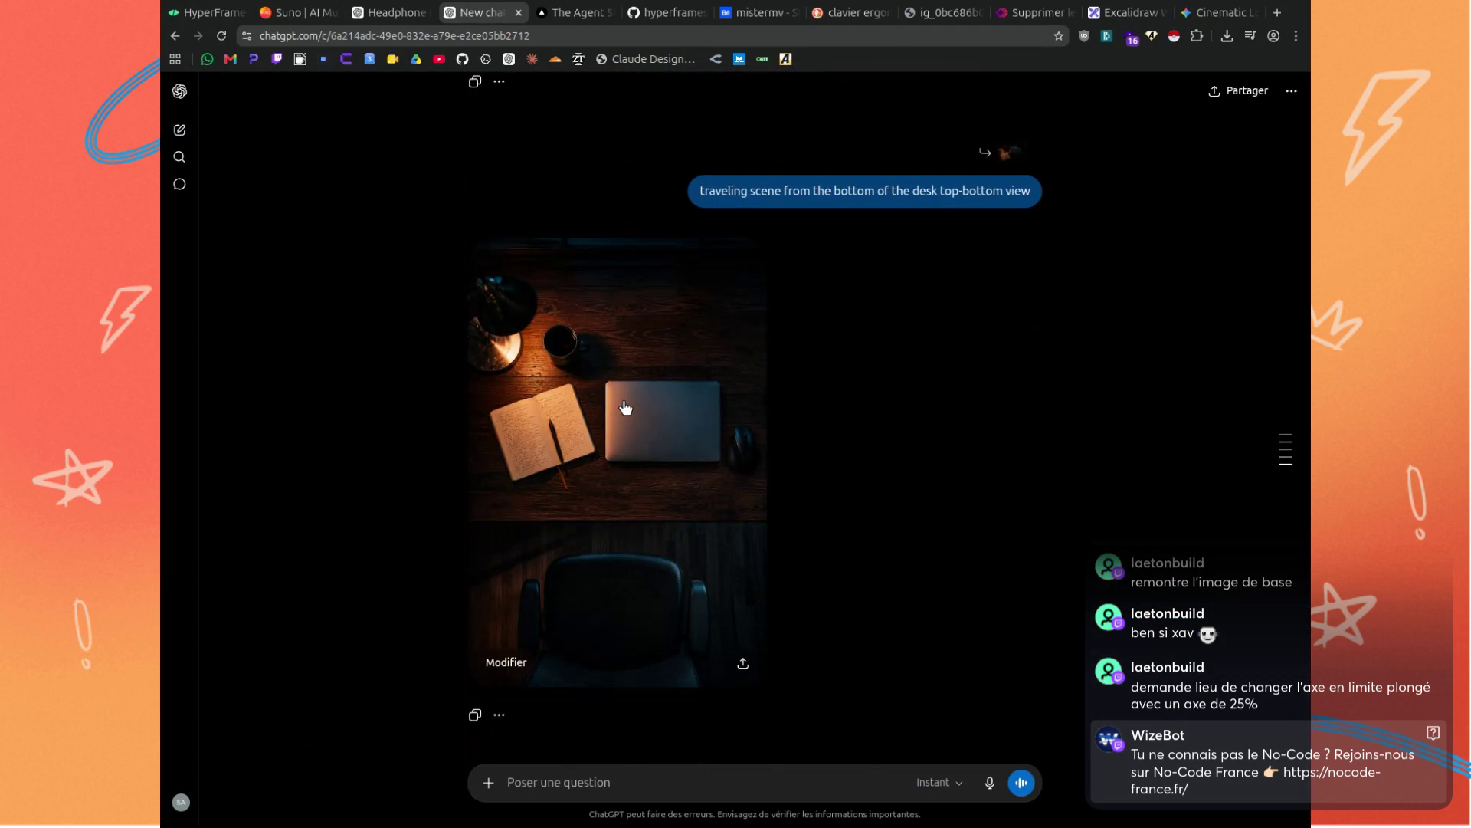
scroll(622, 407, up, 5)
scroll(622, 408, down, 2)
scroll(622, 402, down, 3)
scroll(624, 421, up, 4)
Reword the traveling-scene prompt from bottom to "tranche" and top-bottom to bottom-top, then resend it.
mouse_move(768, 460)
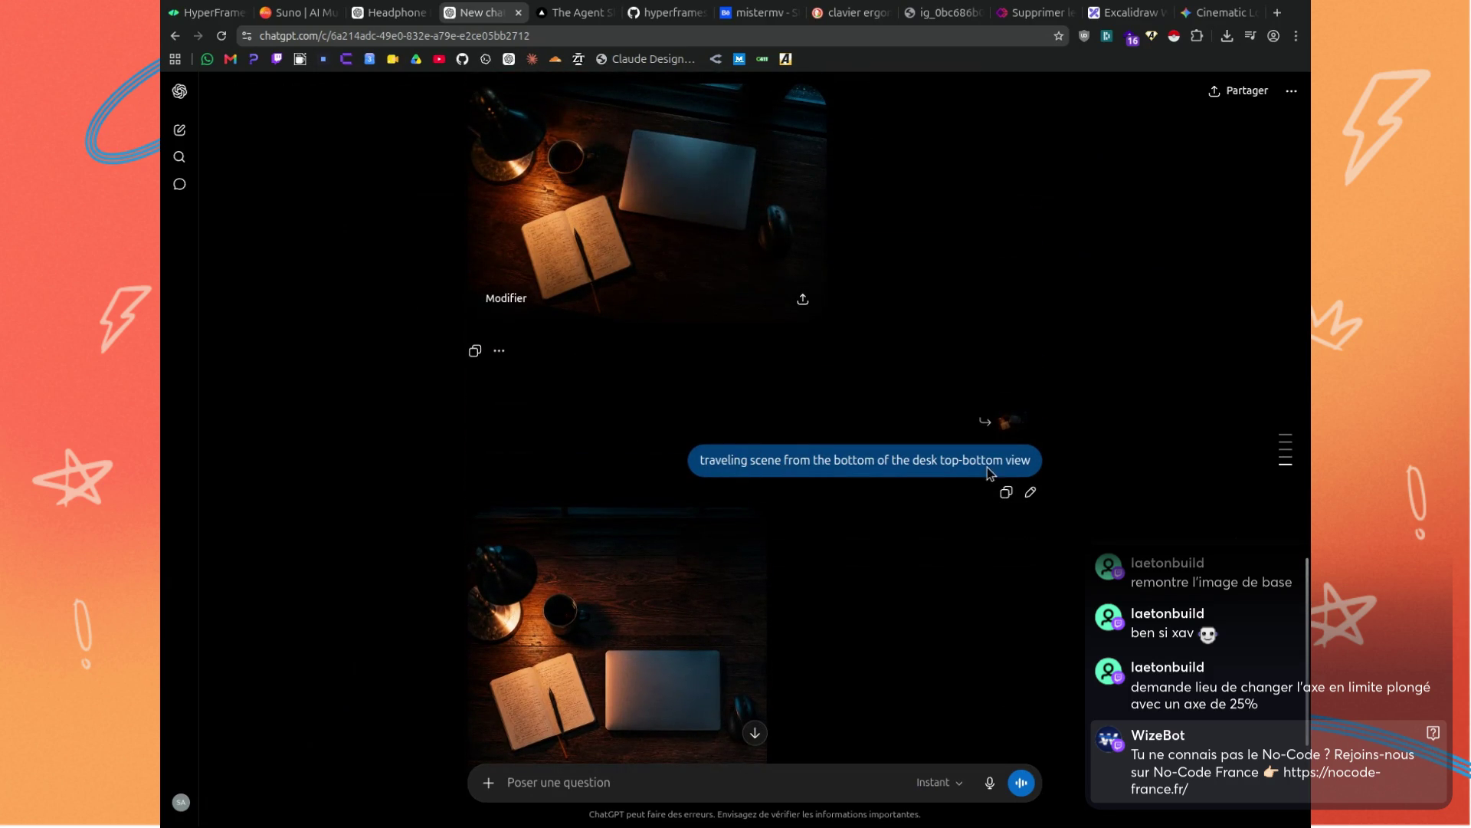
click(1033, 491)
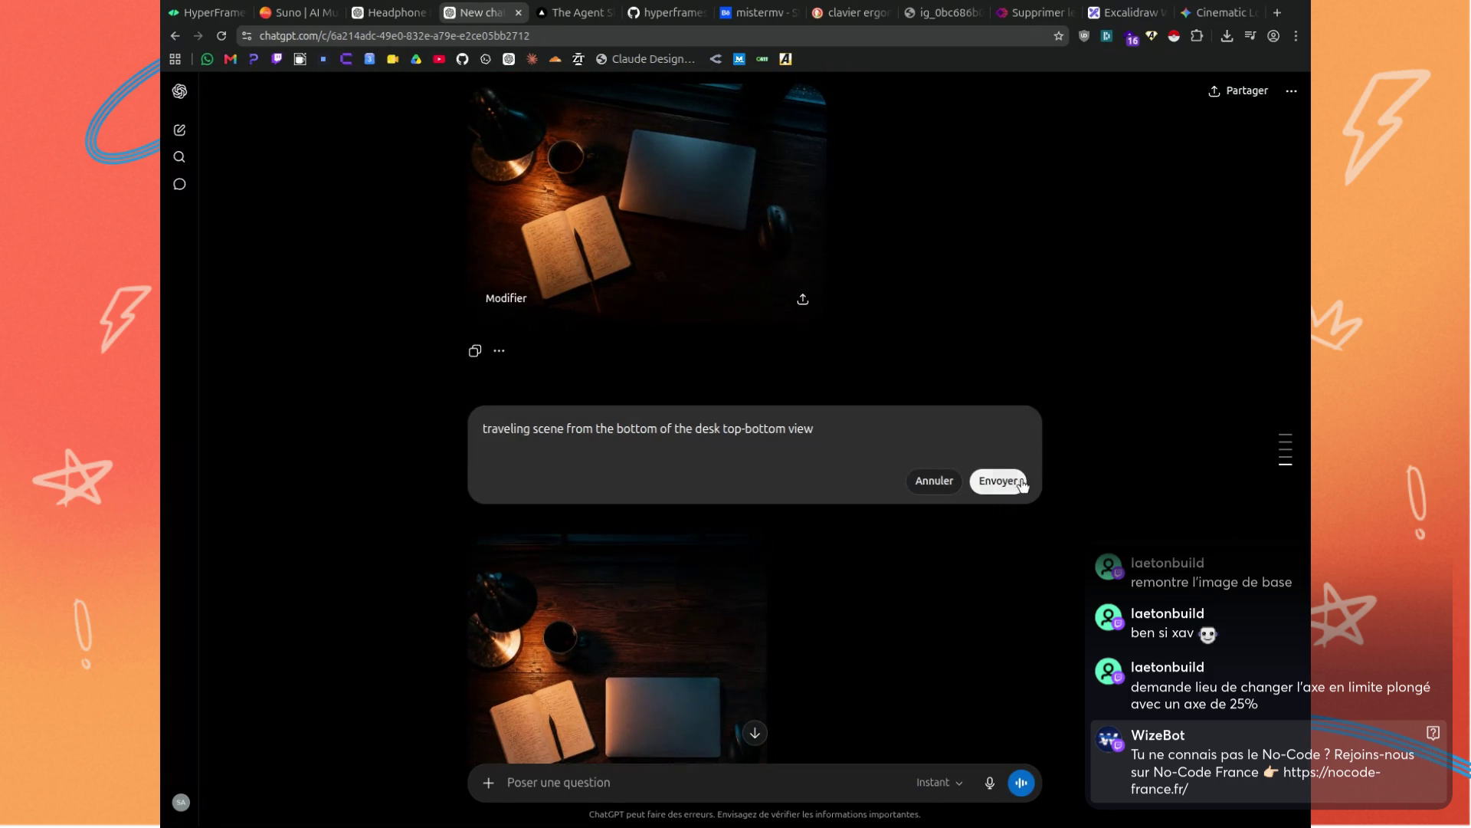
double_click(637, 427)
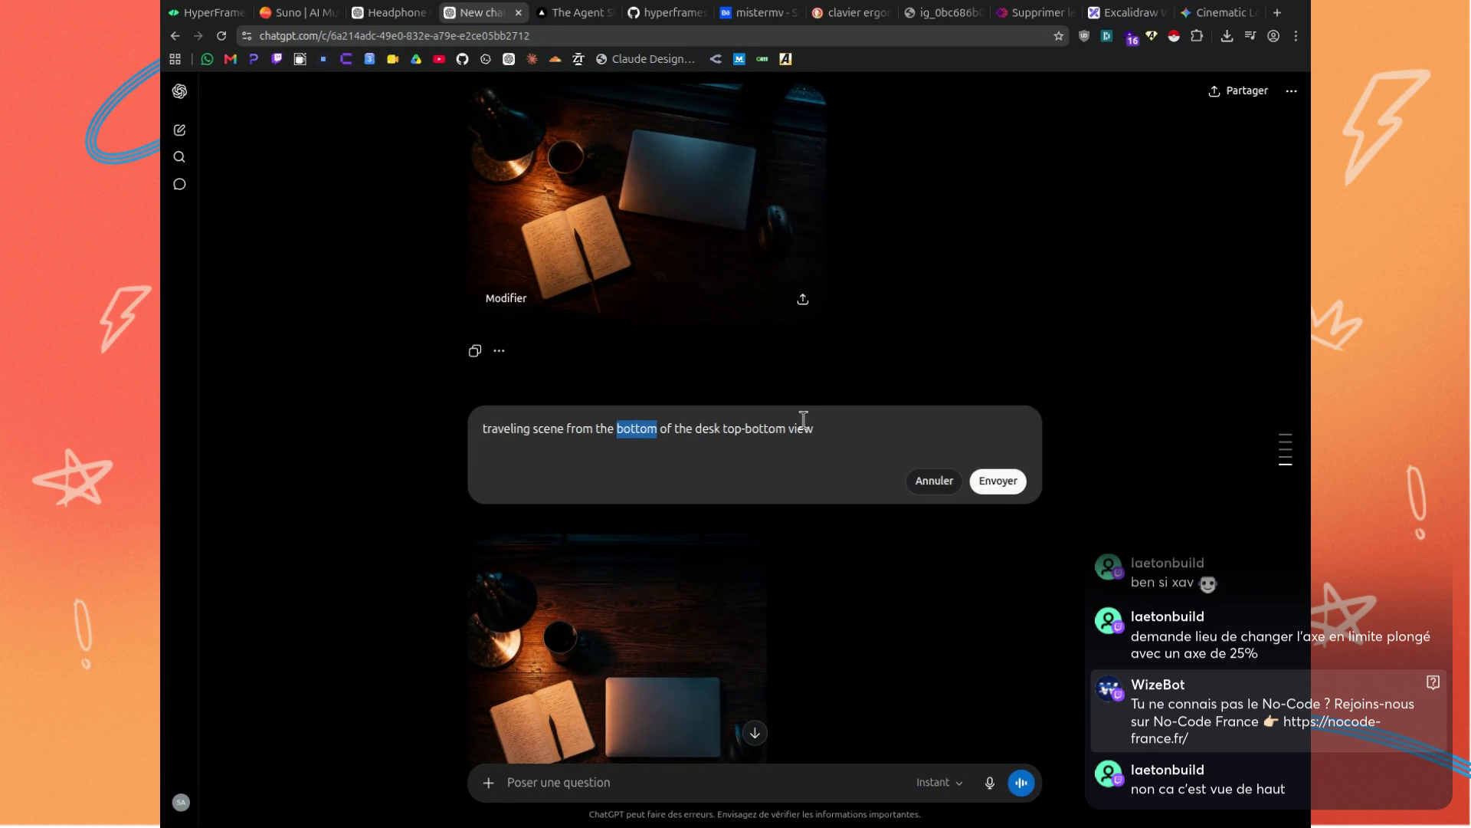
text("tranche")
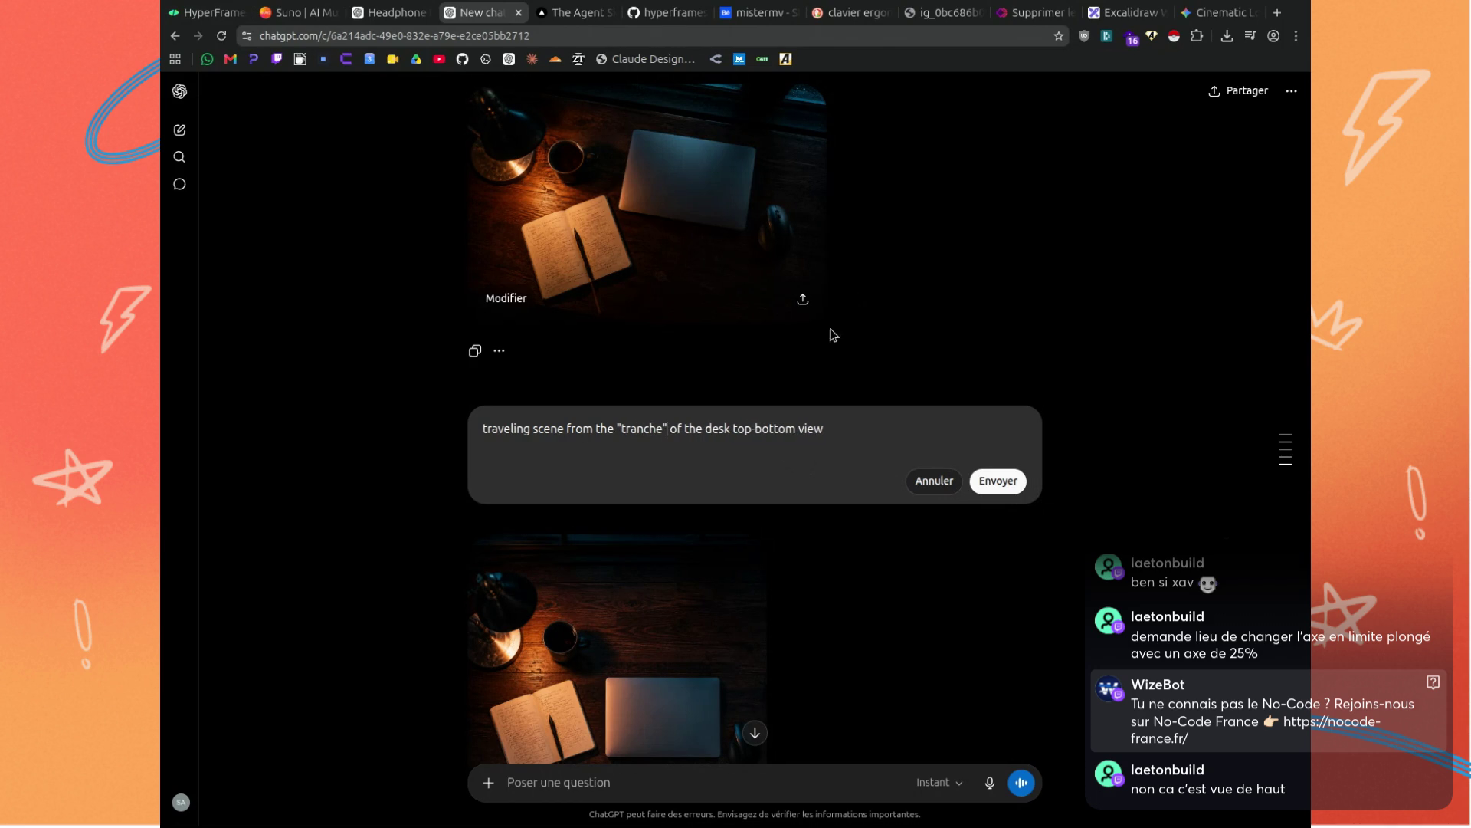
drag(734, 427, 796, 429)
text(bottom-t)
text(op)
click(823, 428)
click(998, 481)
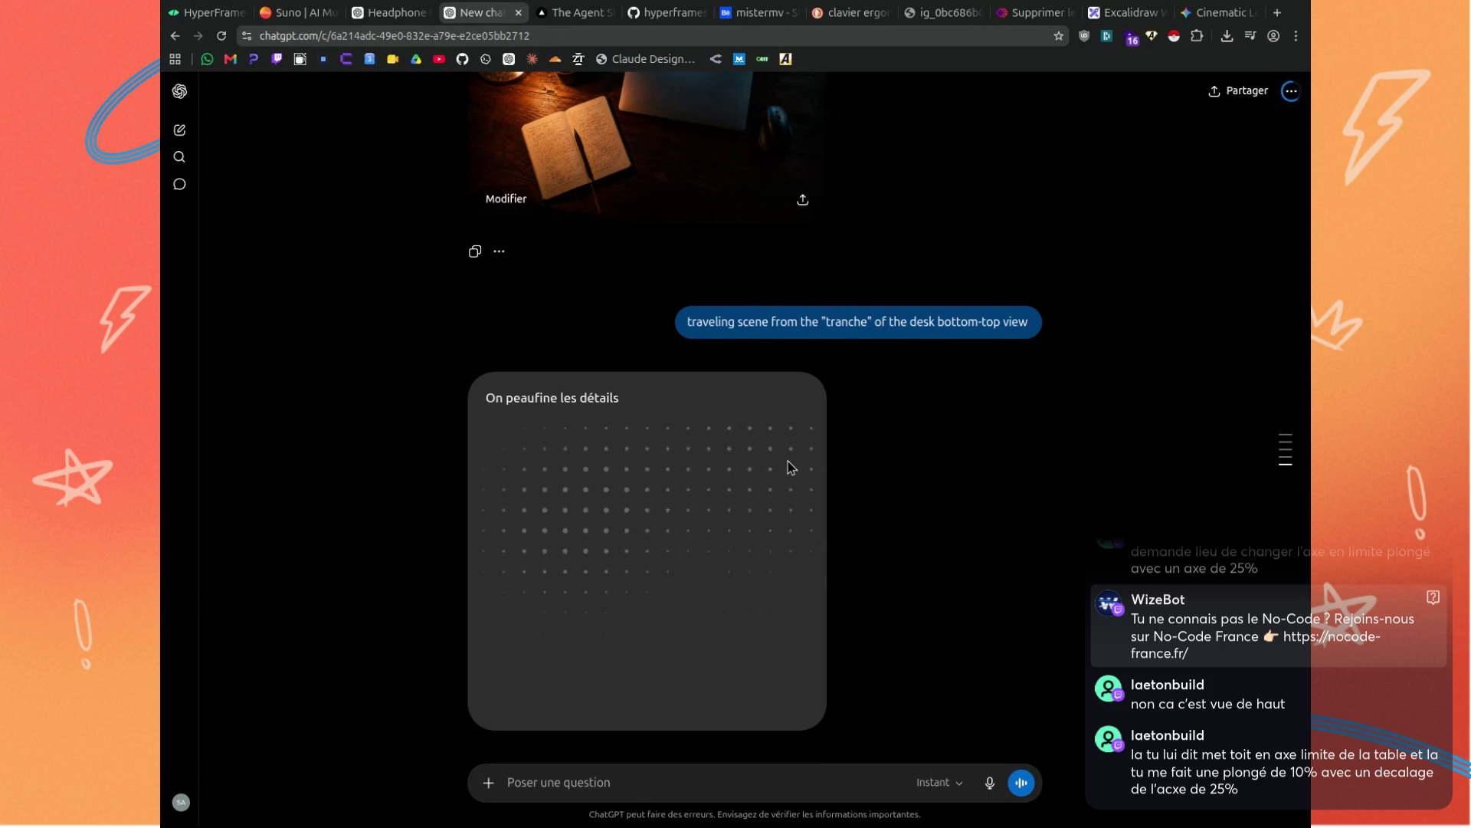
Request the aerial desk image edit: table-edge axis, 10% high angle, 25% axis offset.
click(507, 287)
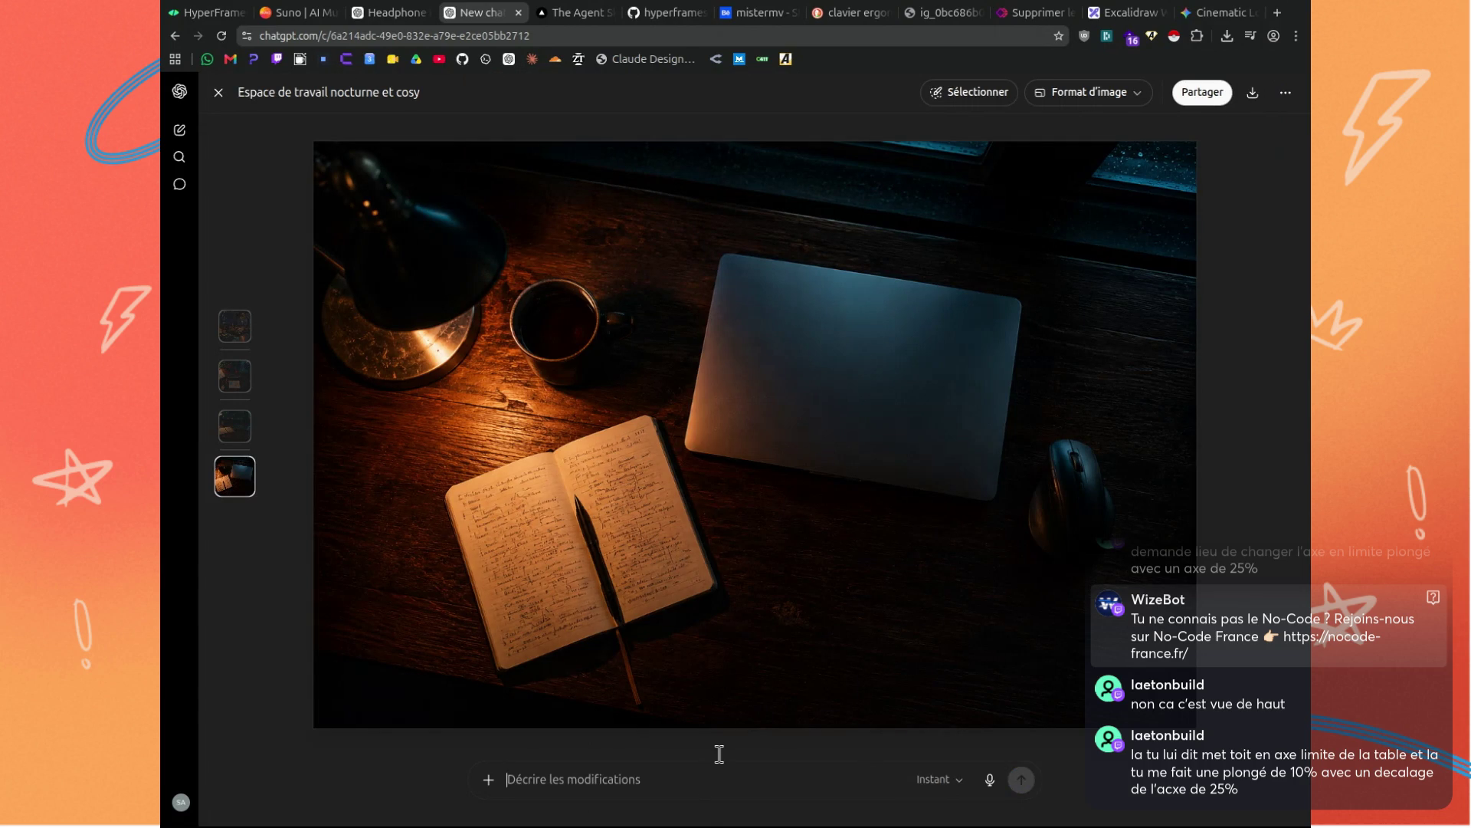
text(axe limite de)
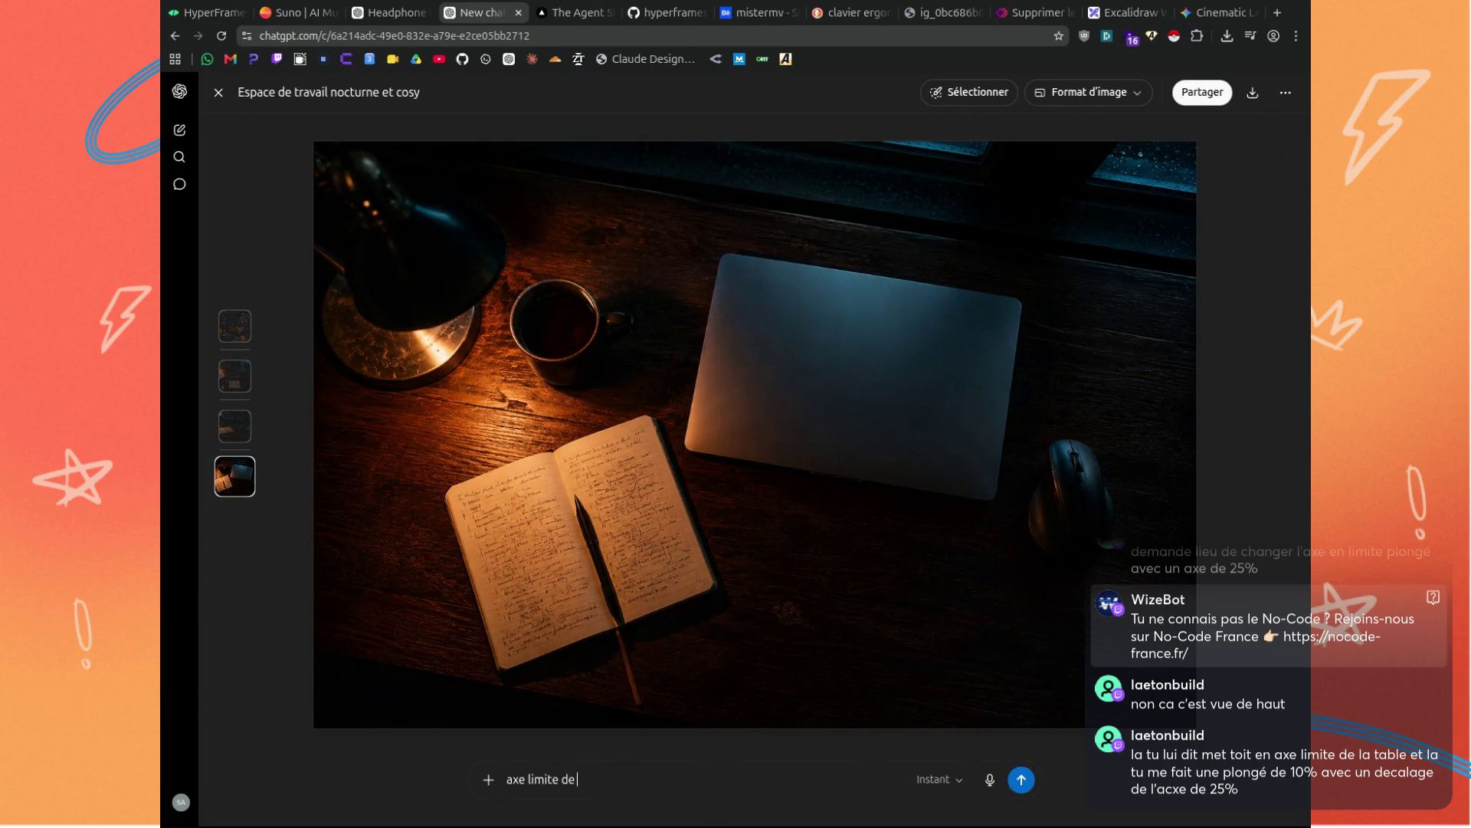
text( la table)
text(, plongée de 10)
key(BackSpace)
key(BackSpace)
key(BackSpace)
text(av)
text(ec le)
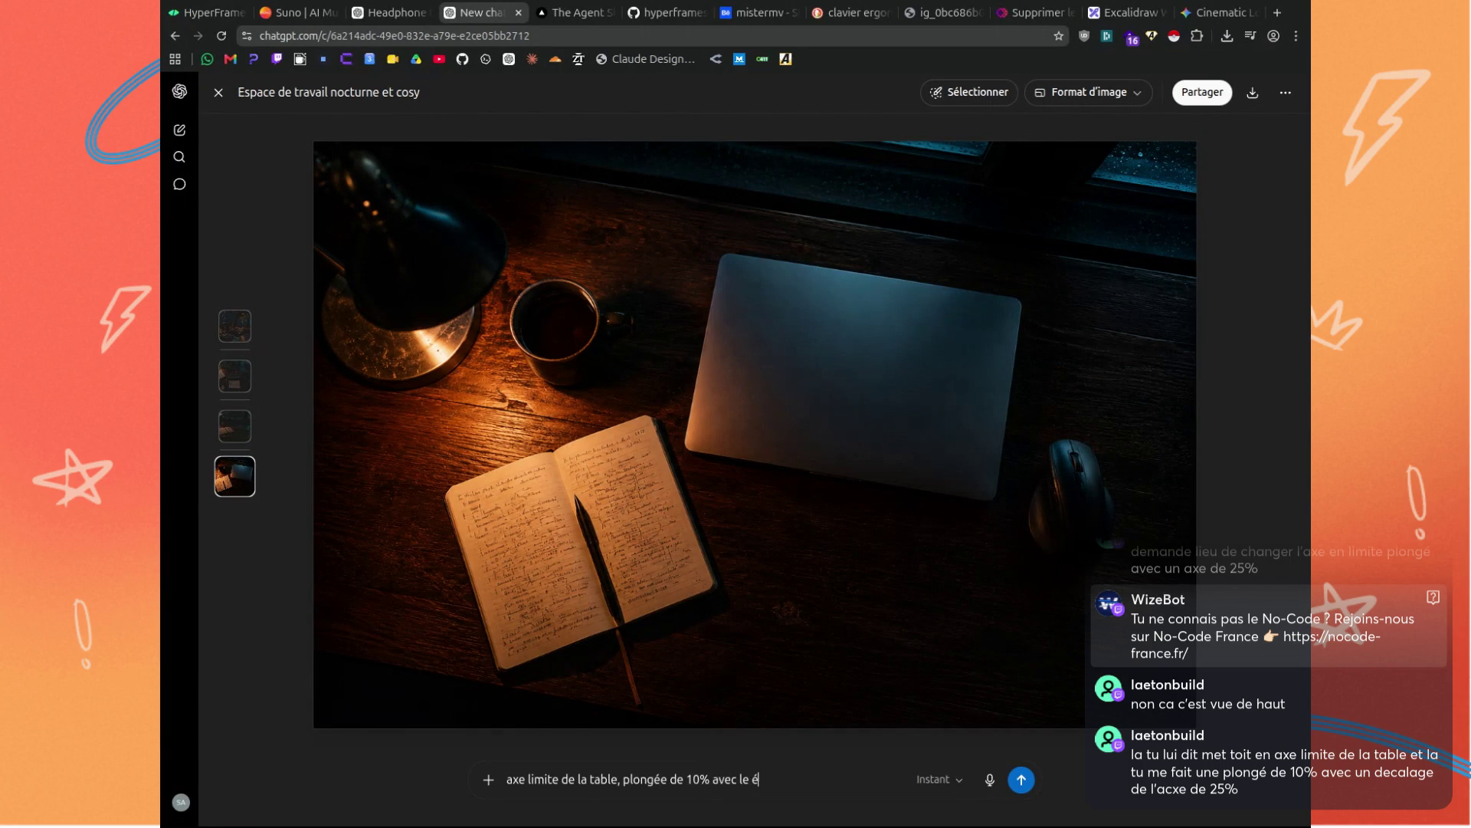
text(écalage de l'a)
text(xe de 25)
text(%)
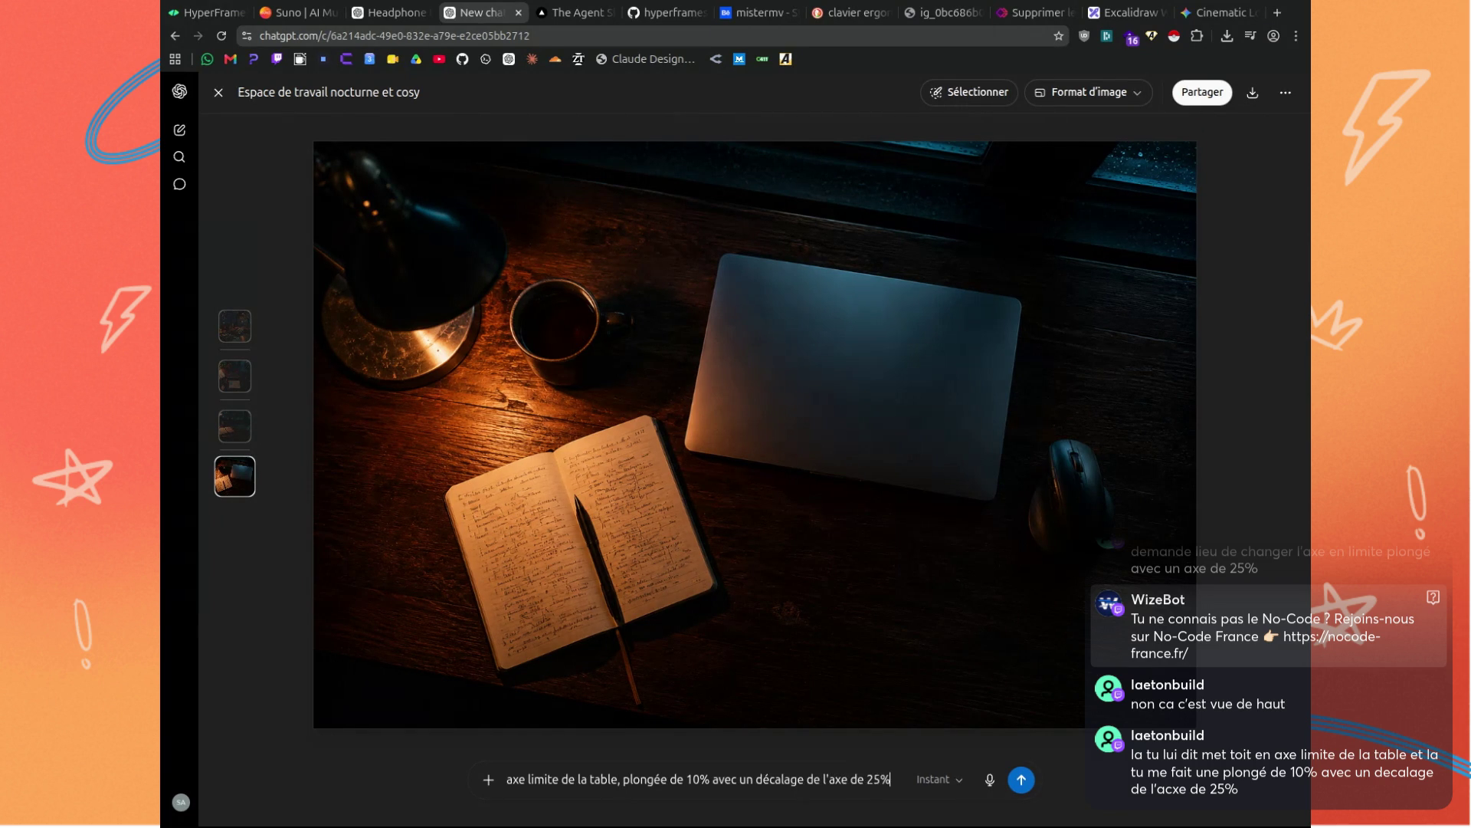
key(Return)
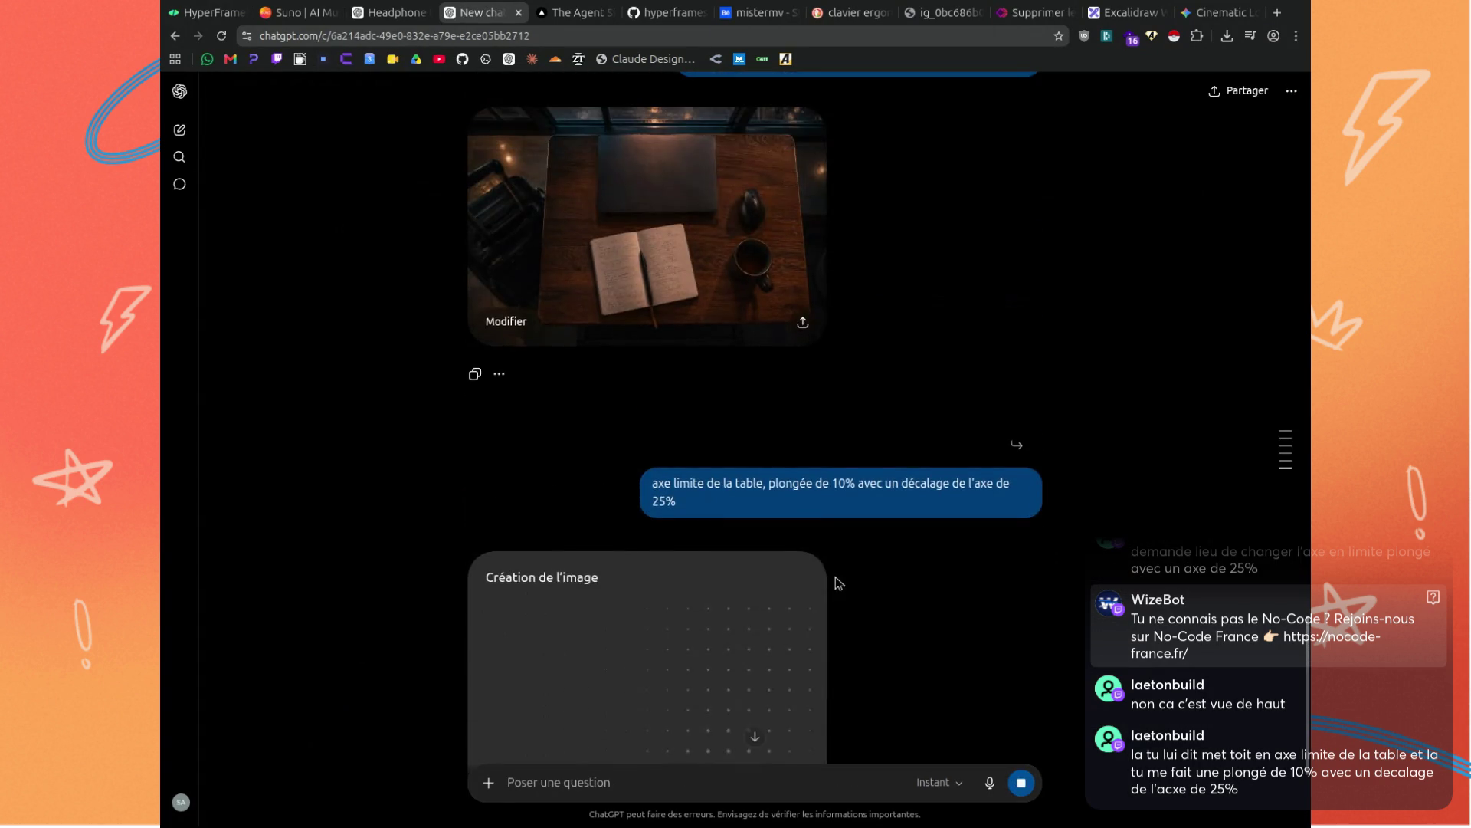
Remove the accidentally attached image thumbnail from the prompt box.
scroll(835, 587, up, 5)
drag(713, 441, 684, 421)
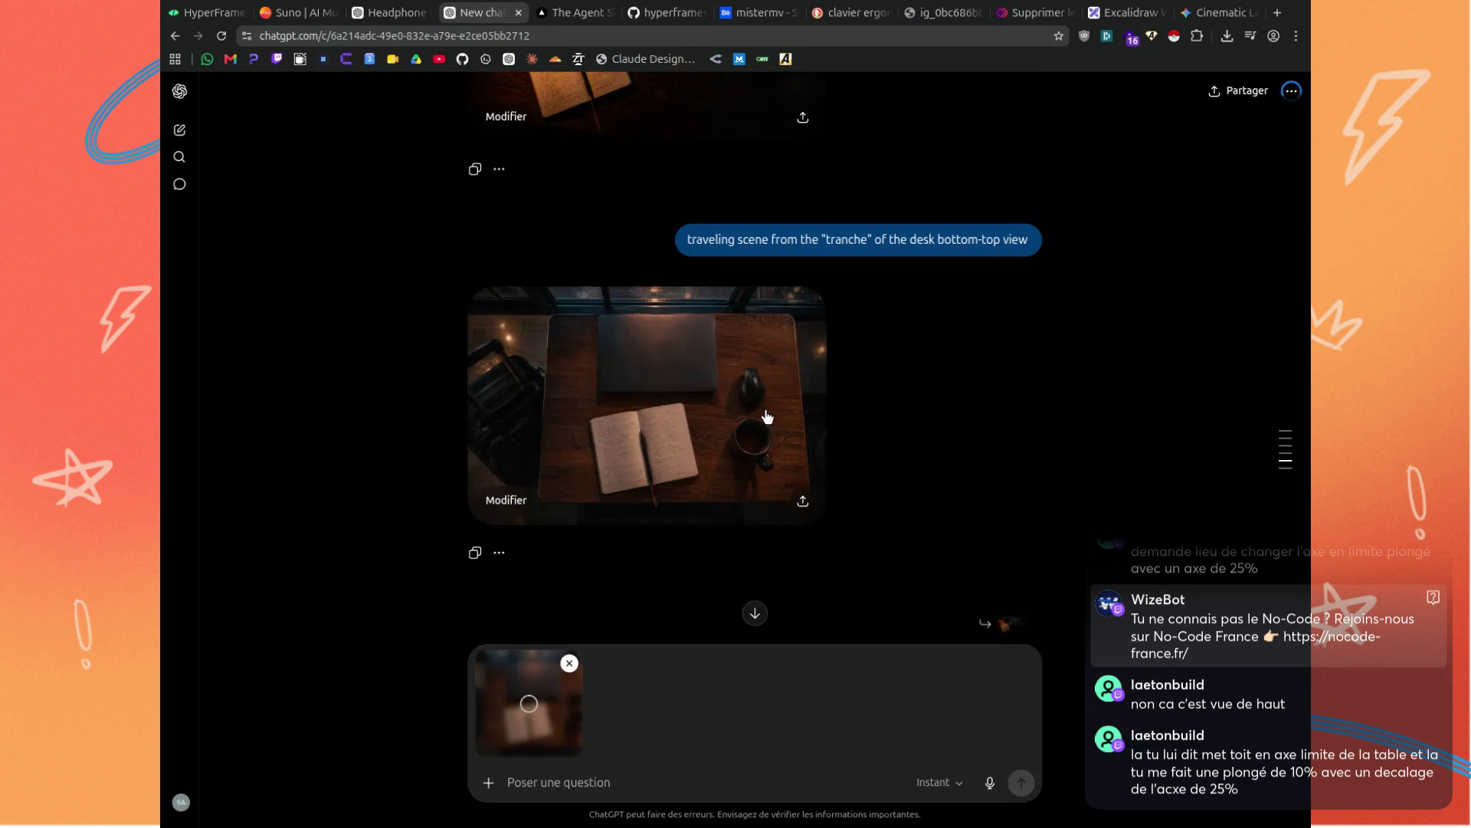
click(570, 663)
Open the finished table-edge, 10% high-angle image "Bureau nocturne sous la pluie" full size.
scroll(635, 387, up, 1)
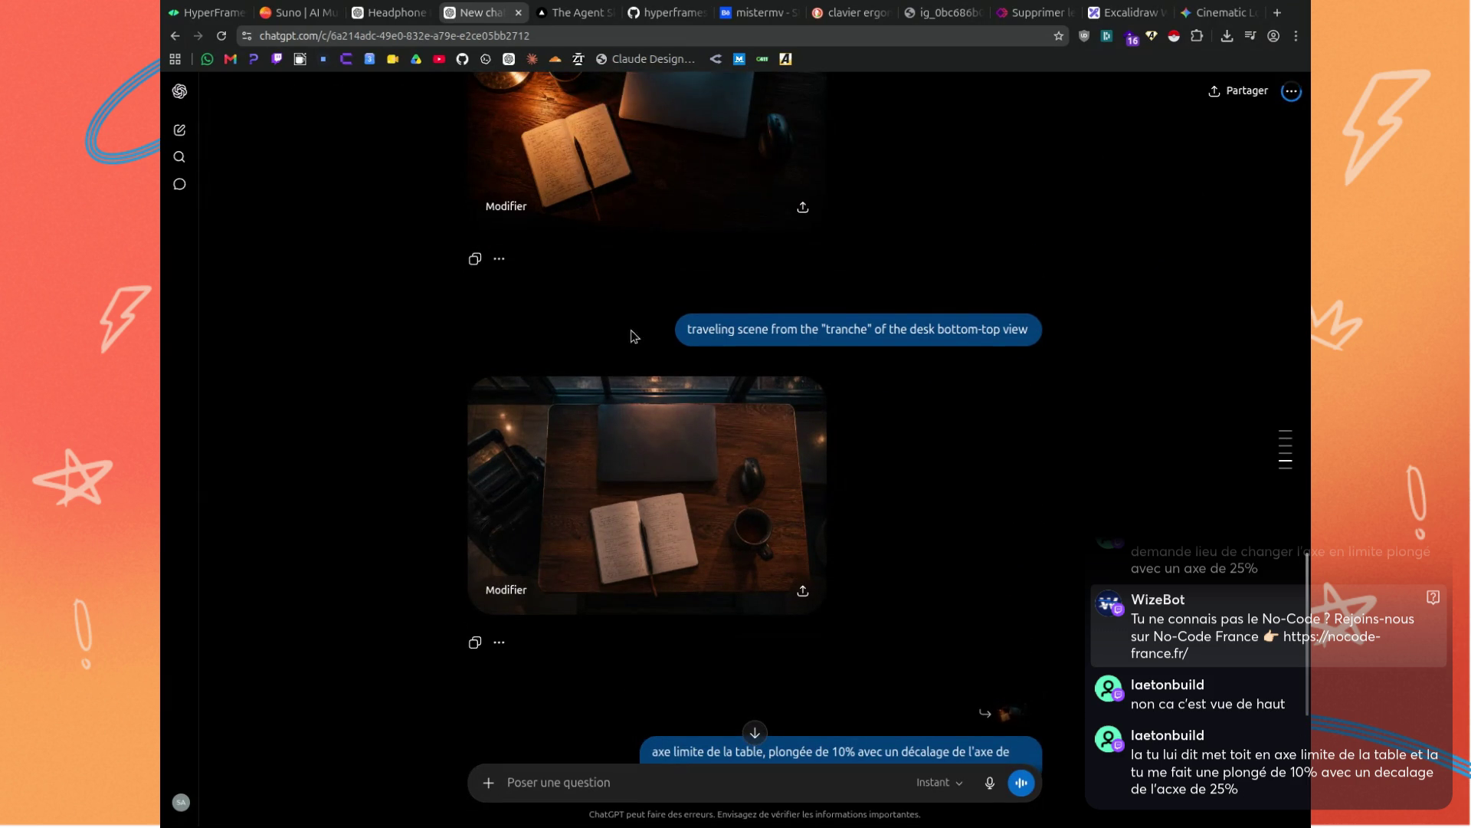
scroll(959, 447, down, 4)
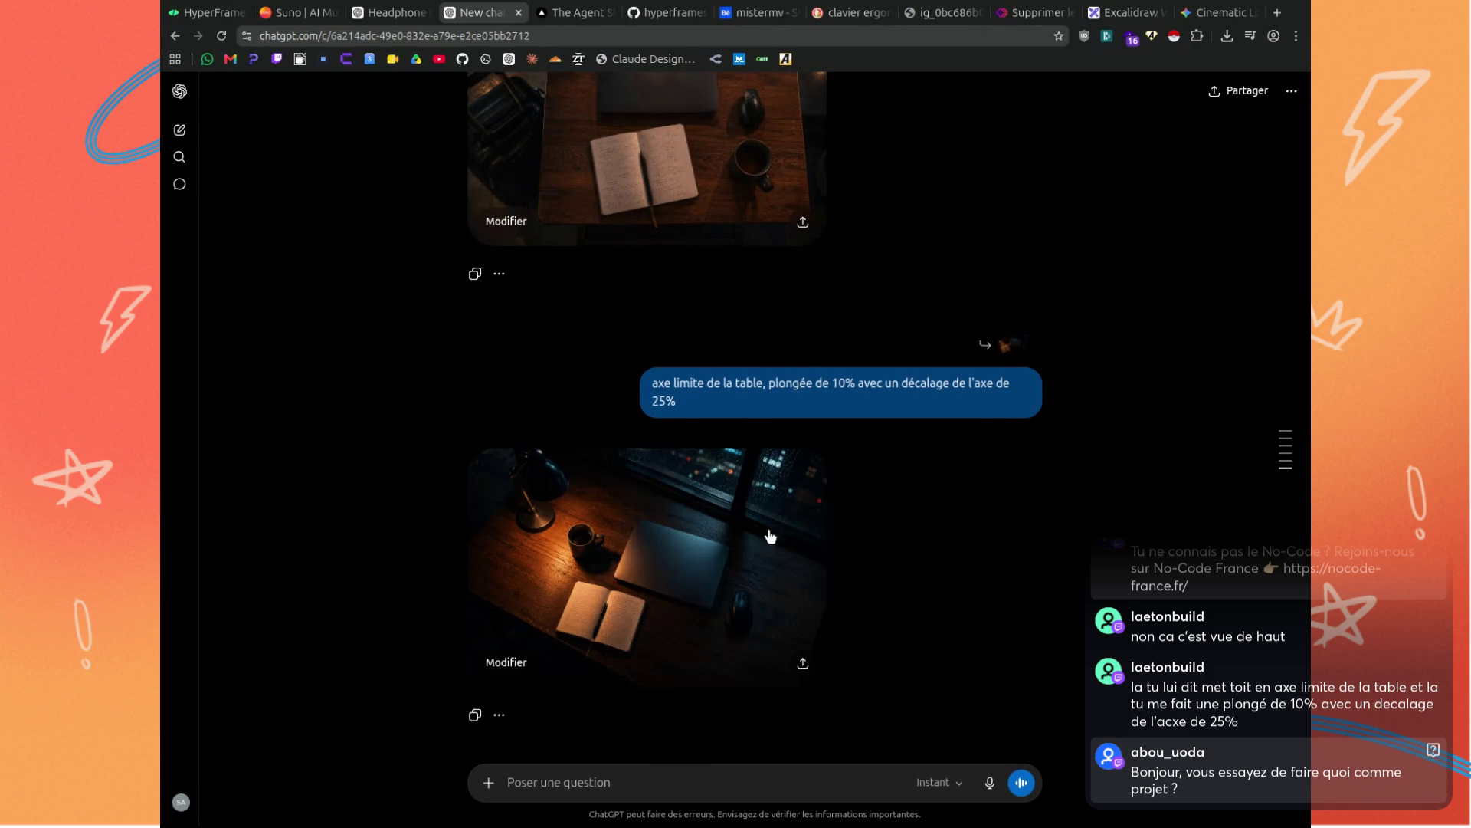
click(682, 530)
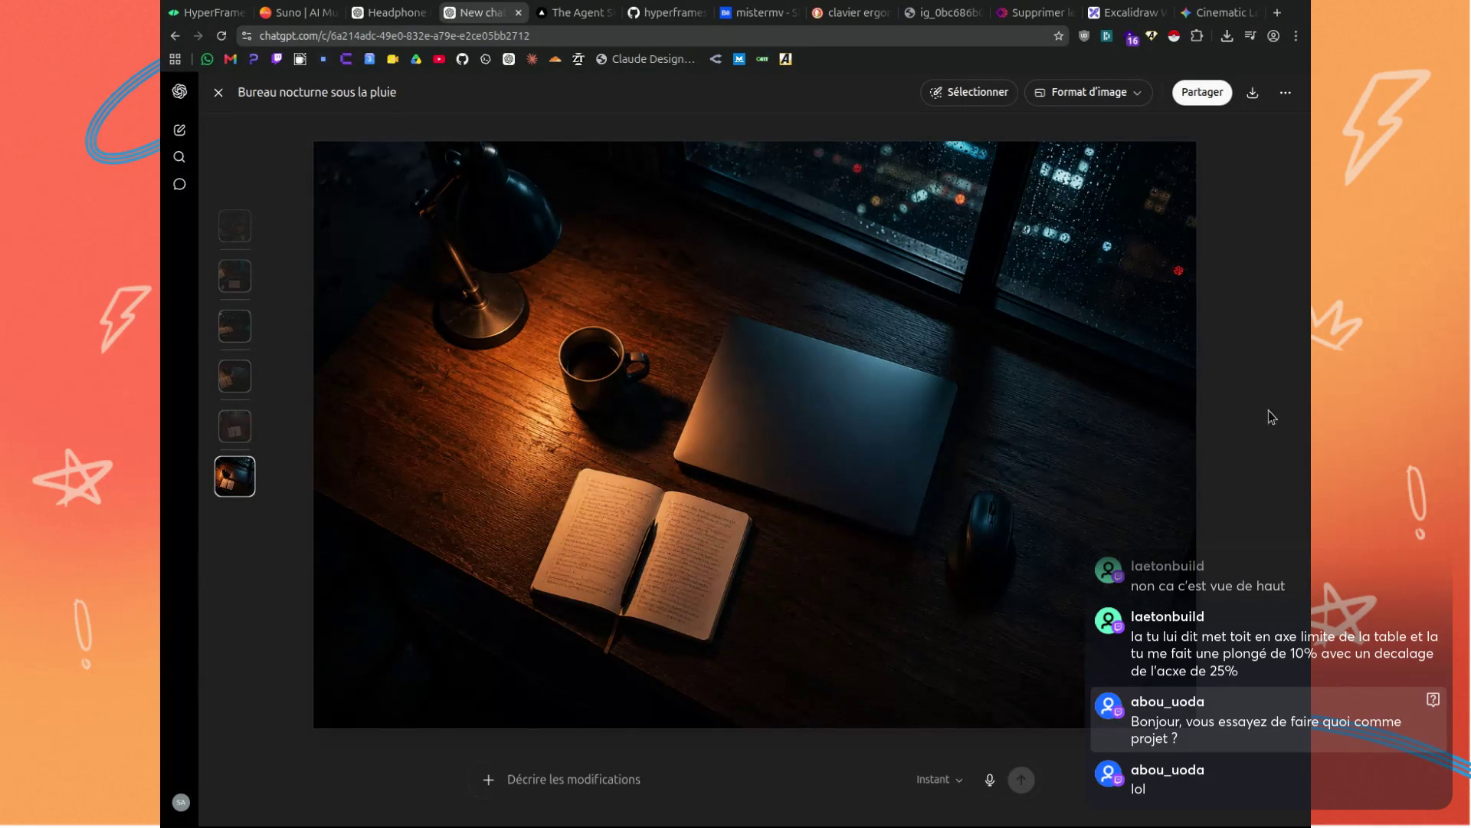
scroll(787, 485, down, 2)
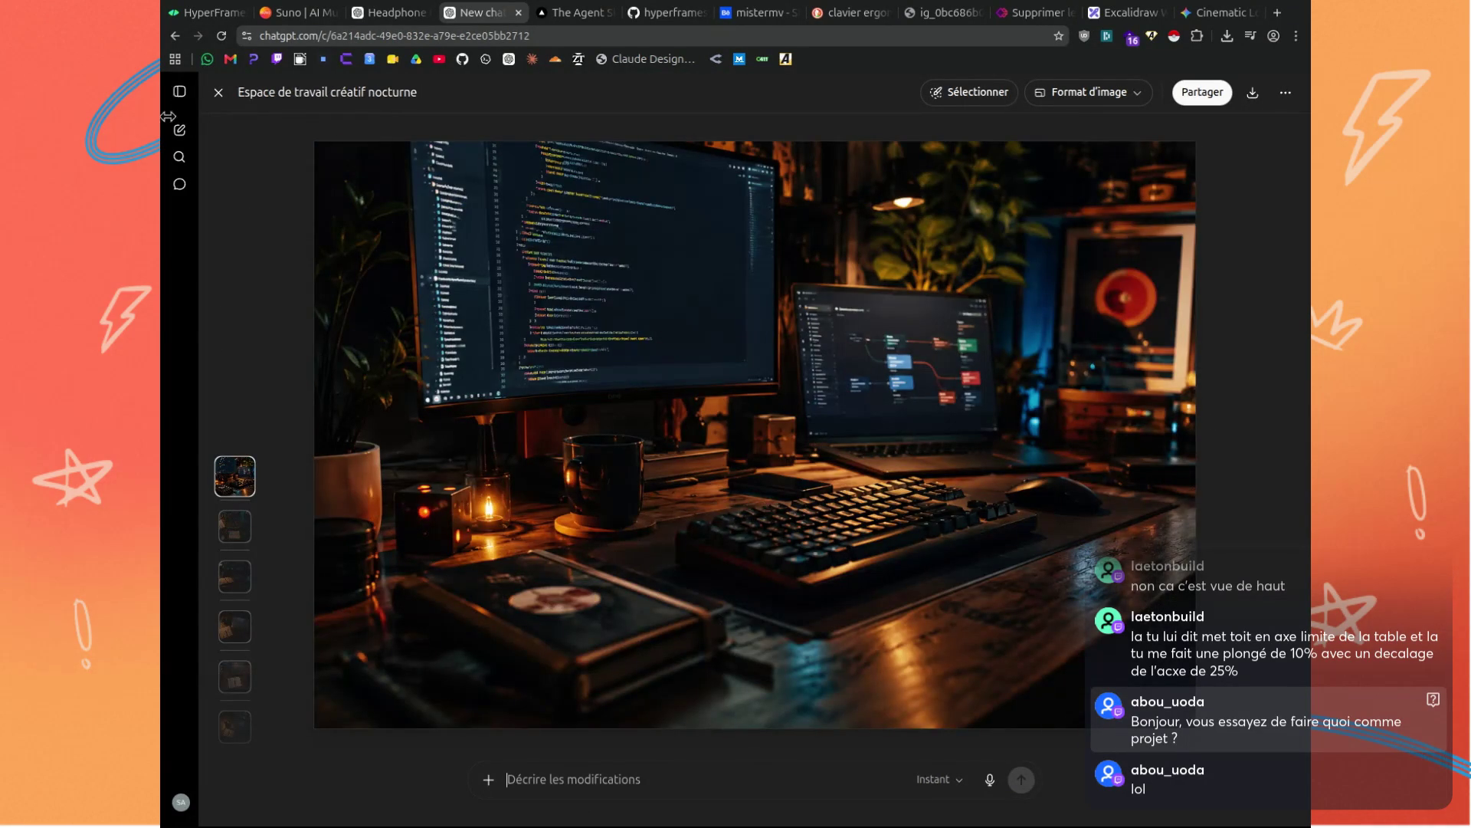
click(218, 93)
scroll(792, 515, up, 10)
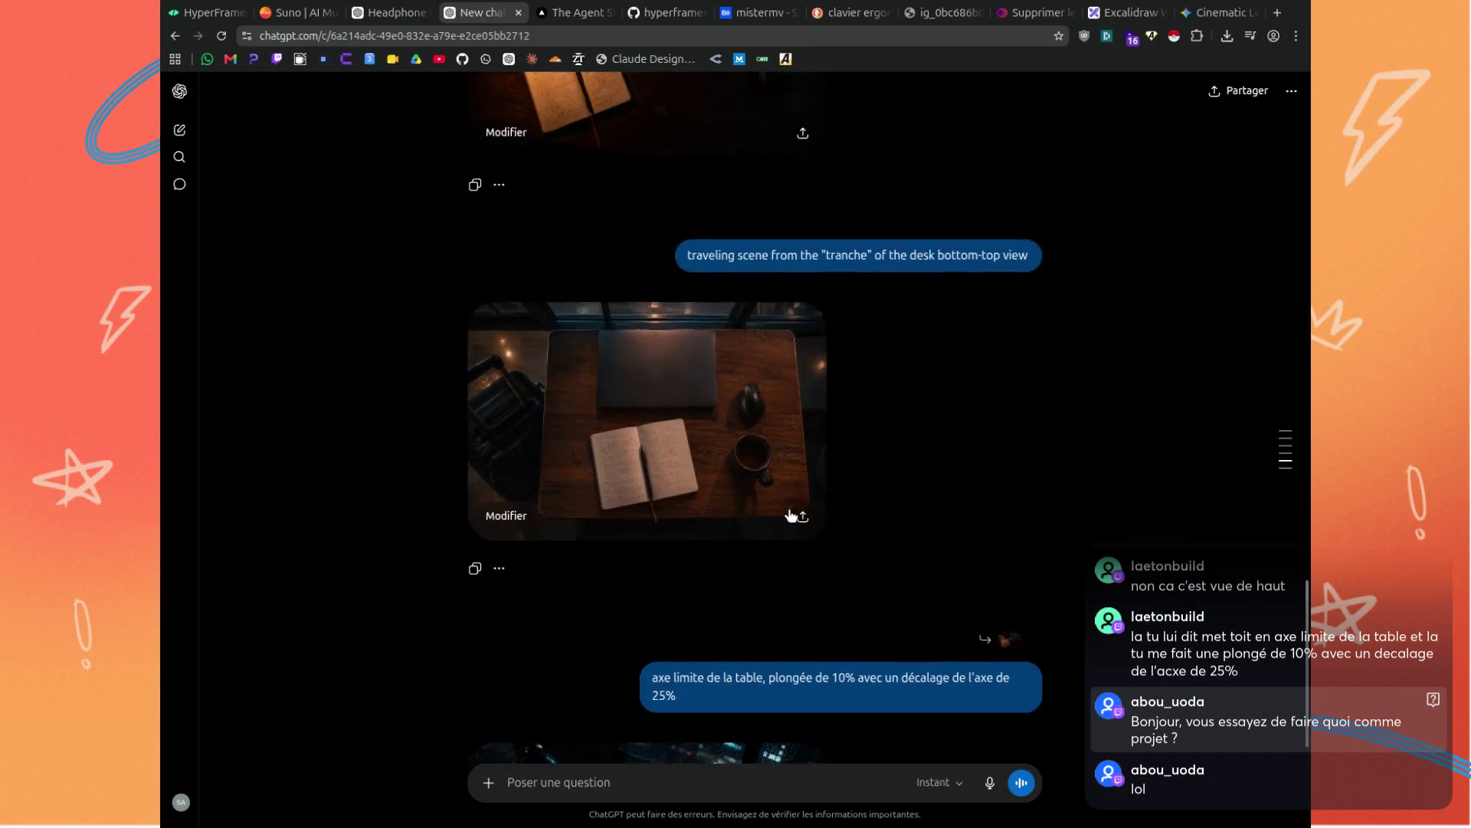
scroll(873, 499, down, 10)
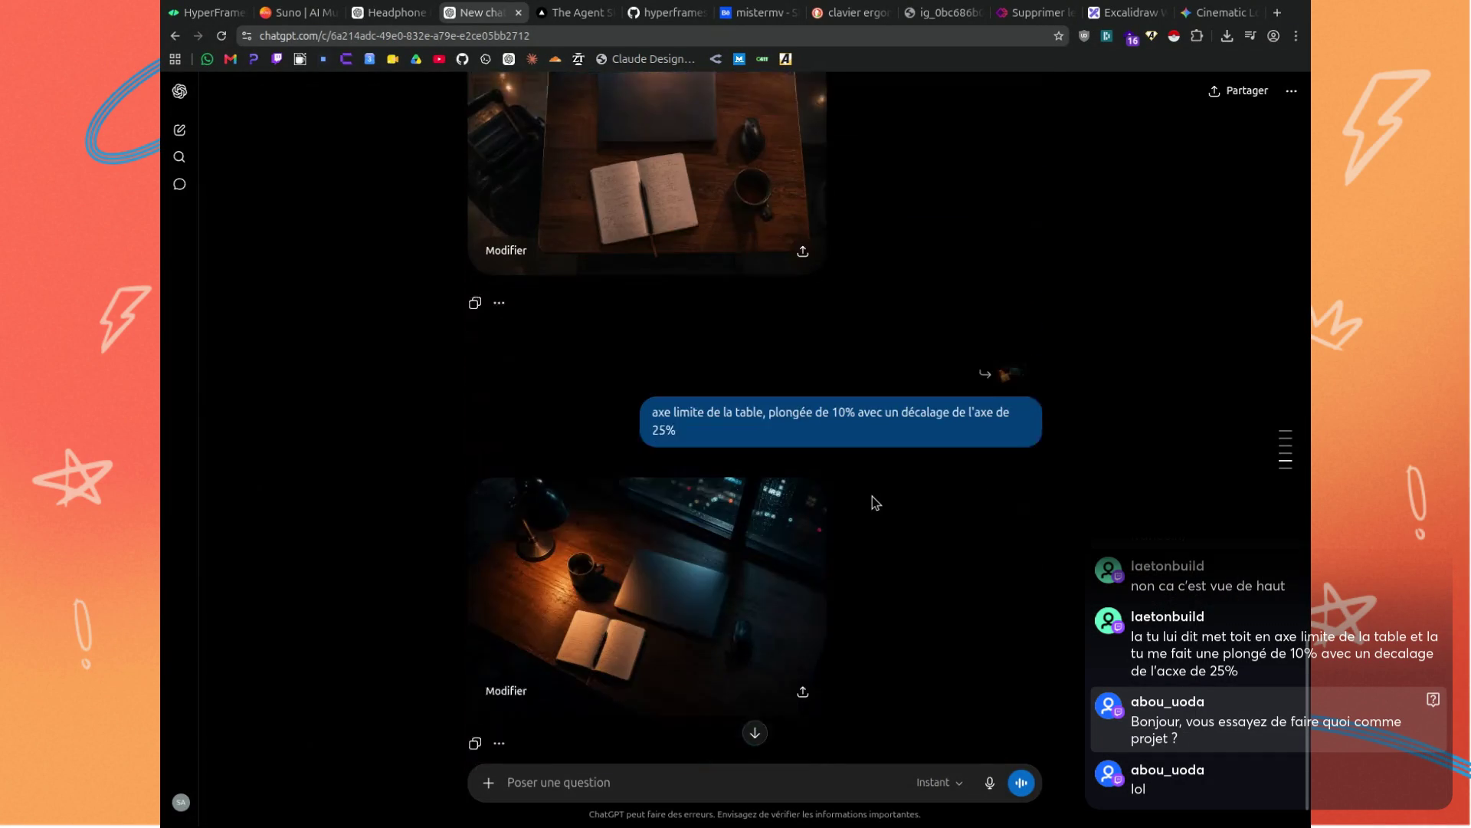
scroll(773, 556, up, 10)
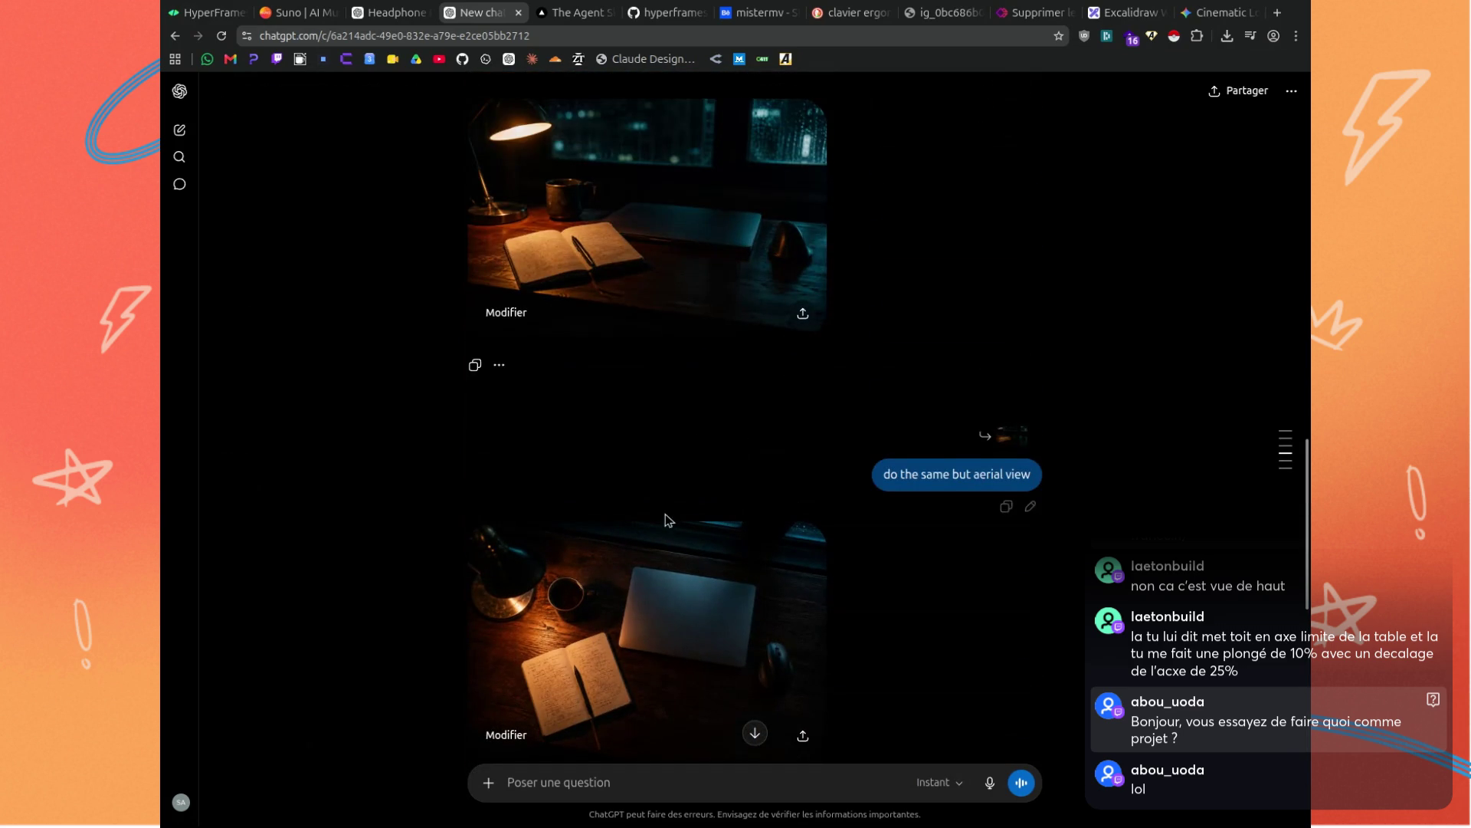
scroll(671, 521, up, 3)
scroll(666, 506, down, 10)
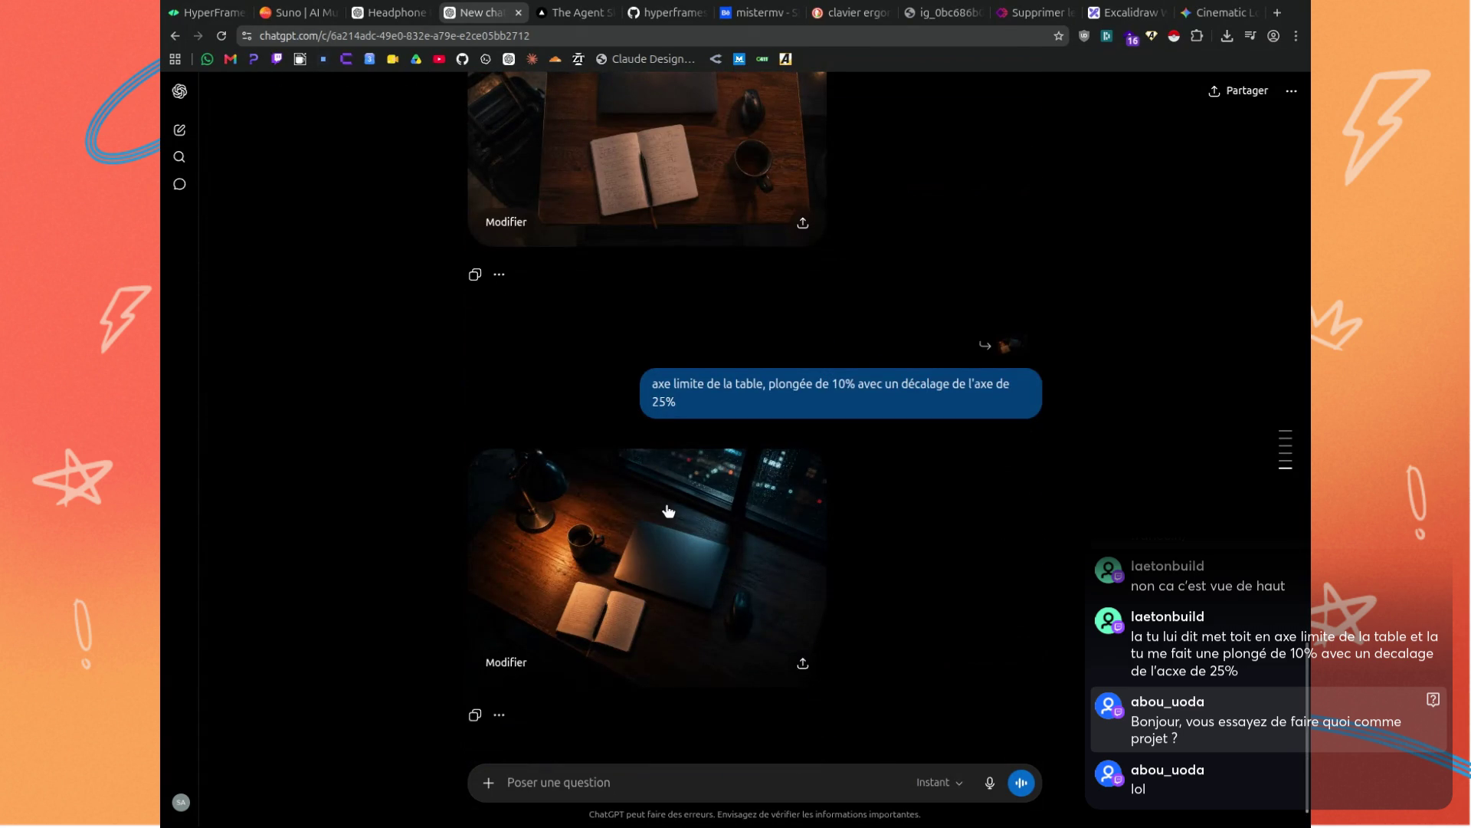
scroll(668, 511, up, 10)
scroll(668, 510, up, 2)
scroll(668, 510, down, 10)
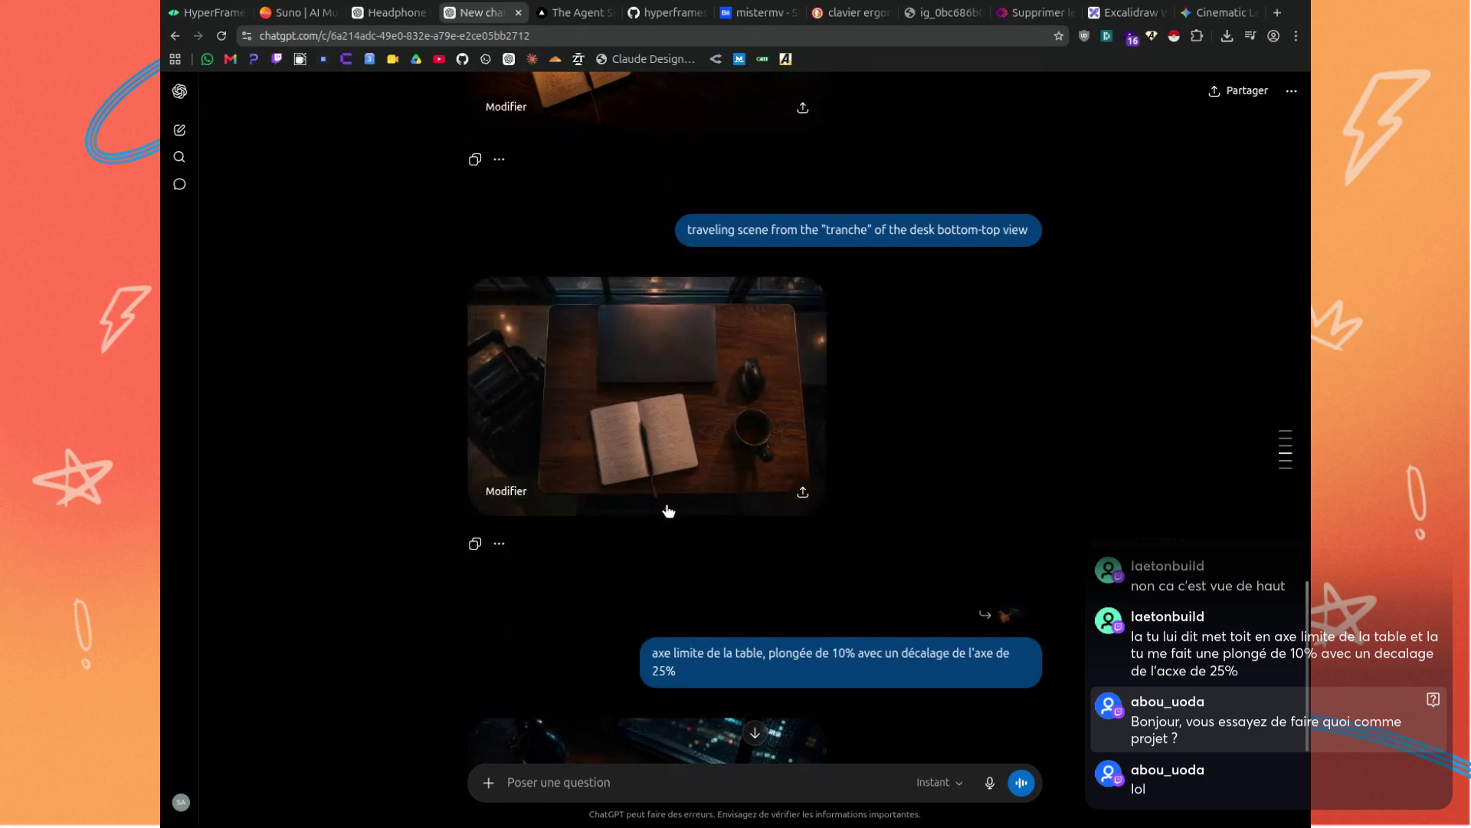
scroll(668, 510, up, 12)
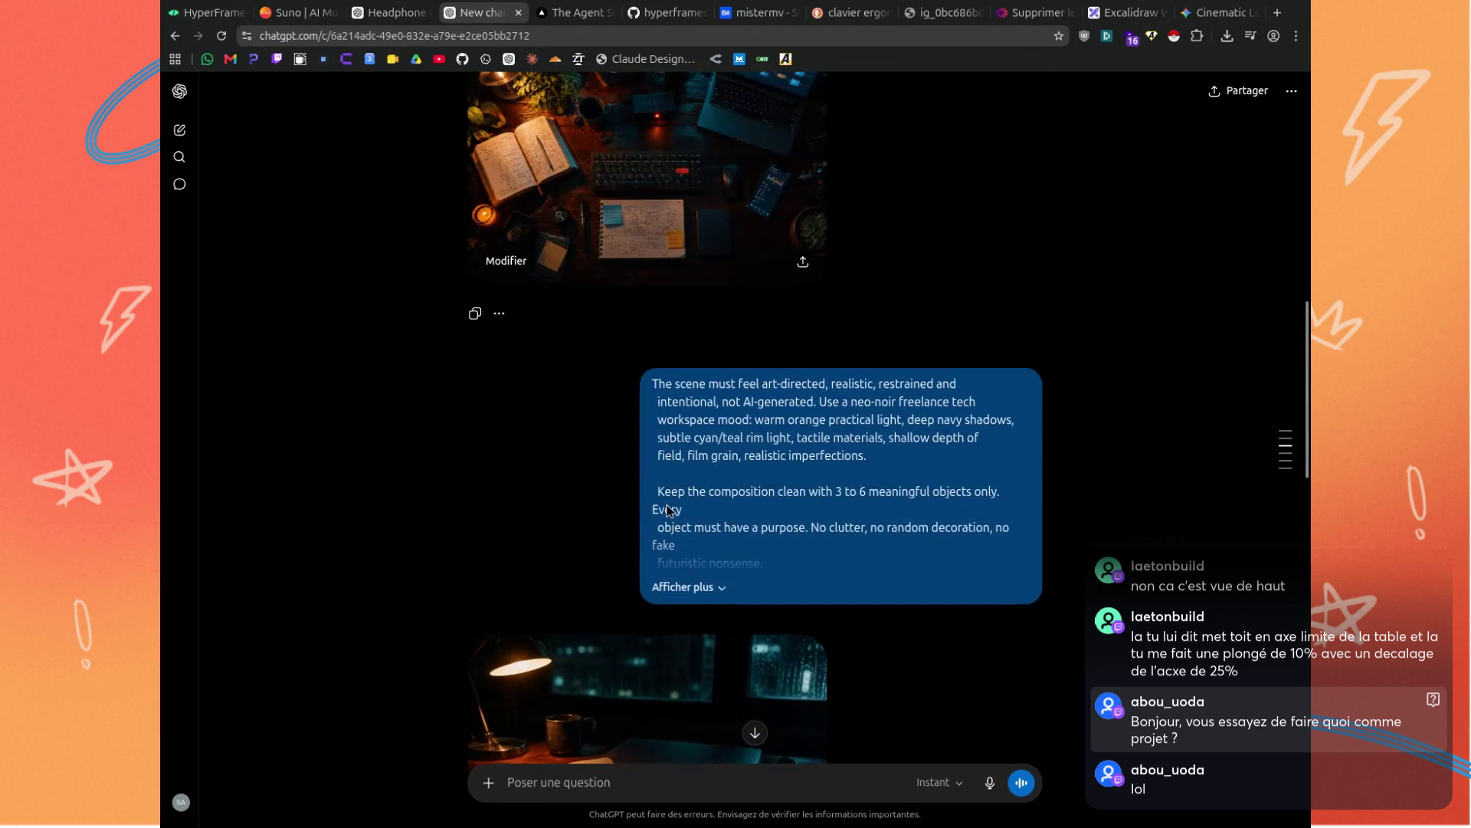
scroll(666, 510, up, 3)
scroll(667, 510, down, 11)
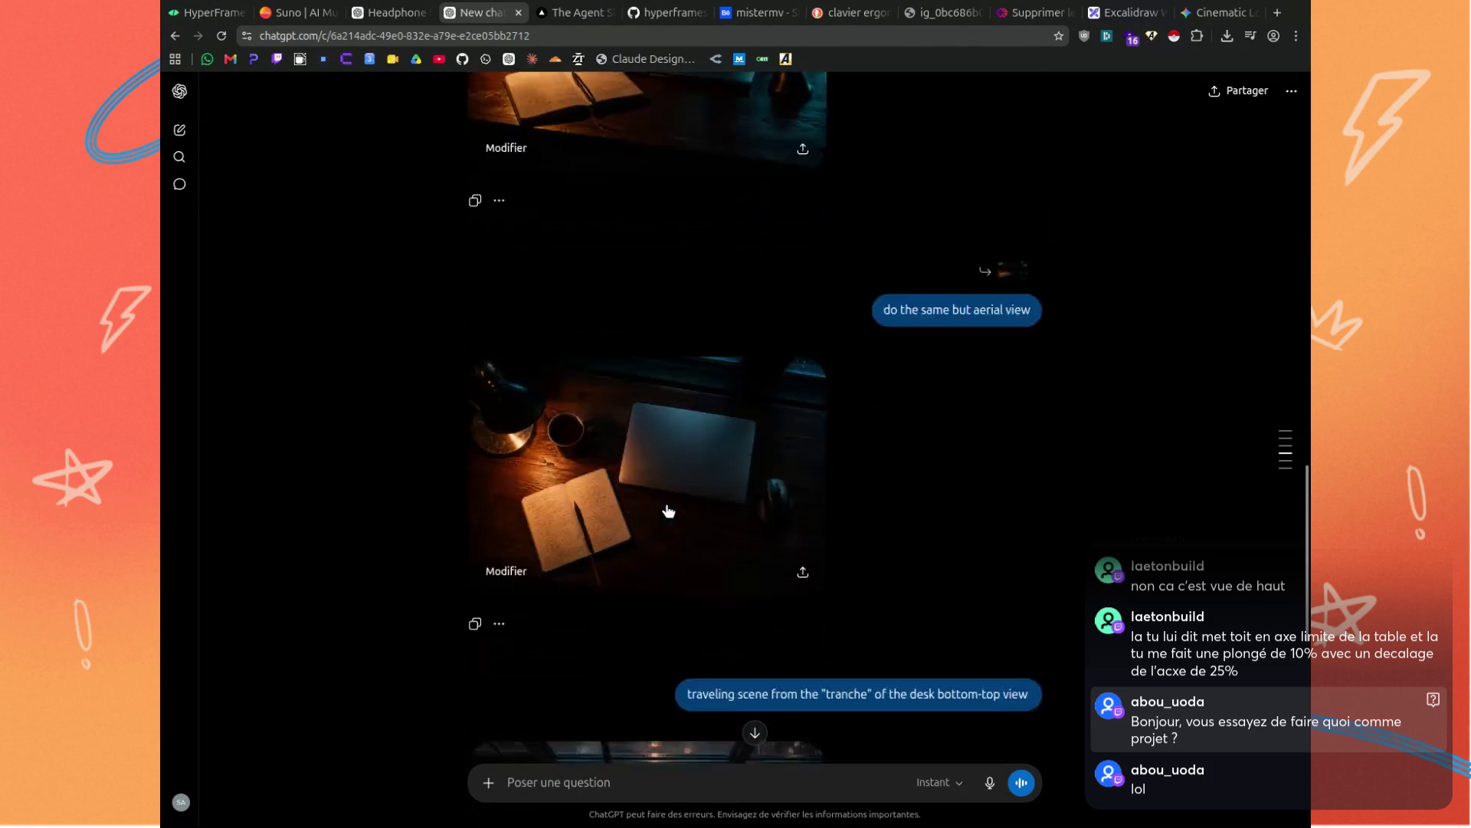
scroll(669, 511, down, 4)
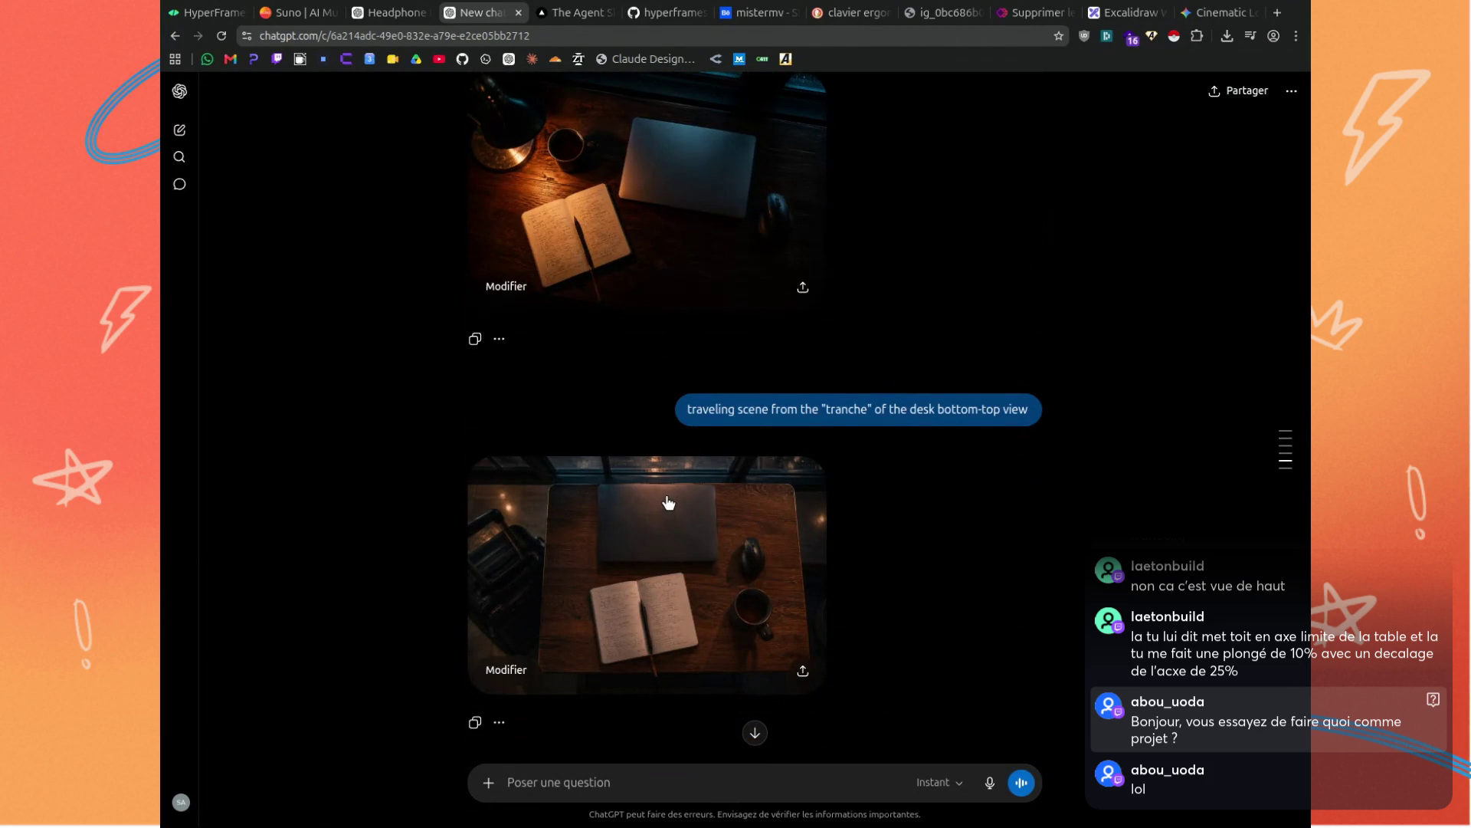
scroll(668, 502, down, 6)
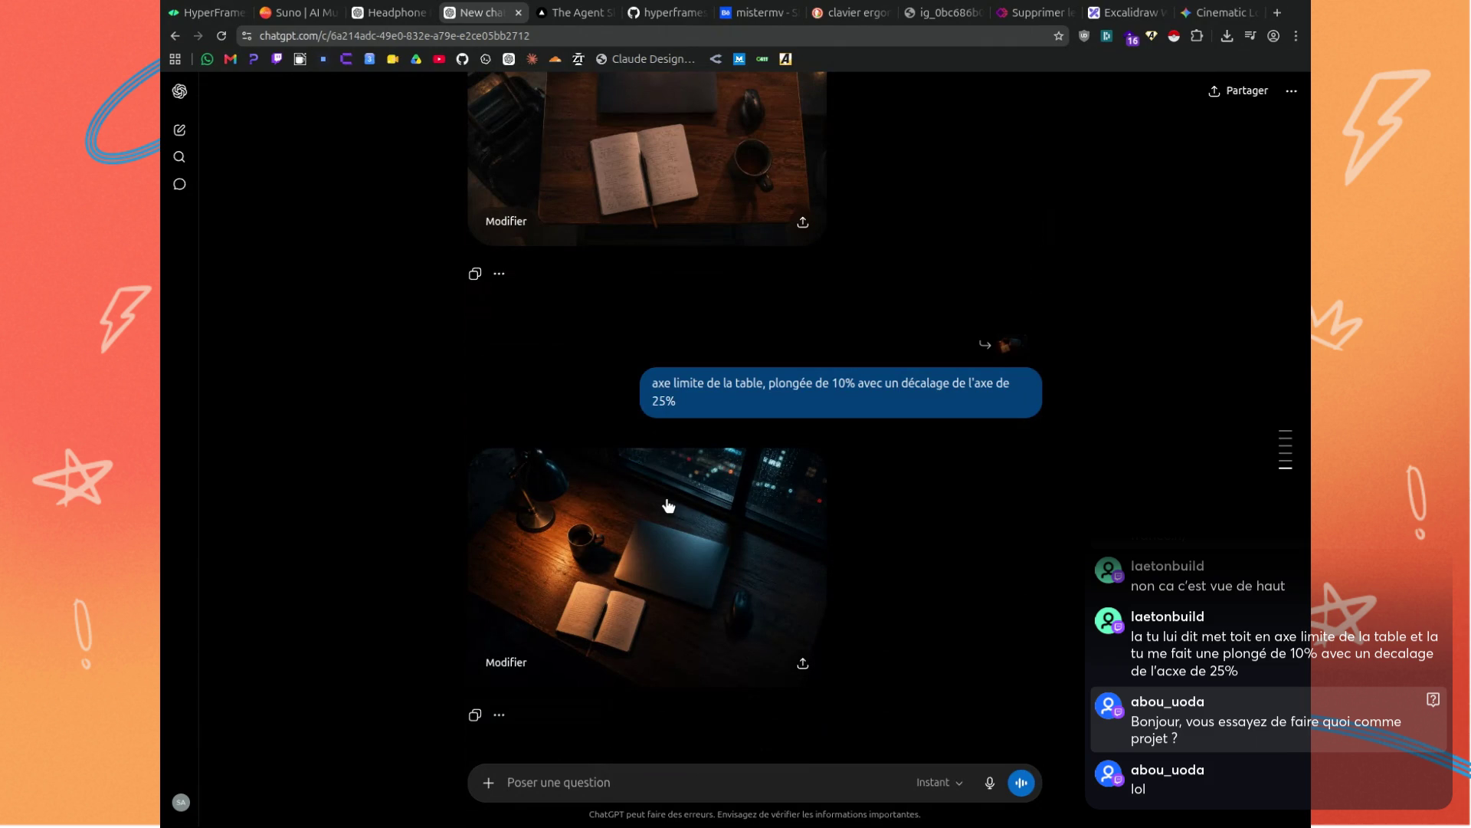
scroll(779, 606, up, 8)
scroll(779, 600, down, 9)
scroll(778, 594, up, 6)
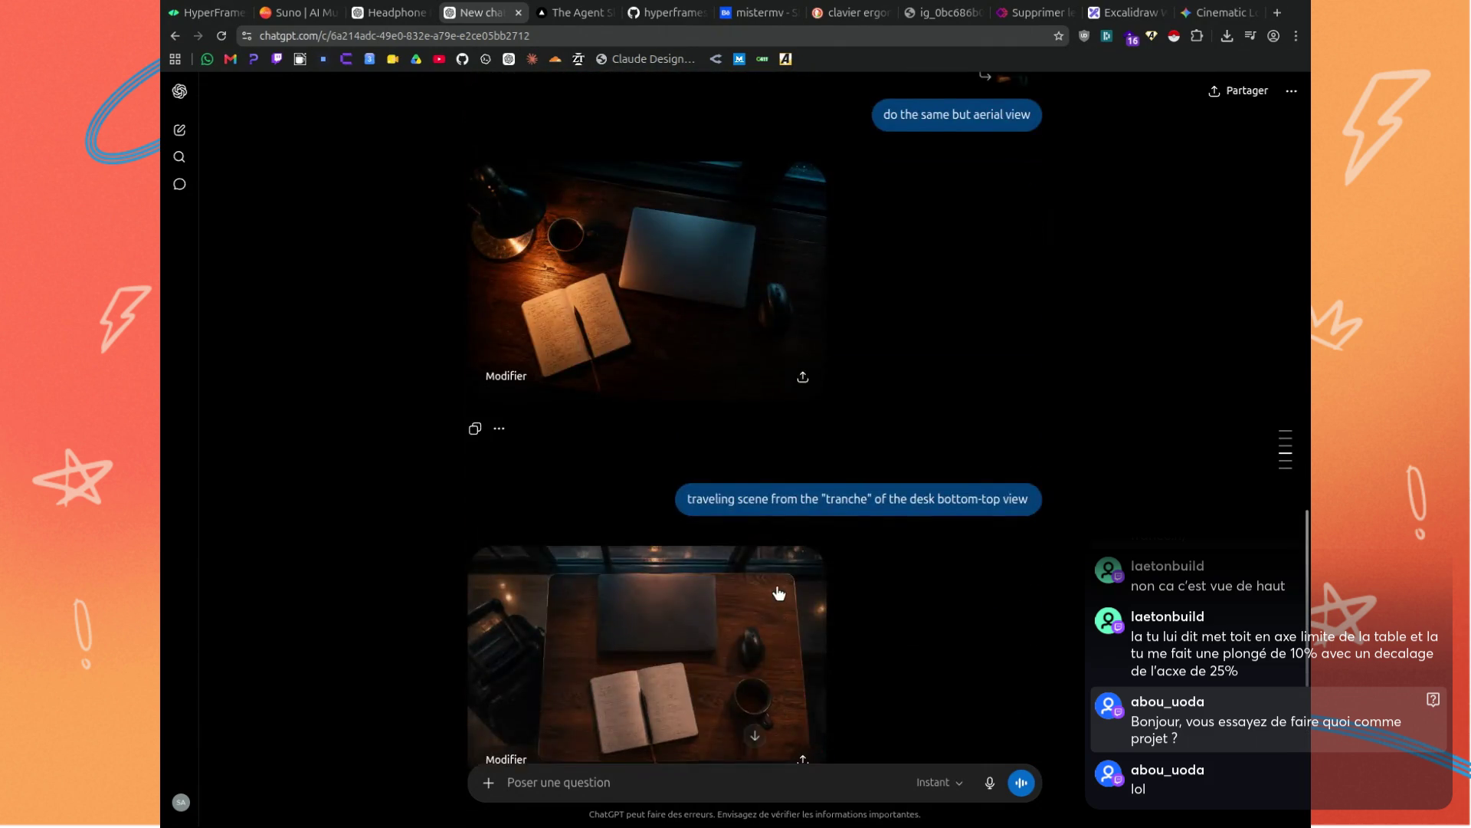
scroll(751, 575, up, 2)
scroll(698, 521, down, 9)
scroll(656, 598, up, 3)
scroll(656, 596, up, 5)
scroll(647, 307, down, 2)
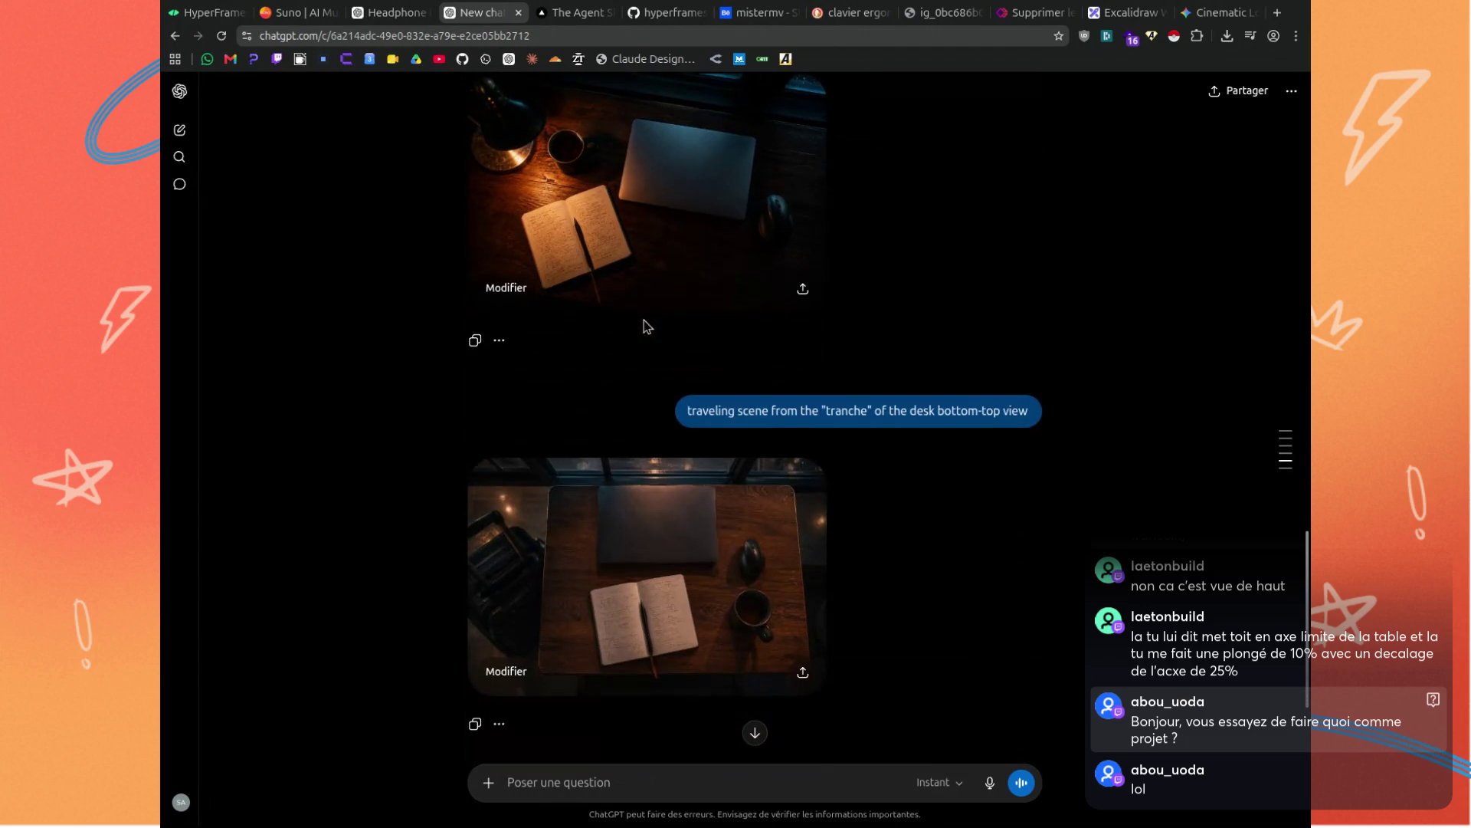
scroll(644, 319, up, 3)
click(803, 559)
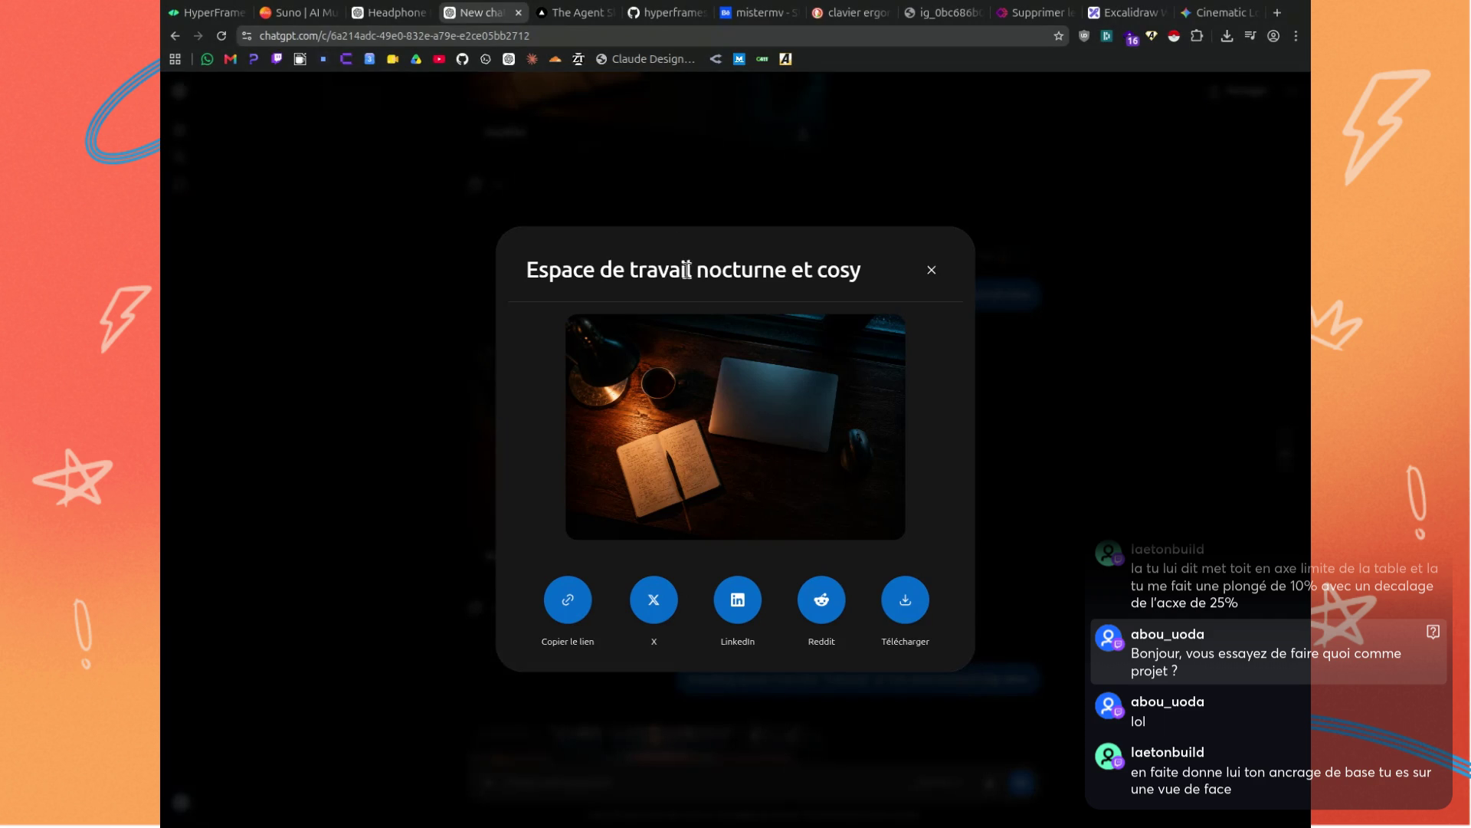
click(912, 610)
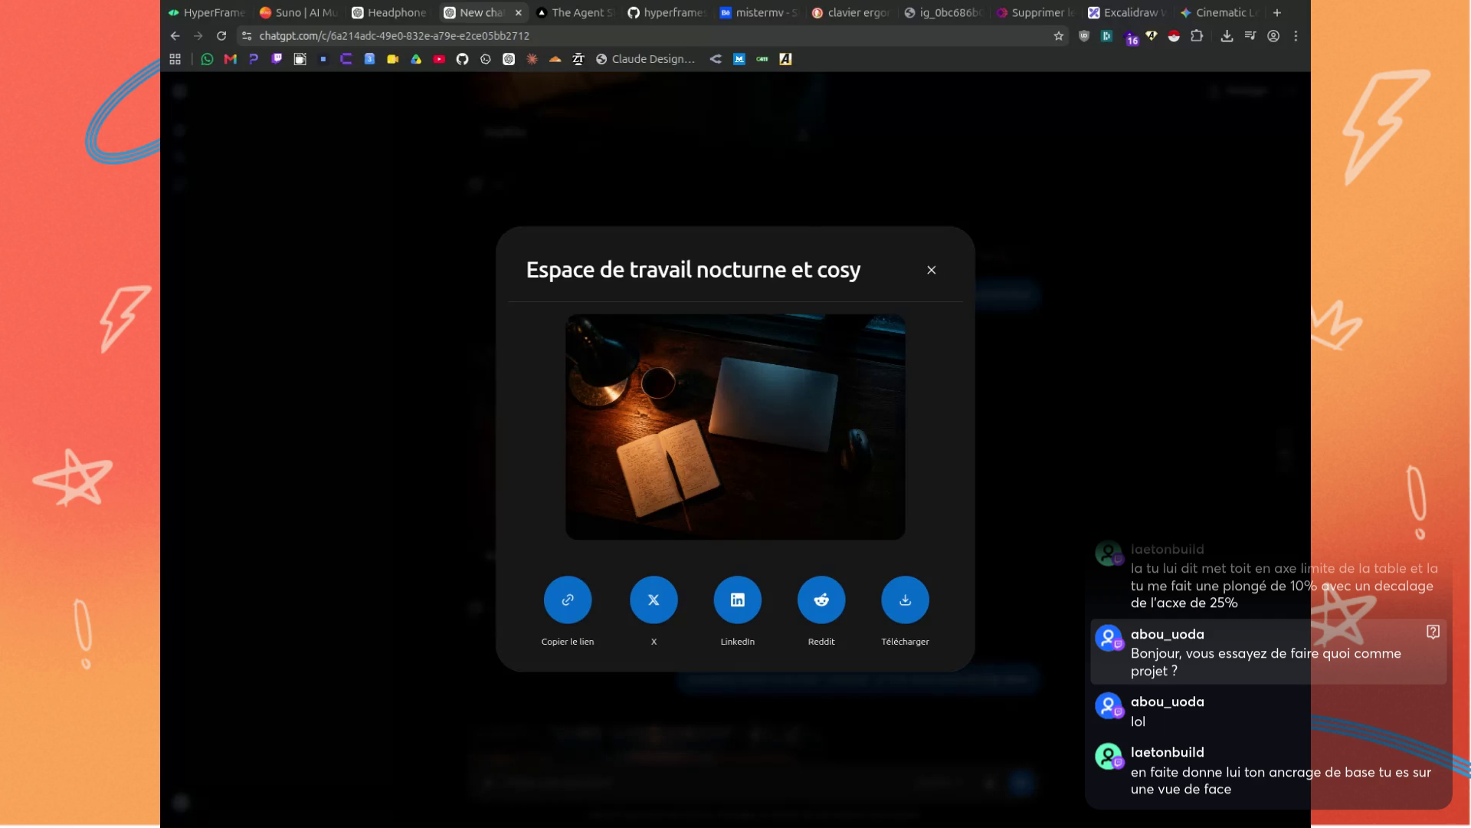
click(1114, 435)
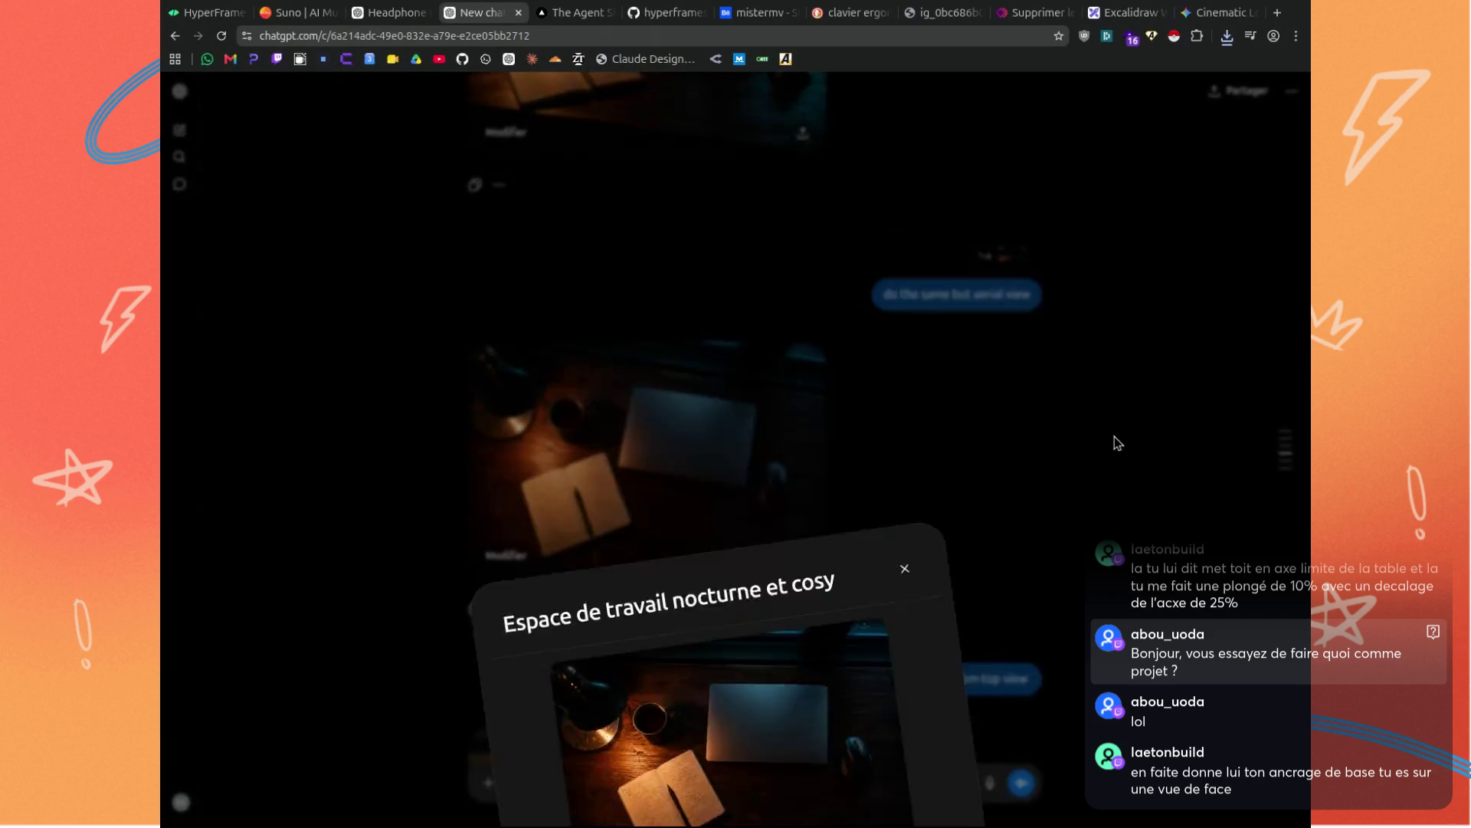
scroll(815, 403, up, 3)
scroll(816, 412, down, 5)
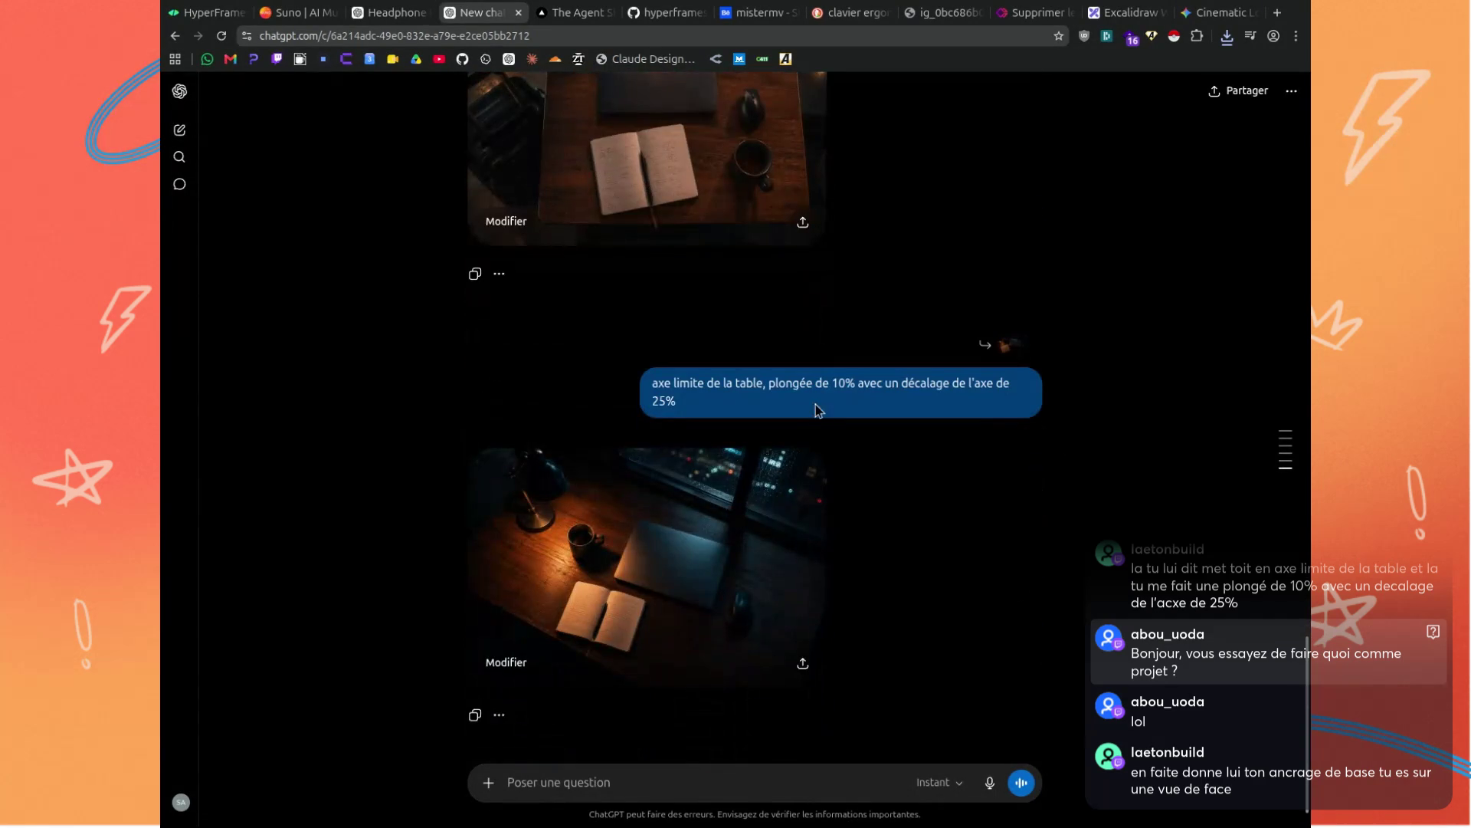
click(802, 664)
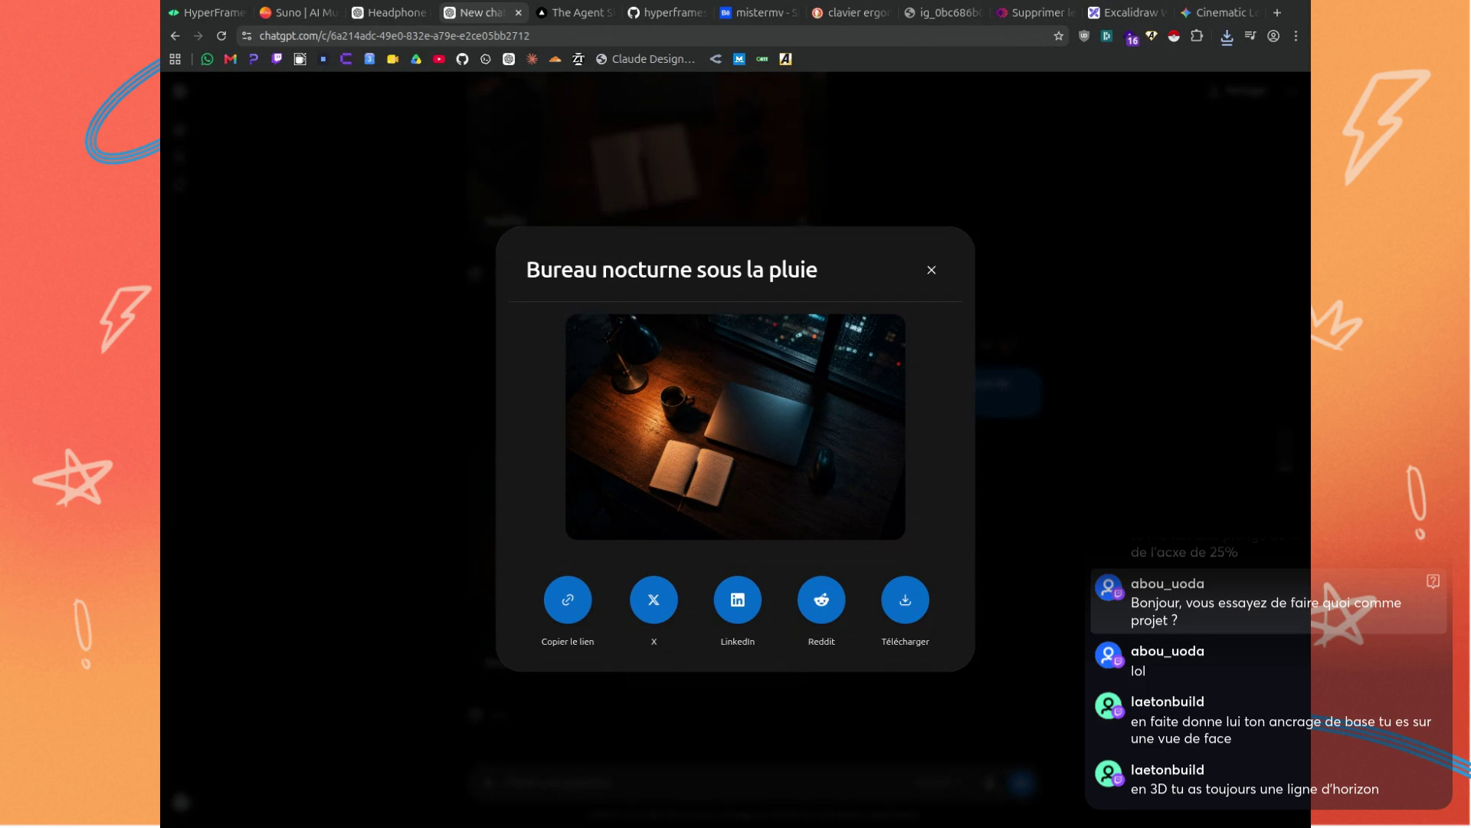
click(387, 403)
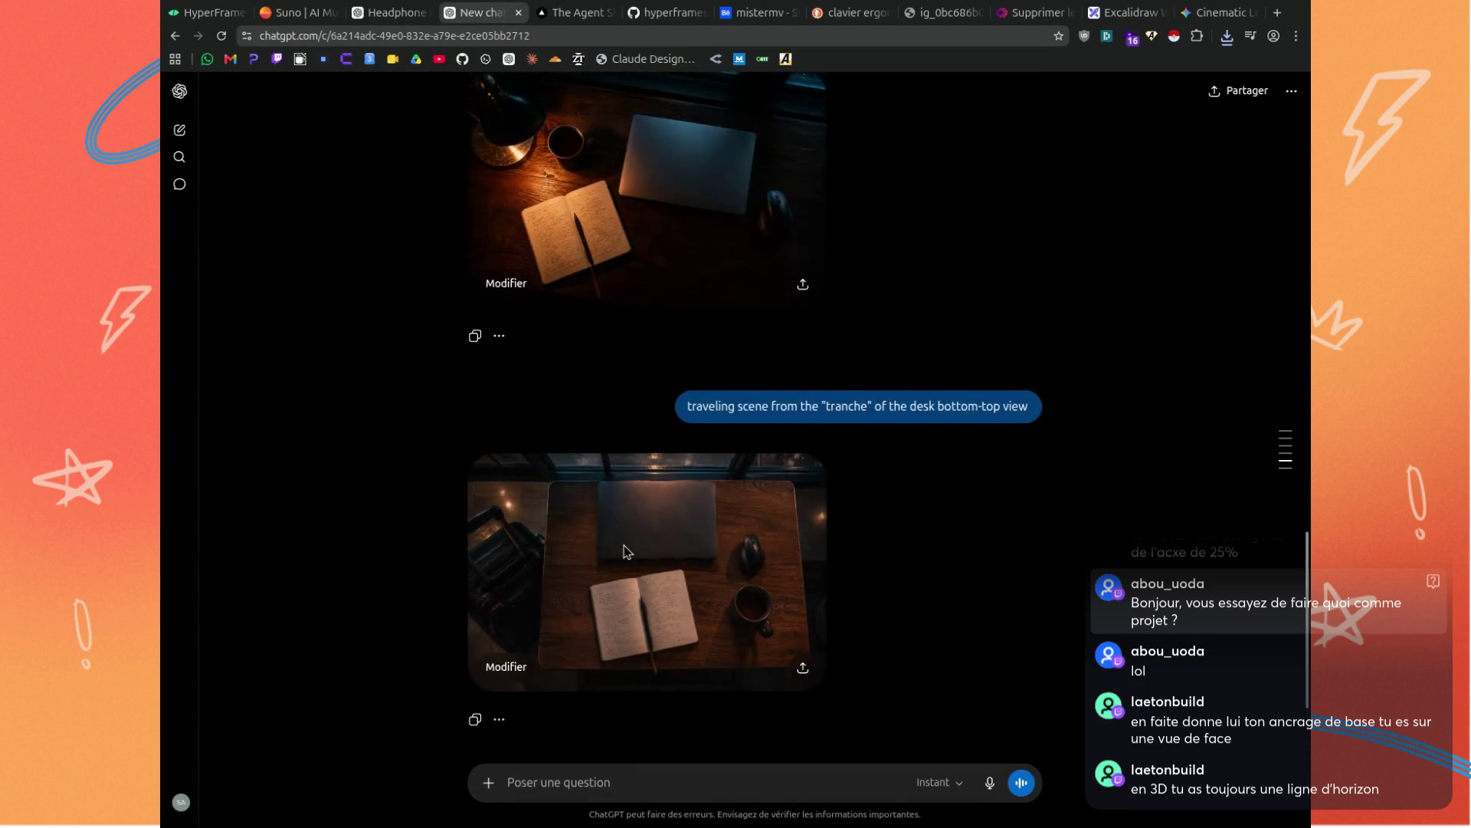
Open the rainy "Bureau nocturne sous la pluie" desk image in the full-size view.
click(621, 627)
key(Left)
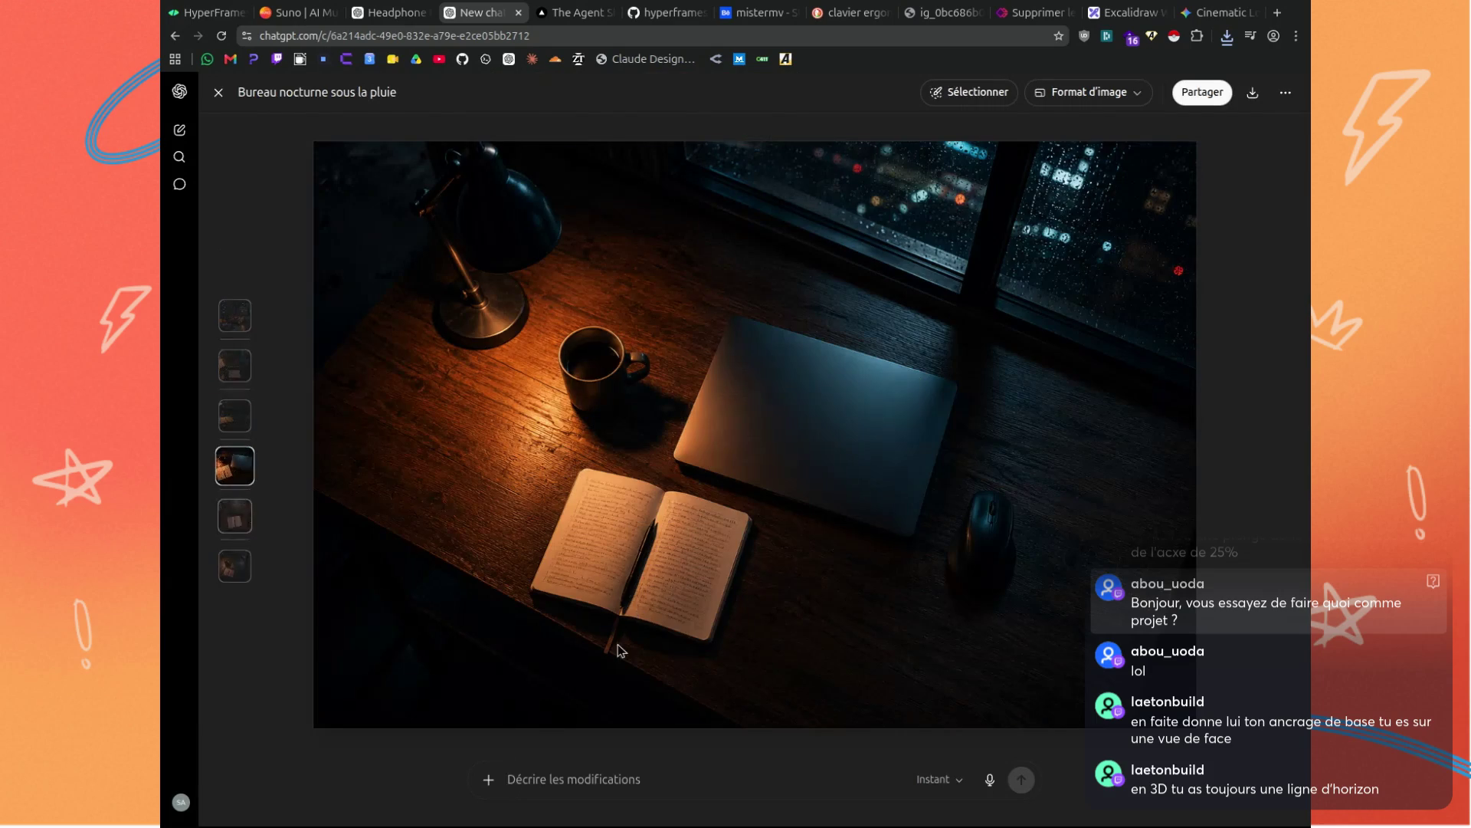
key(Escape)
click(516, 679)
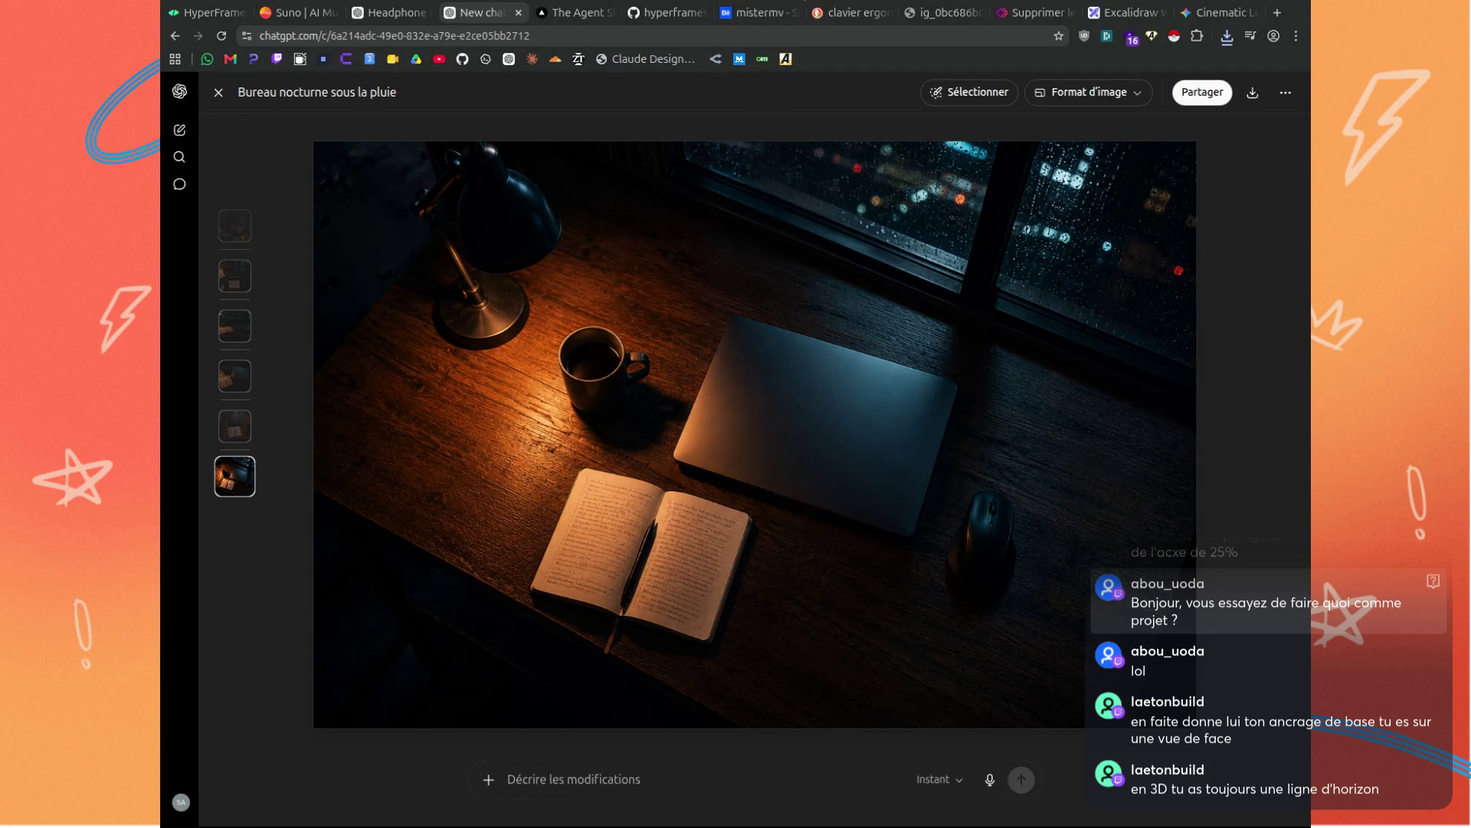
Begin a voice-dictated change request in the Décrire les modifications field.
click(598, 763)
click(616, 782)
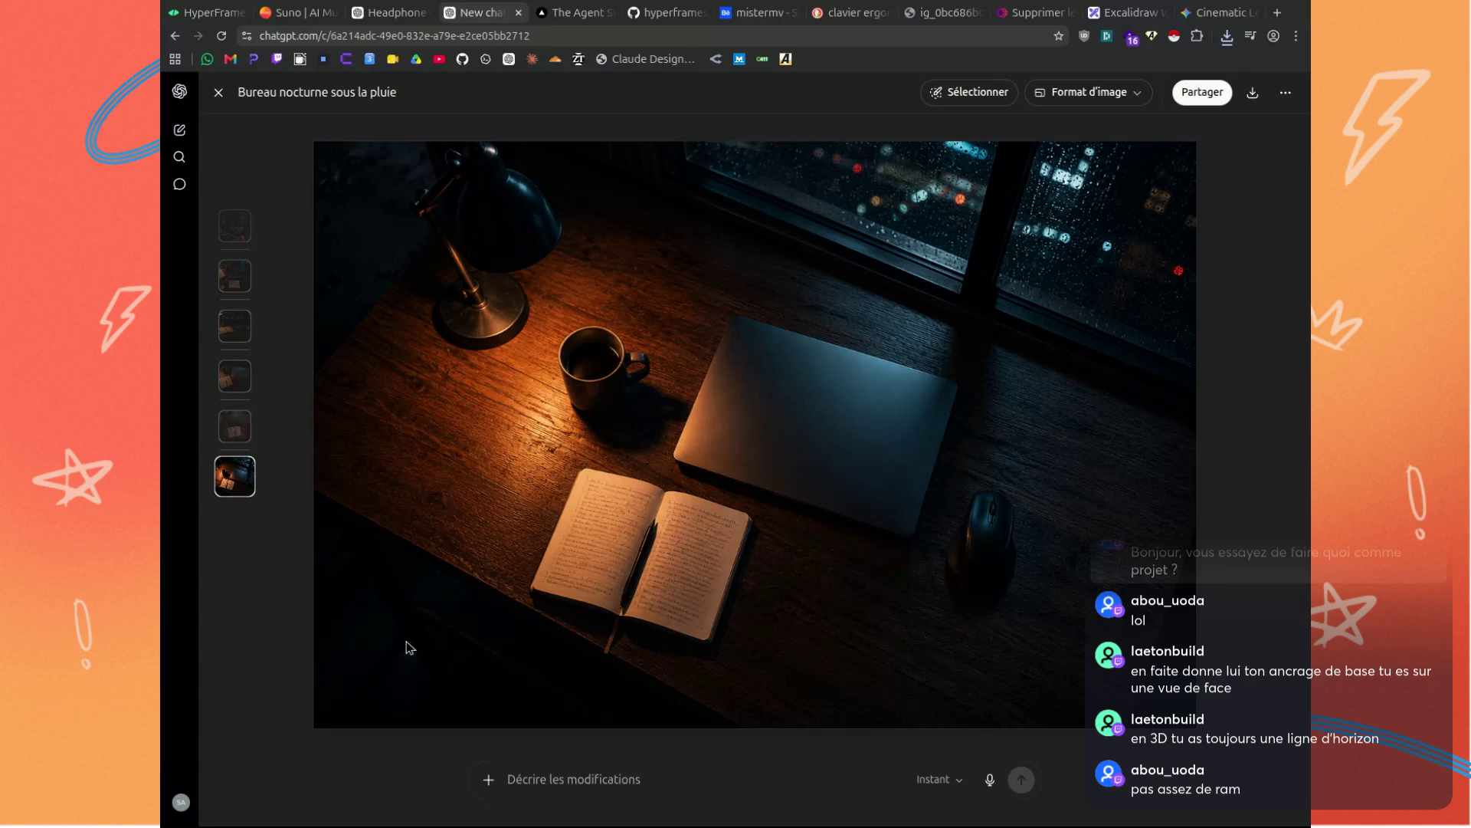
click(605, 772)
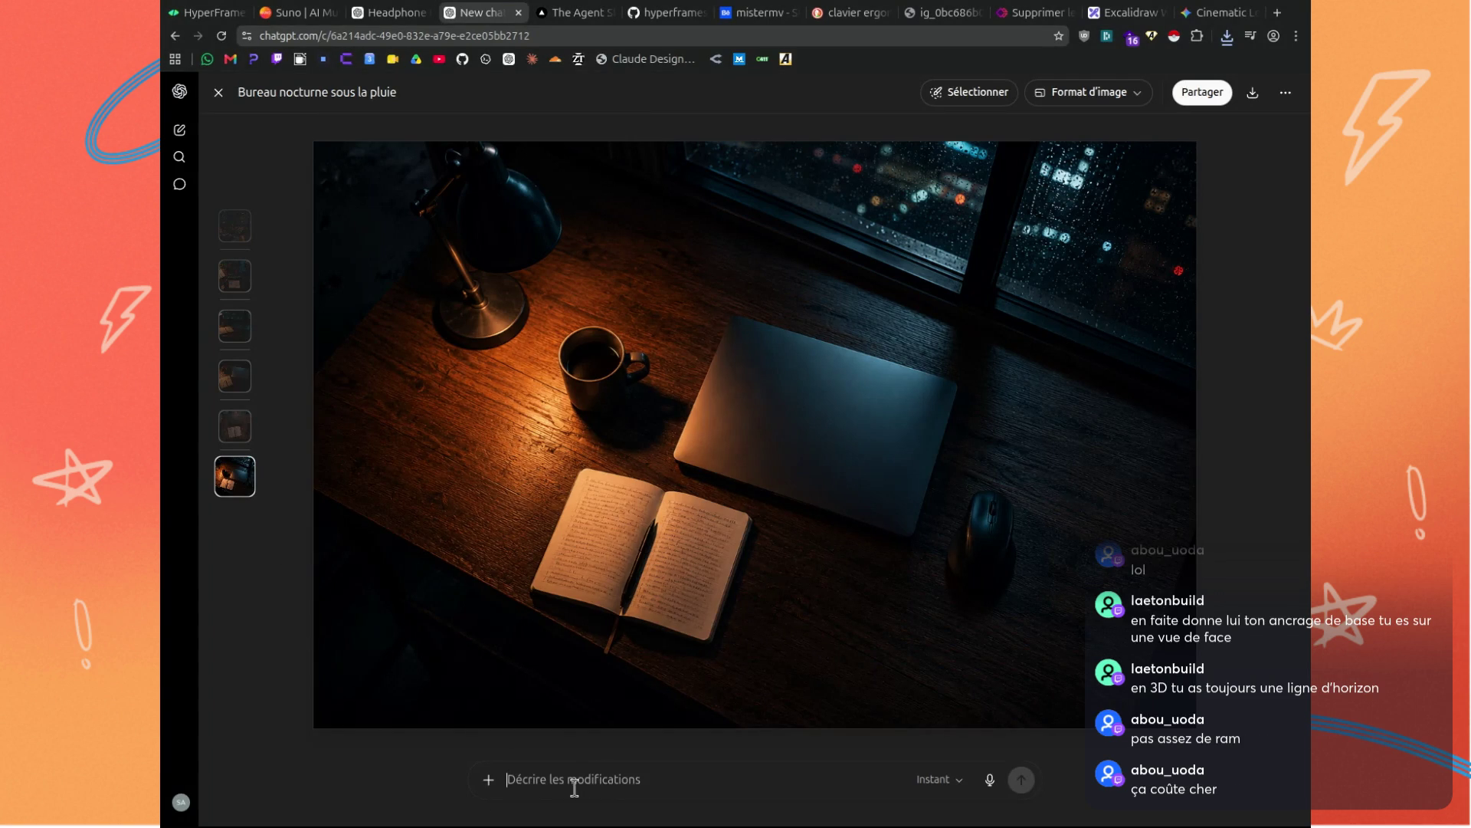
click(992, 795)
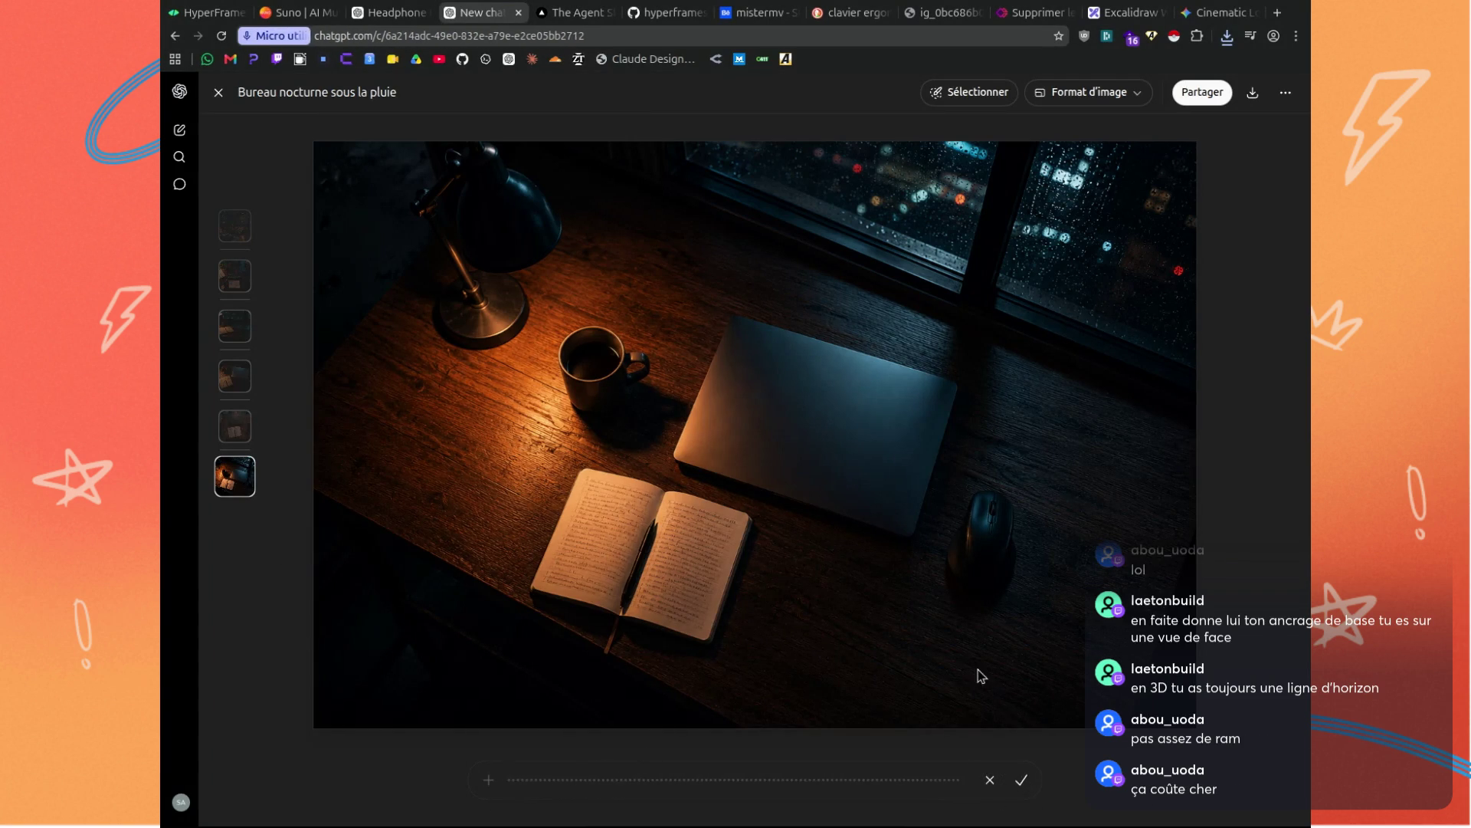
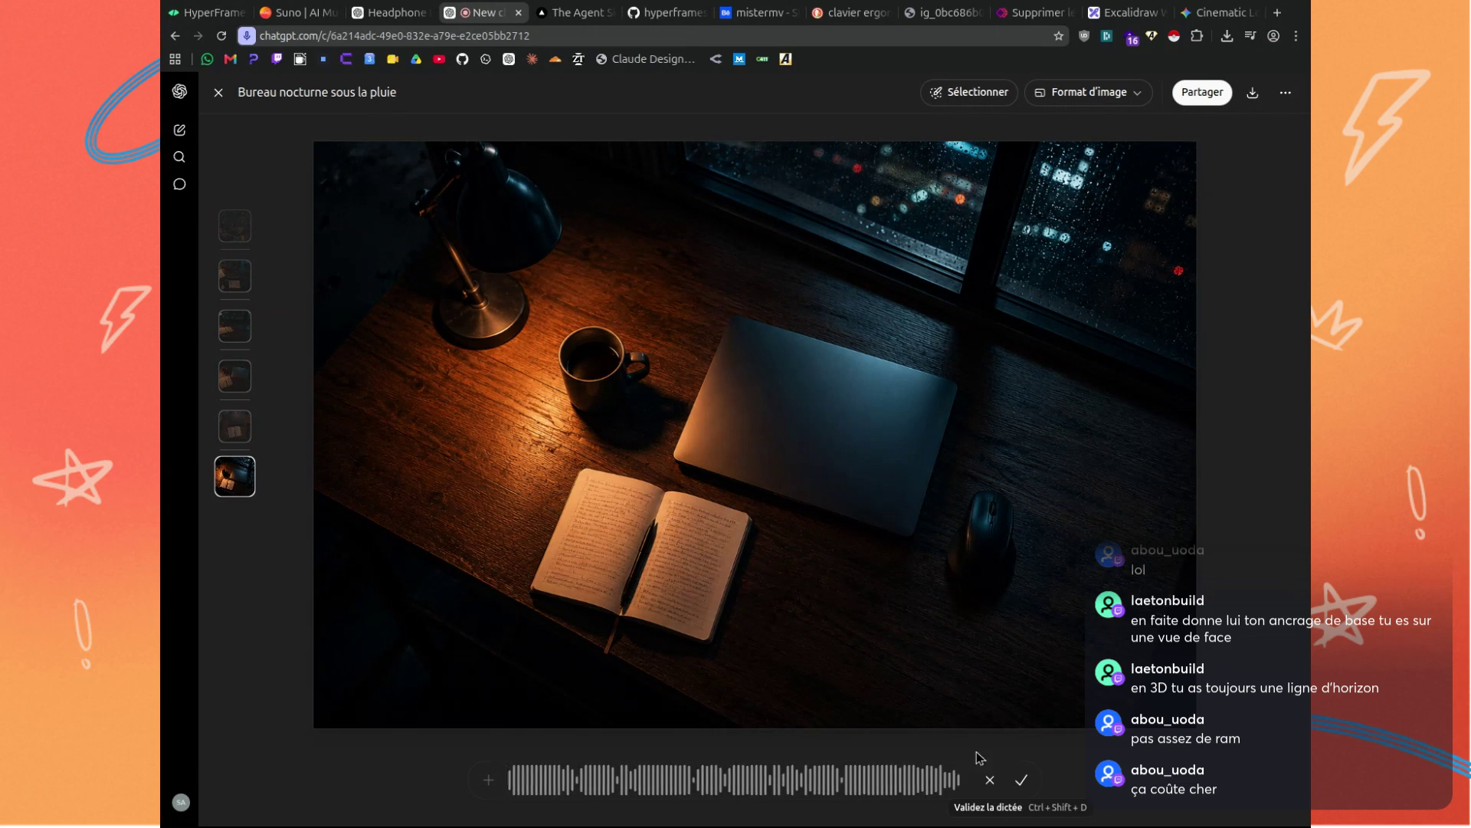
Confirm and send the dictated request for an eye-level, horizontal view of the rainy desk.
click(1022, 779)
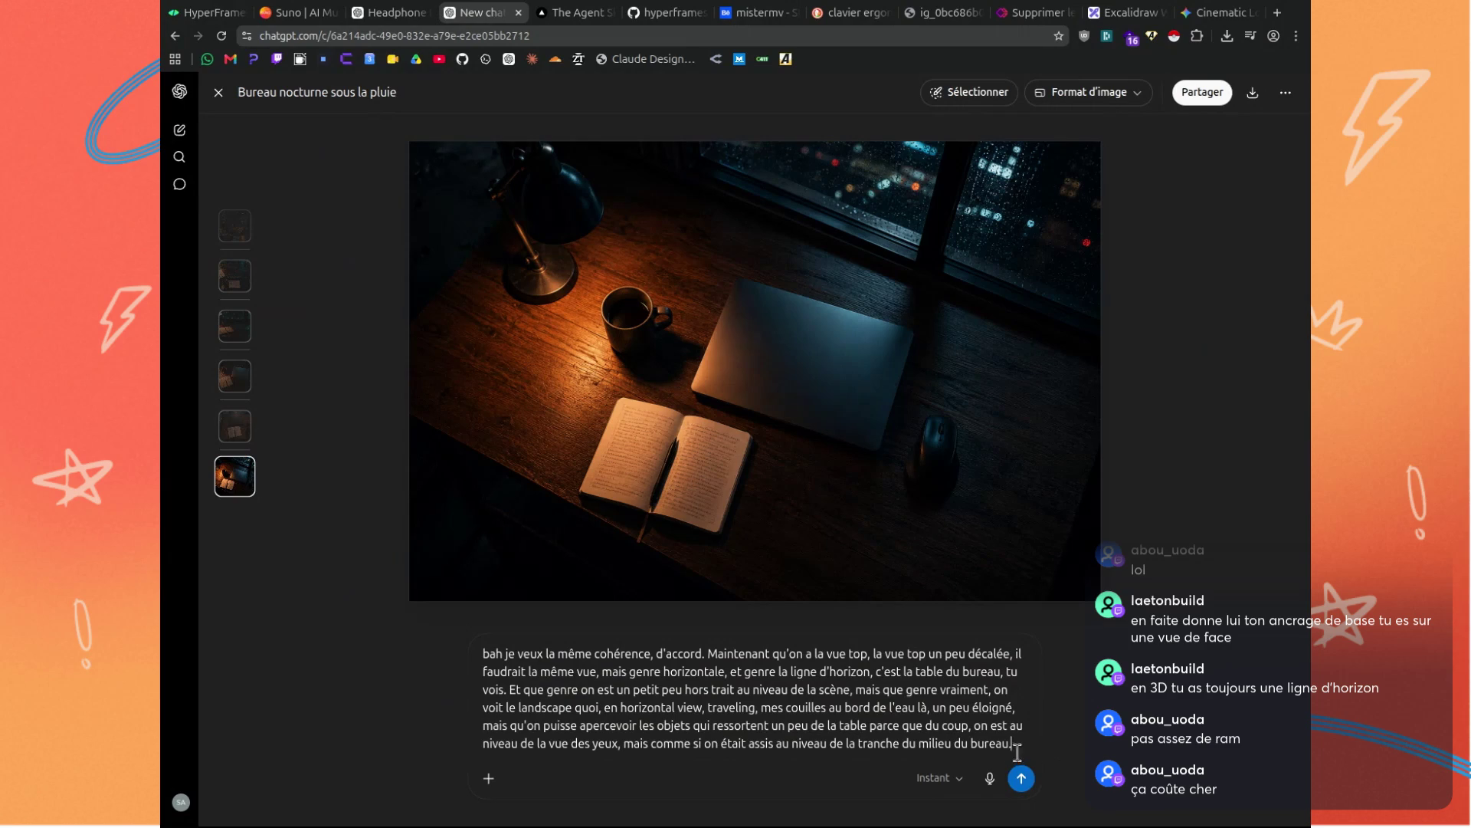
click(1022, 778)
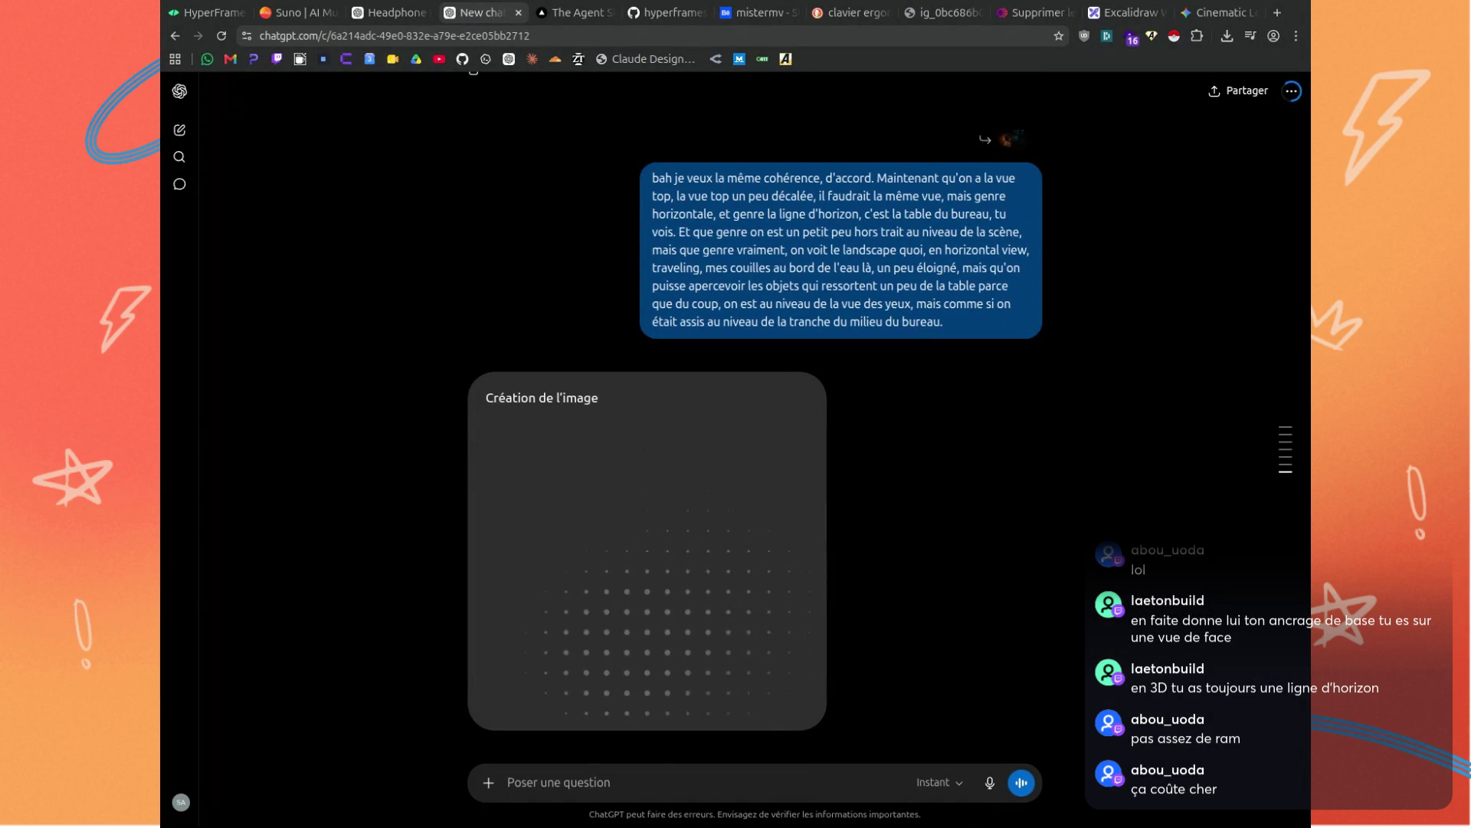
Wait while the eye-level lamp-lit desk image facing the night waterfront finishes generating.
click(583, 782)
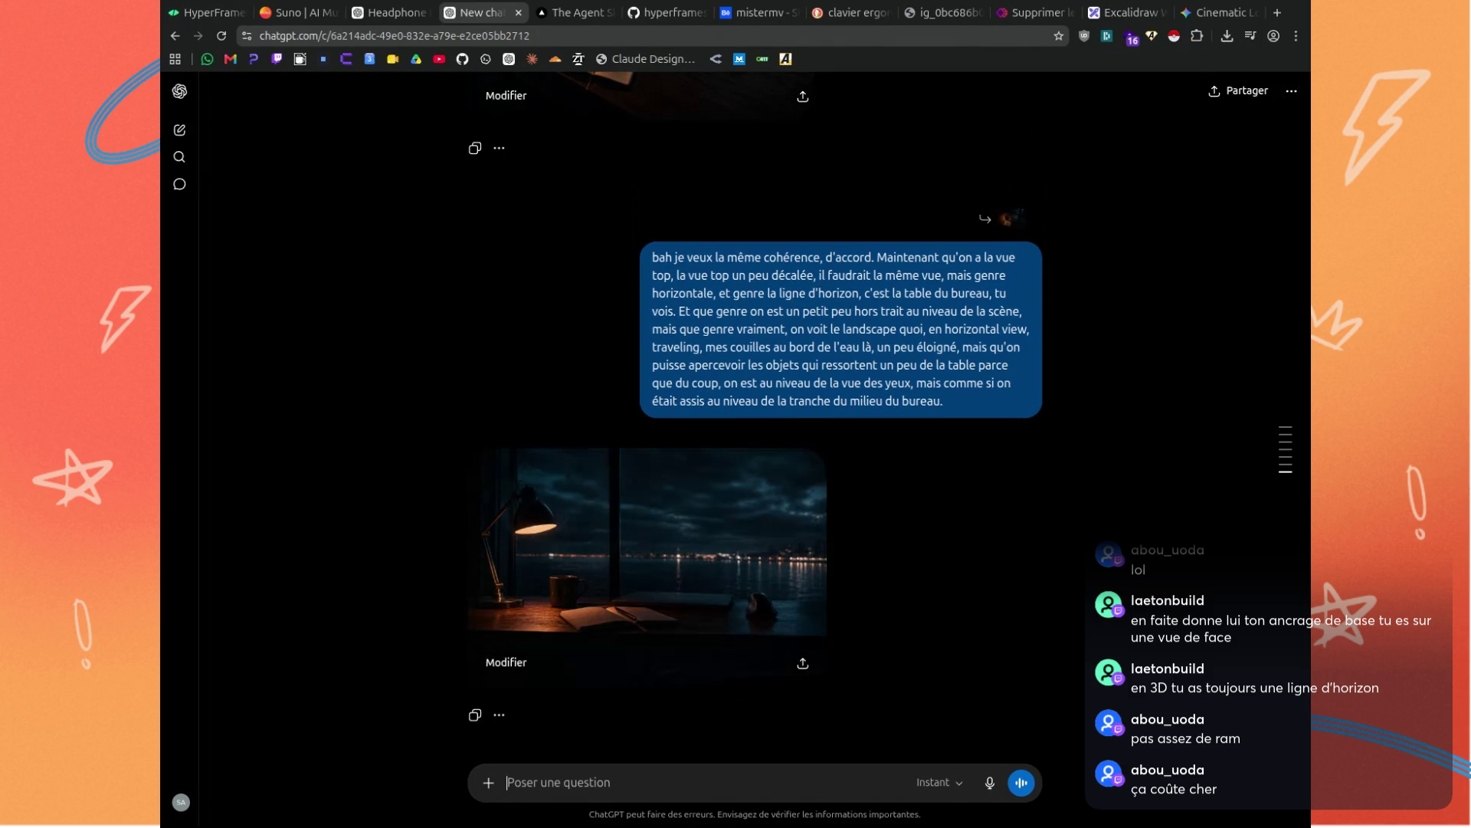
scroll(904, 491, up, 5)
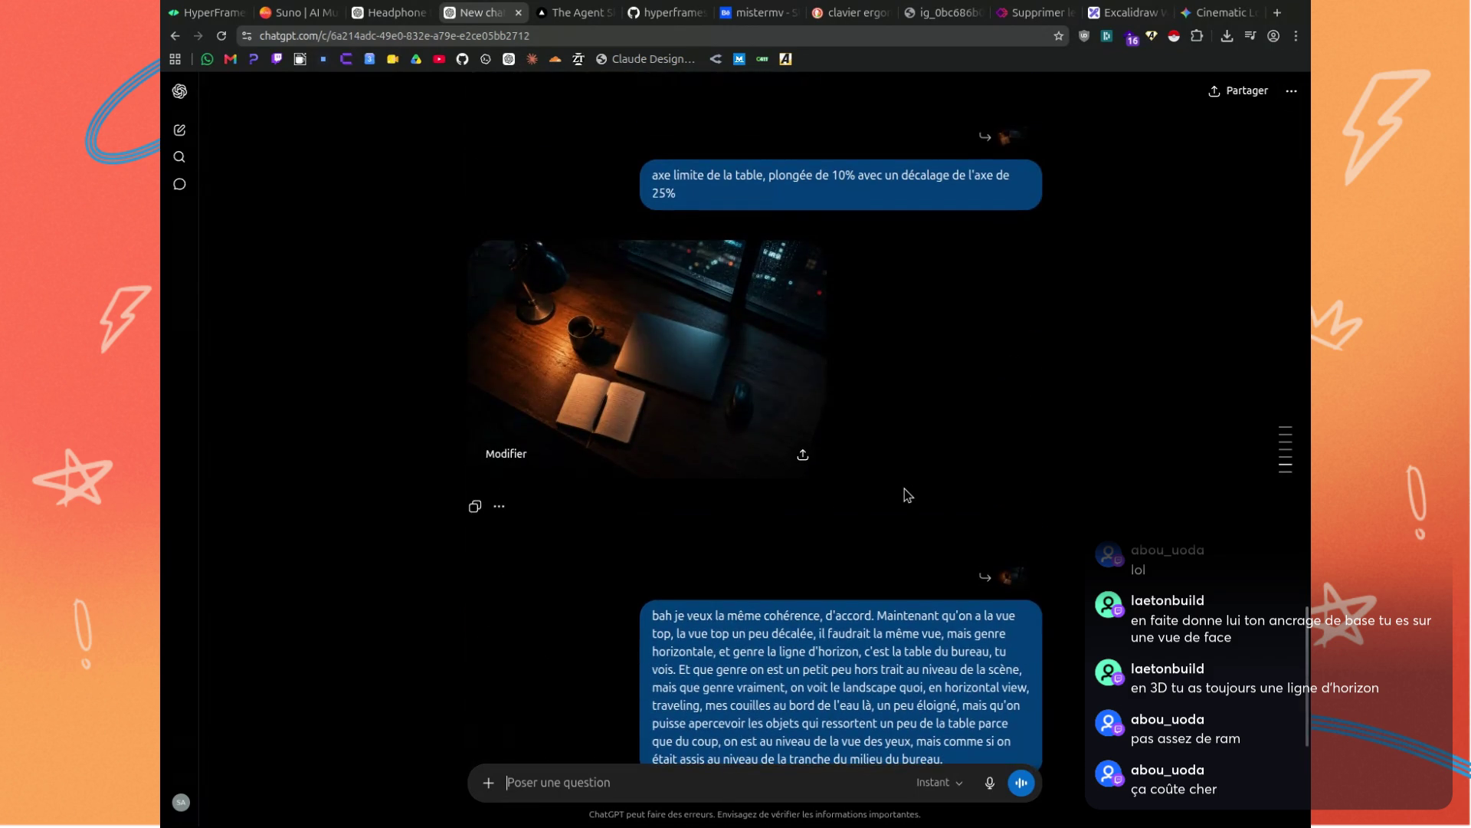
scroll(905, 490, down, 5)
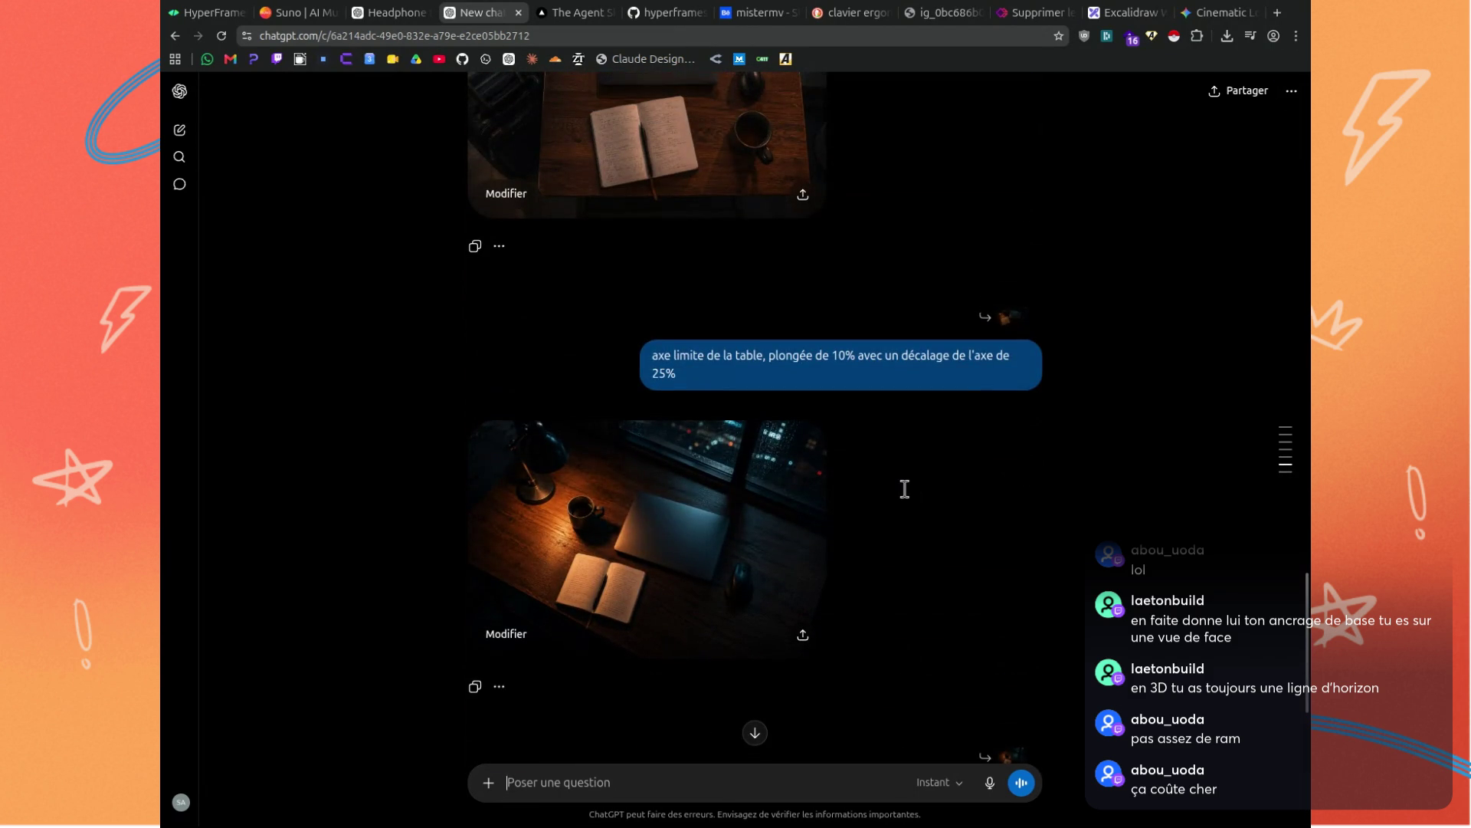
scroll(900, 498, up, 5)
scroll(899, 503, up, 3)
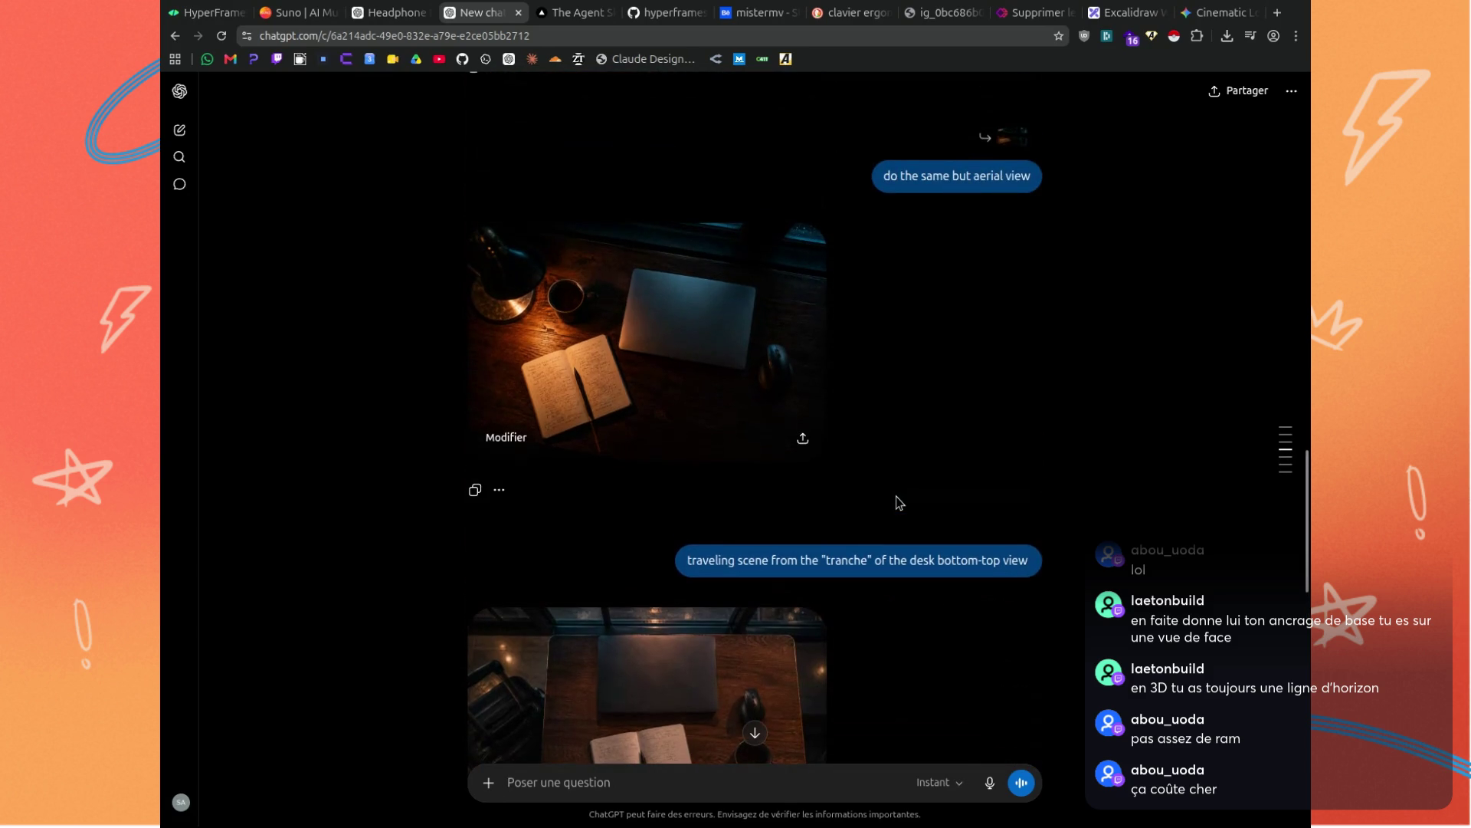
scroll(900, 503, down, 8)
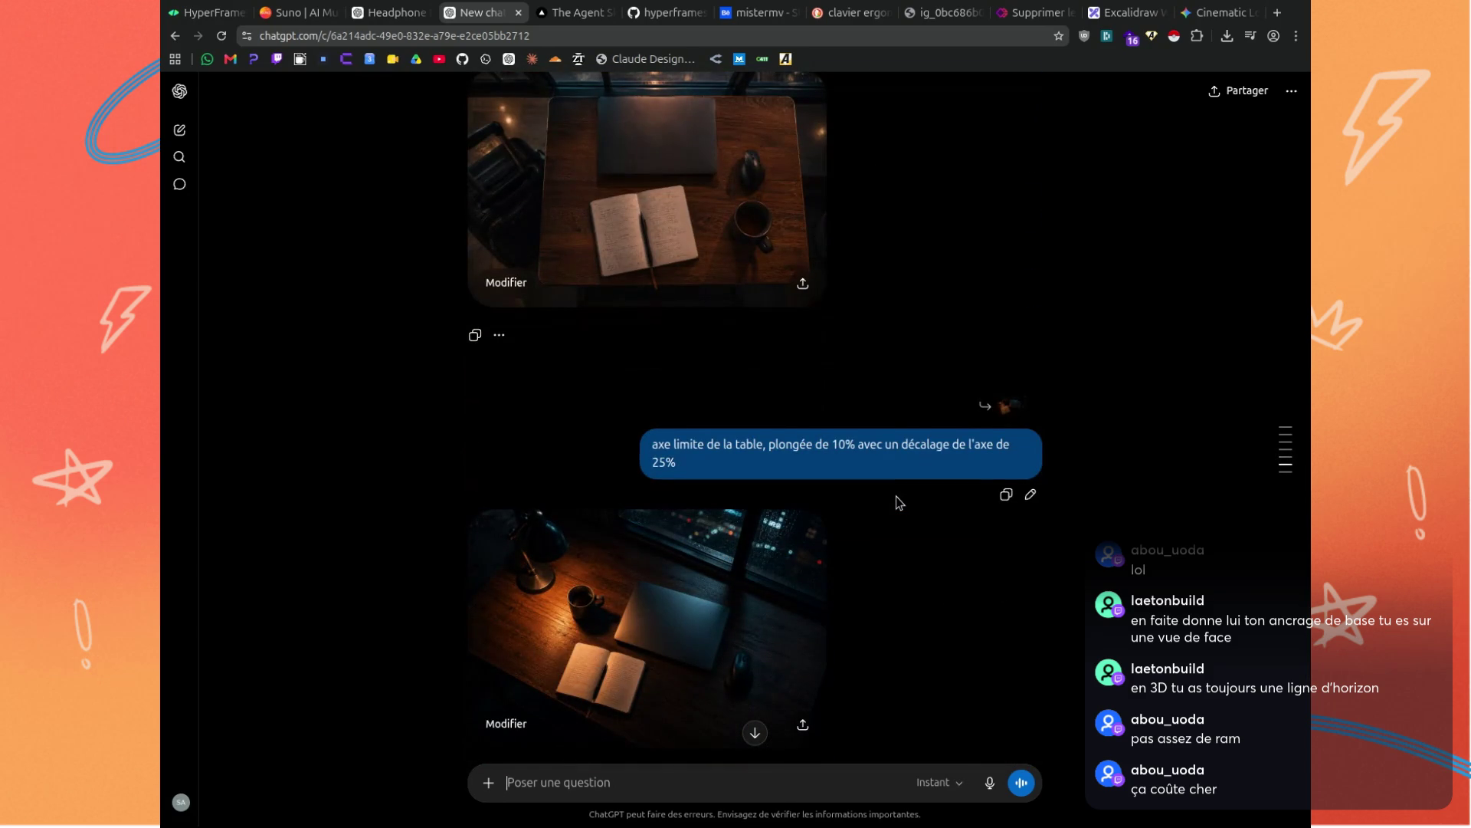
scroll(900, 503, down, 2)
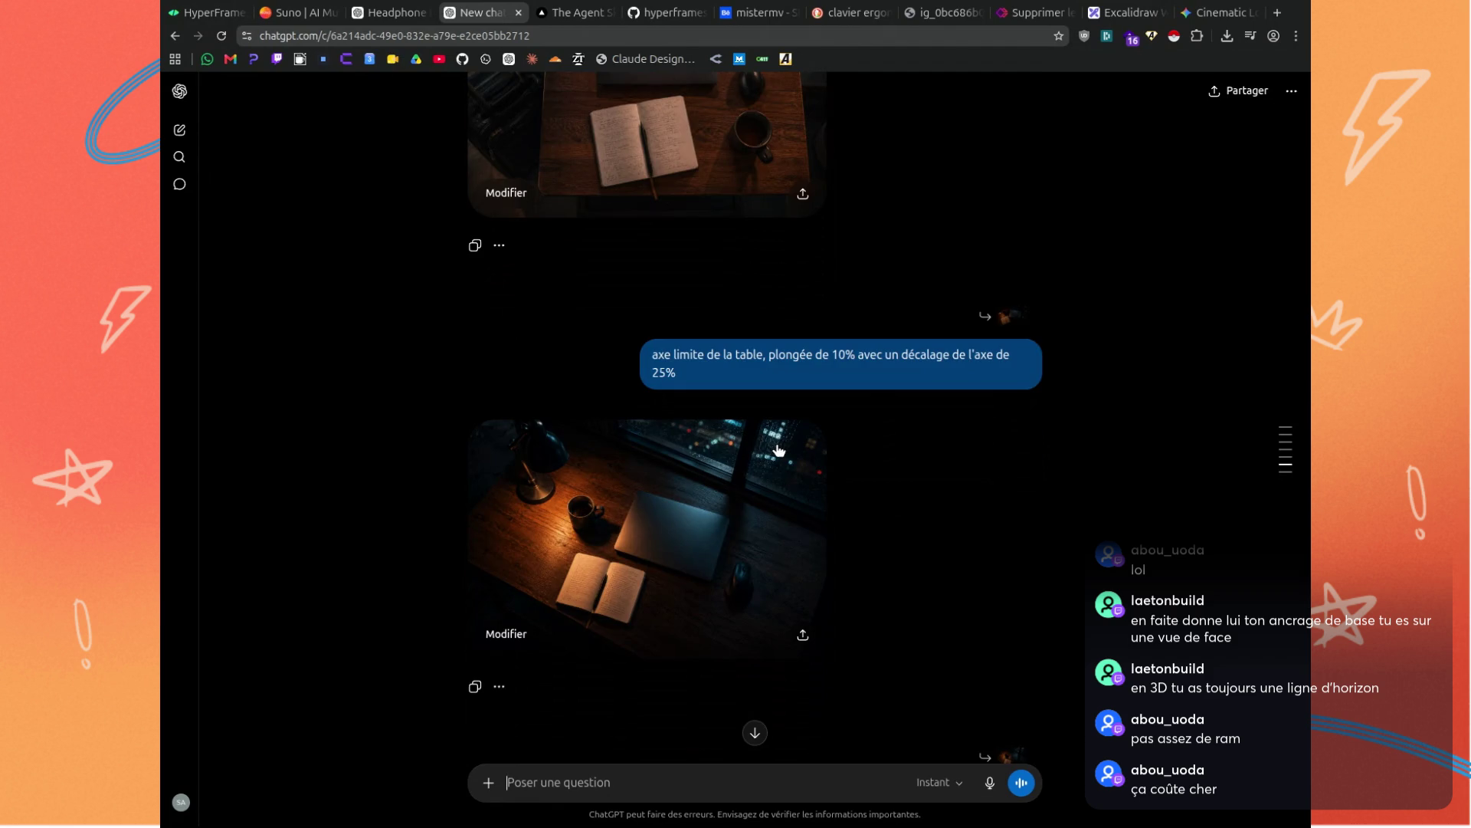
scroll(741, 475, down, 7)
click(741, 490)
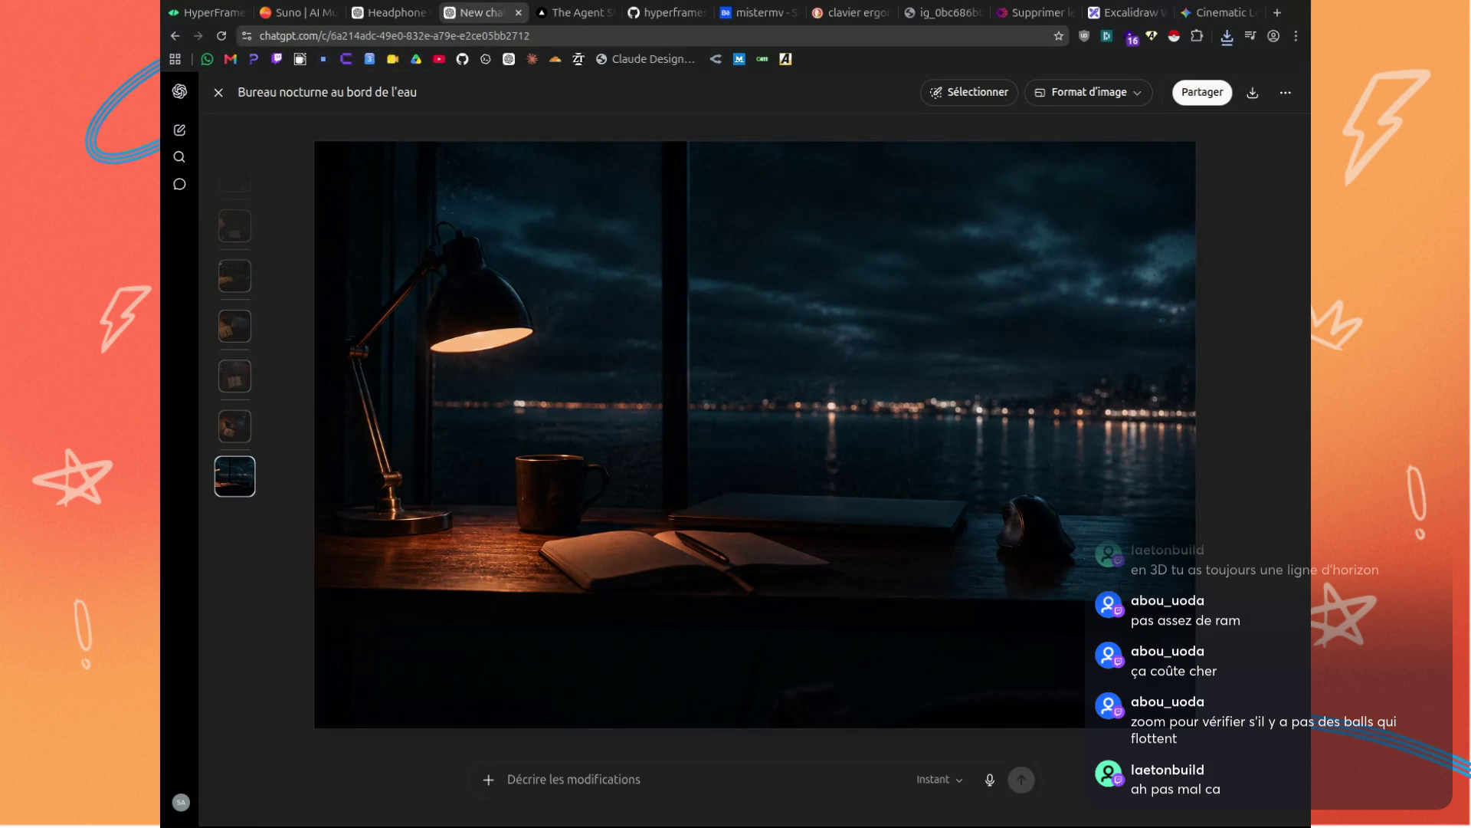
Switch to the Gemini 'Cinematic' conversation holding the finished tech desk video.
click(1219, 14)
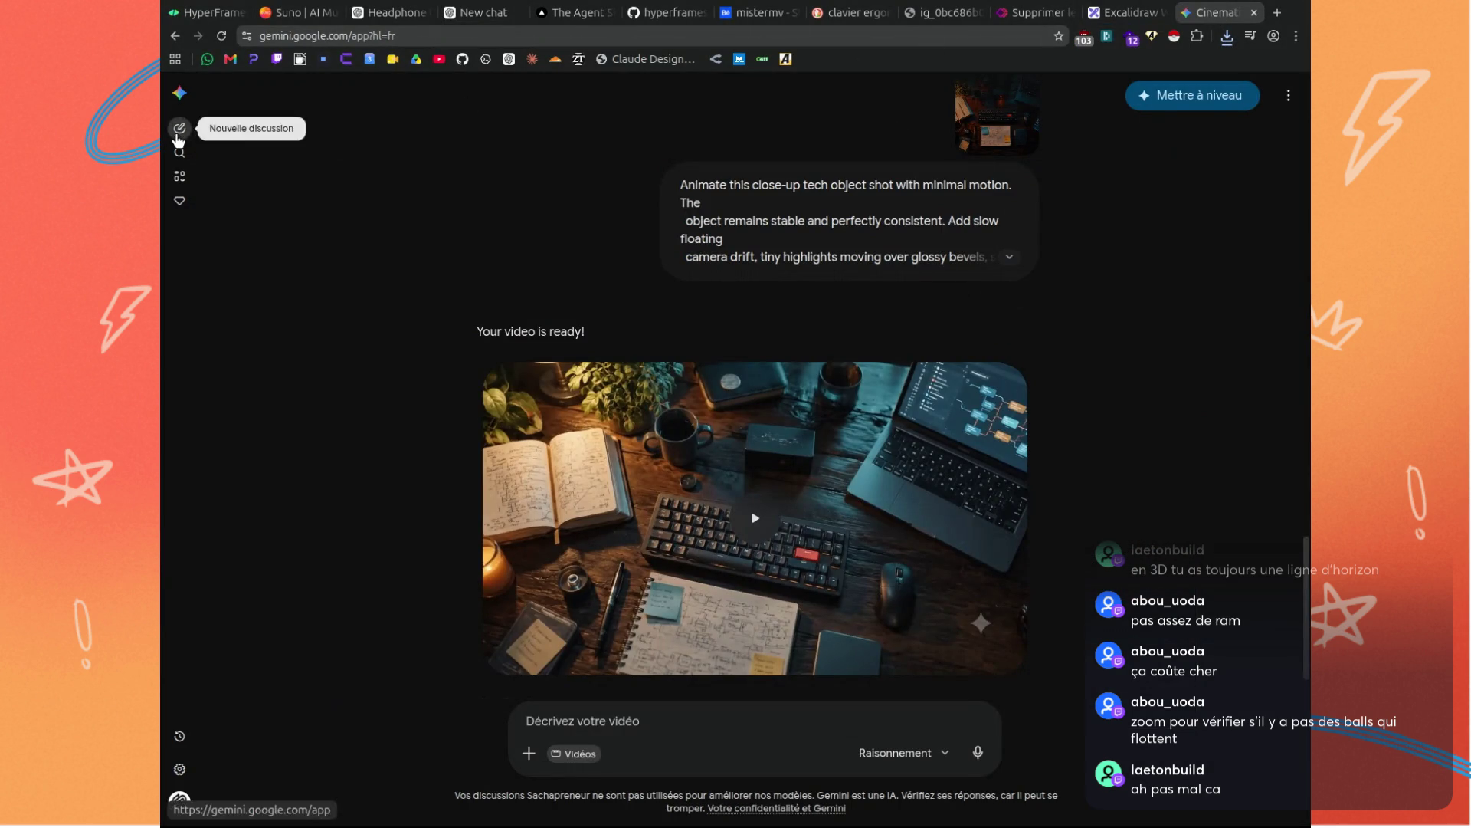
Start a new Gemini chat with 'Créer une vidéo' enabled in Paysage (16:9).
click(184, 126)
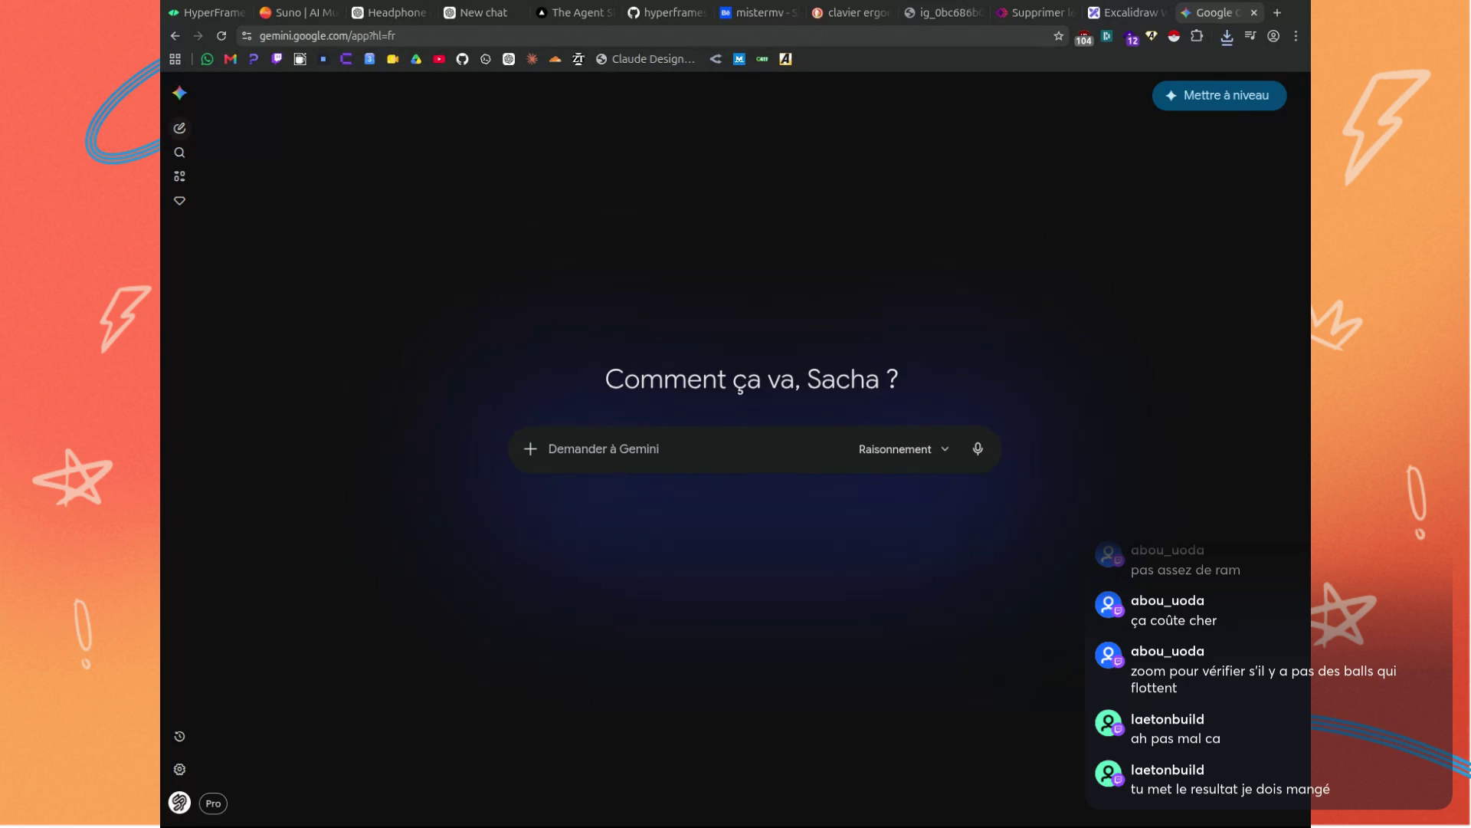
click(606, 468)
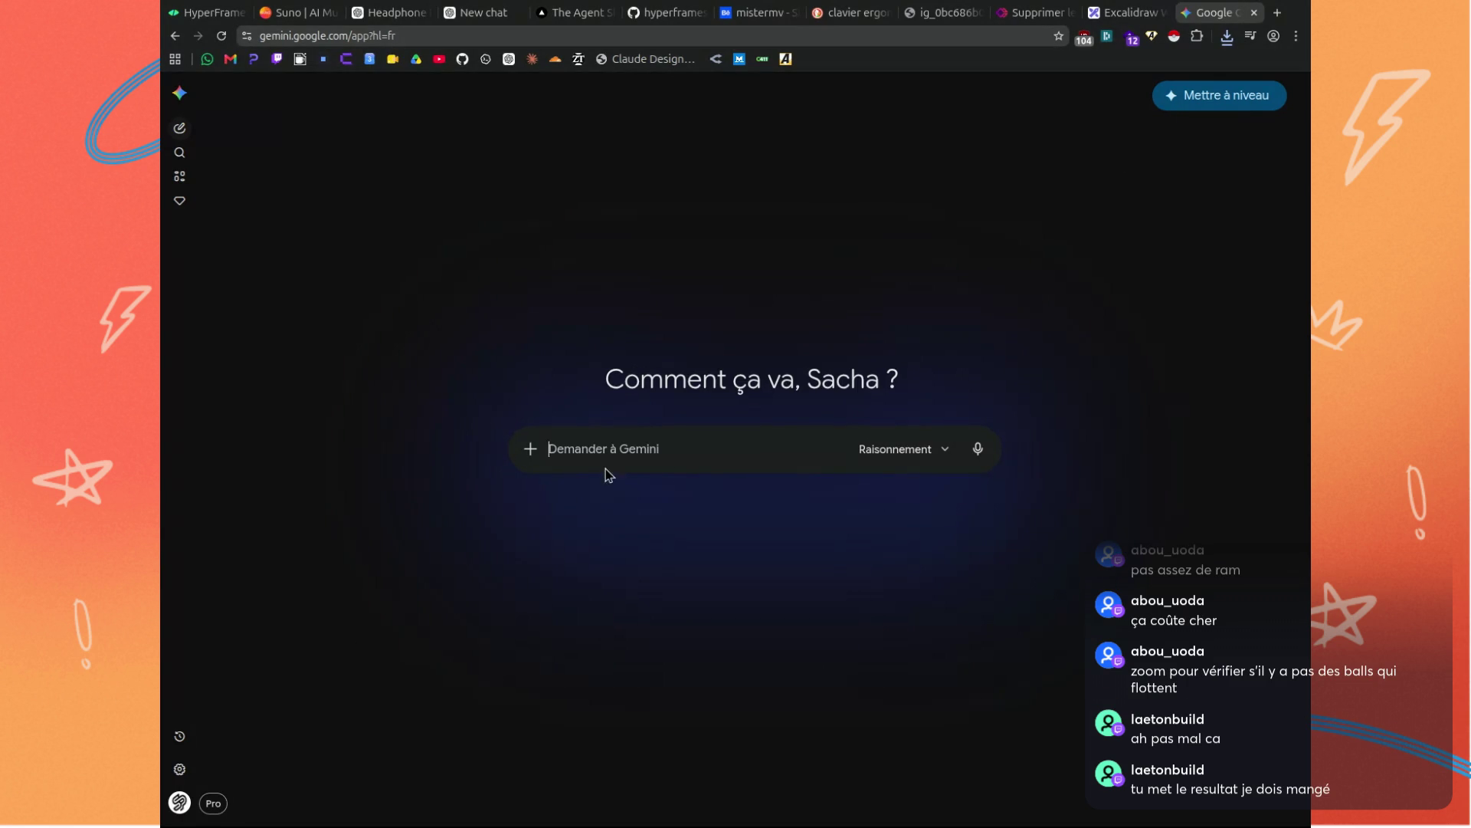
click(529, 450)
click(625, 608)
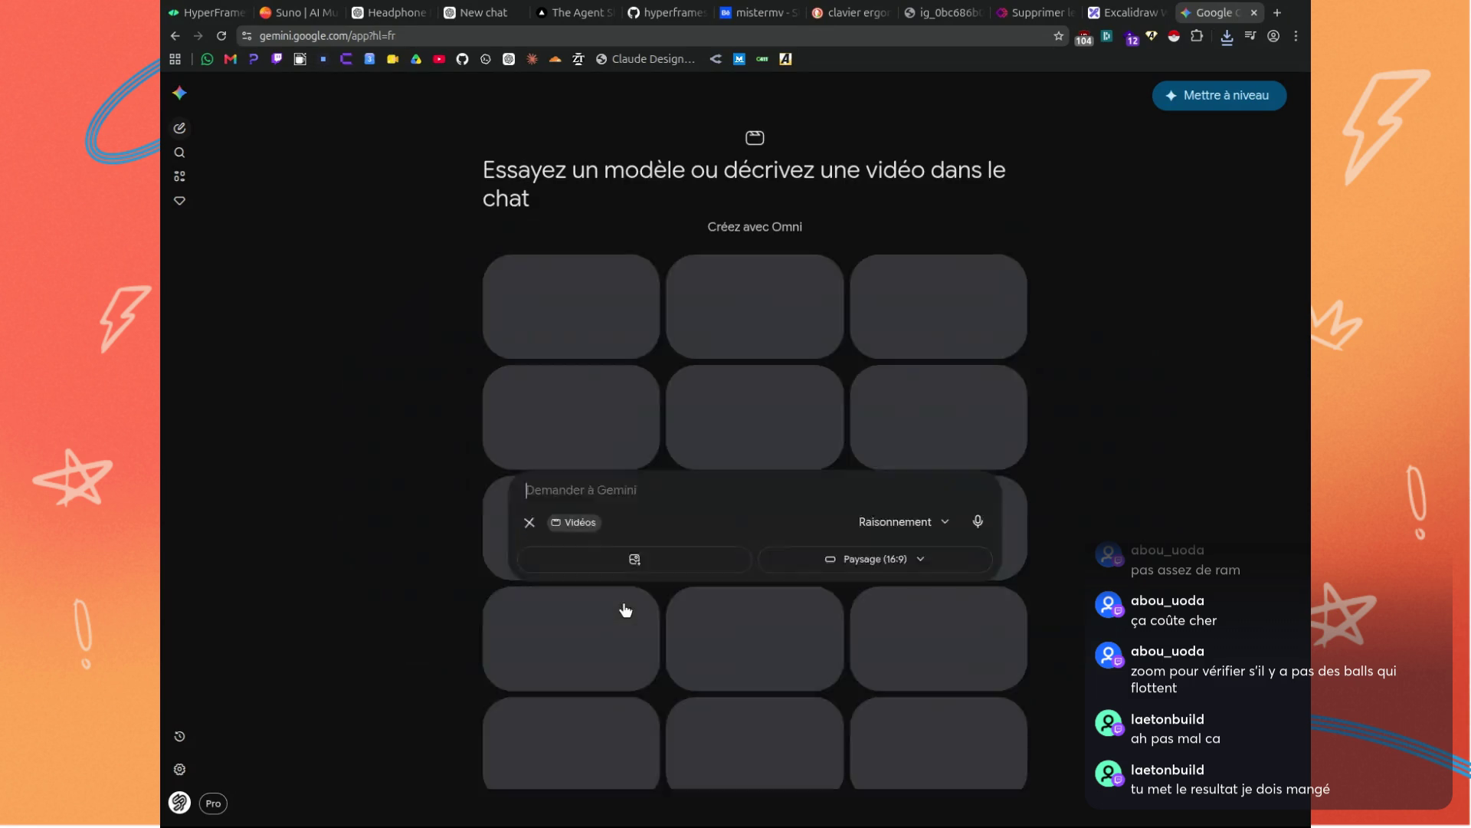
Paste three desk reference images into the Gemini video prompt.
click(531, 732)
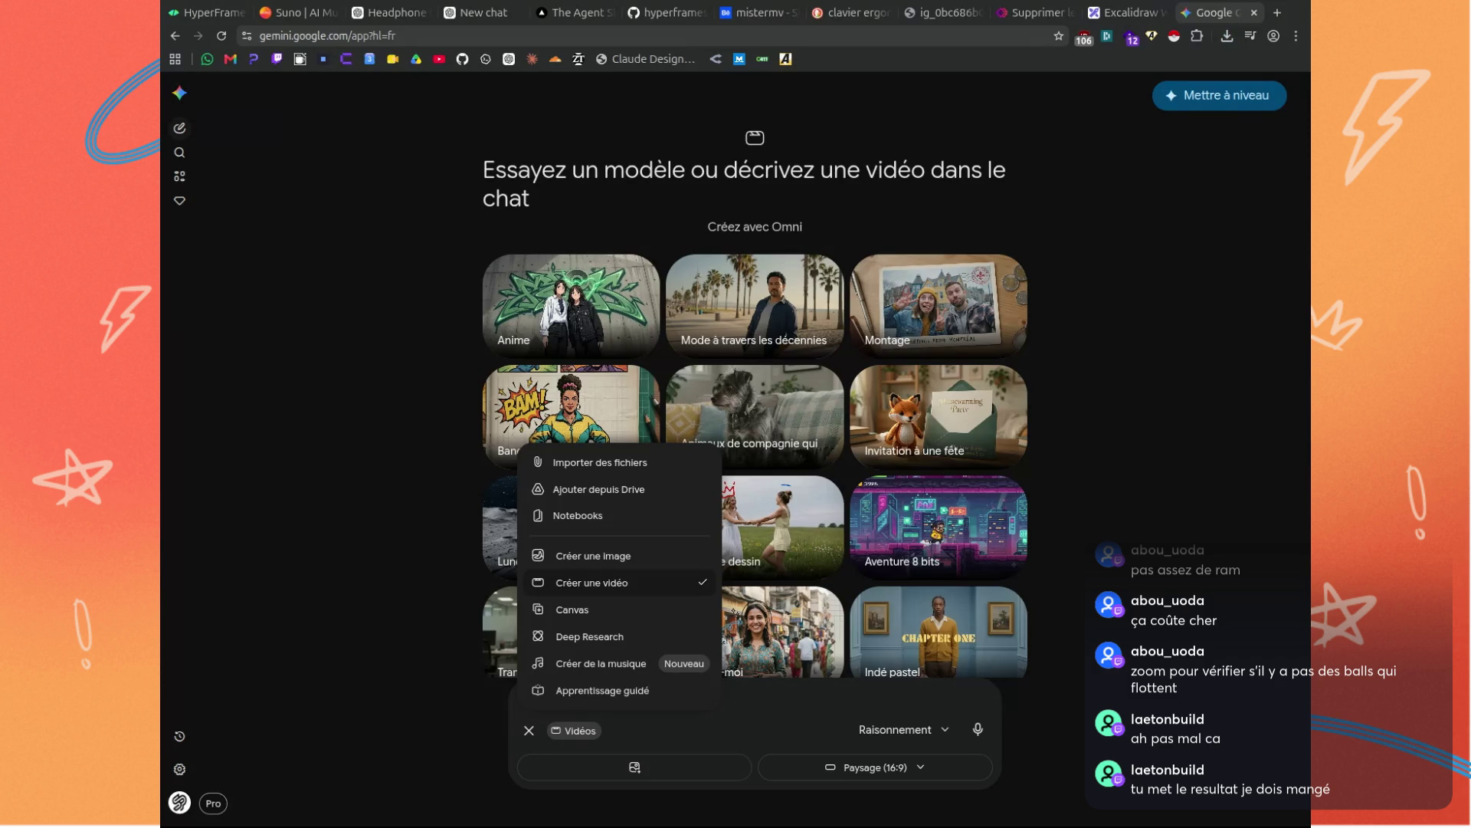
click(1172, 589)
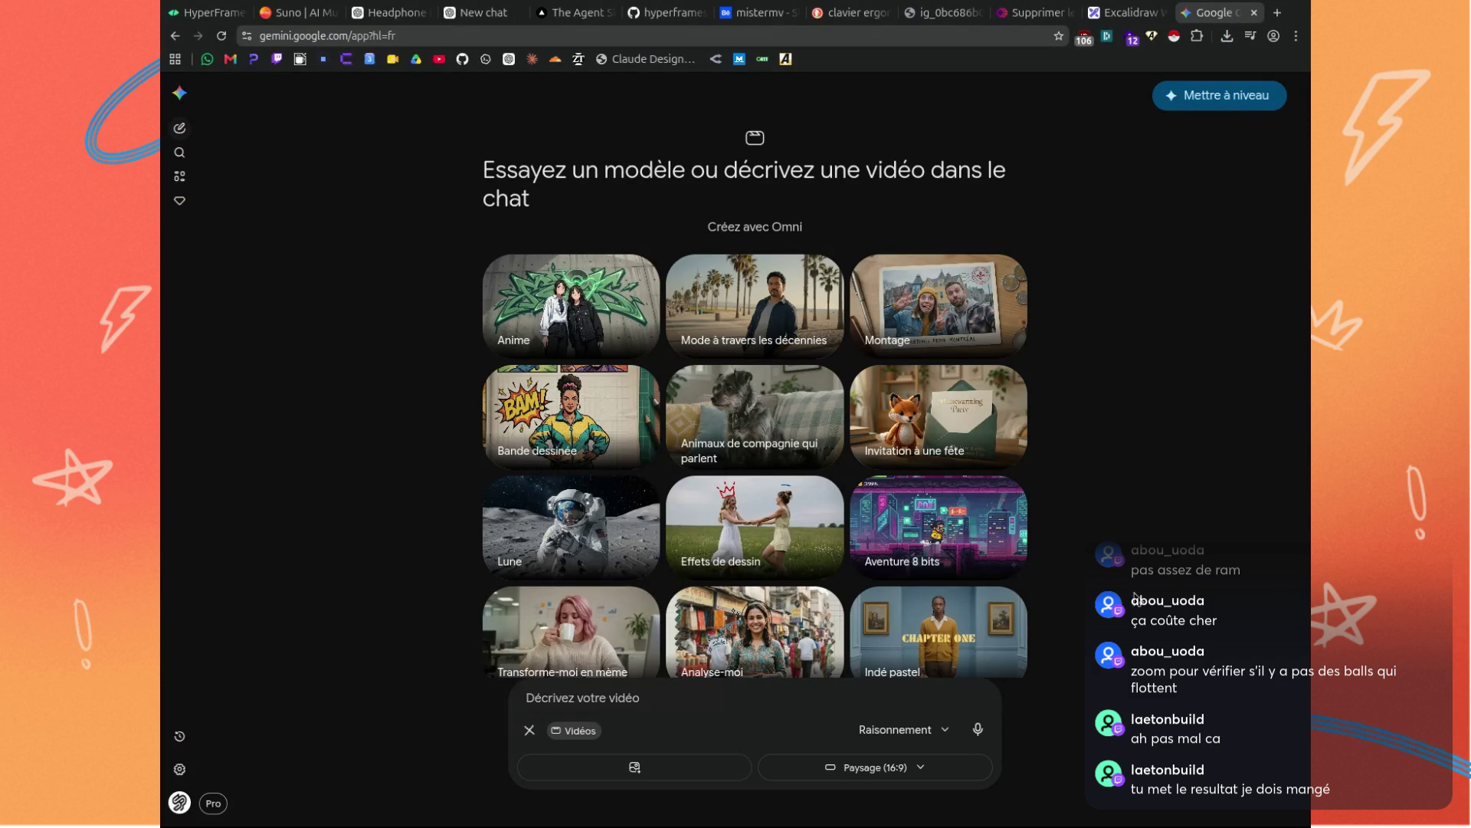
click(520, 725)
click(578, 759)
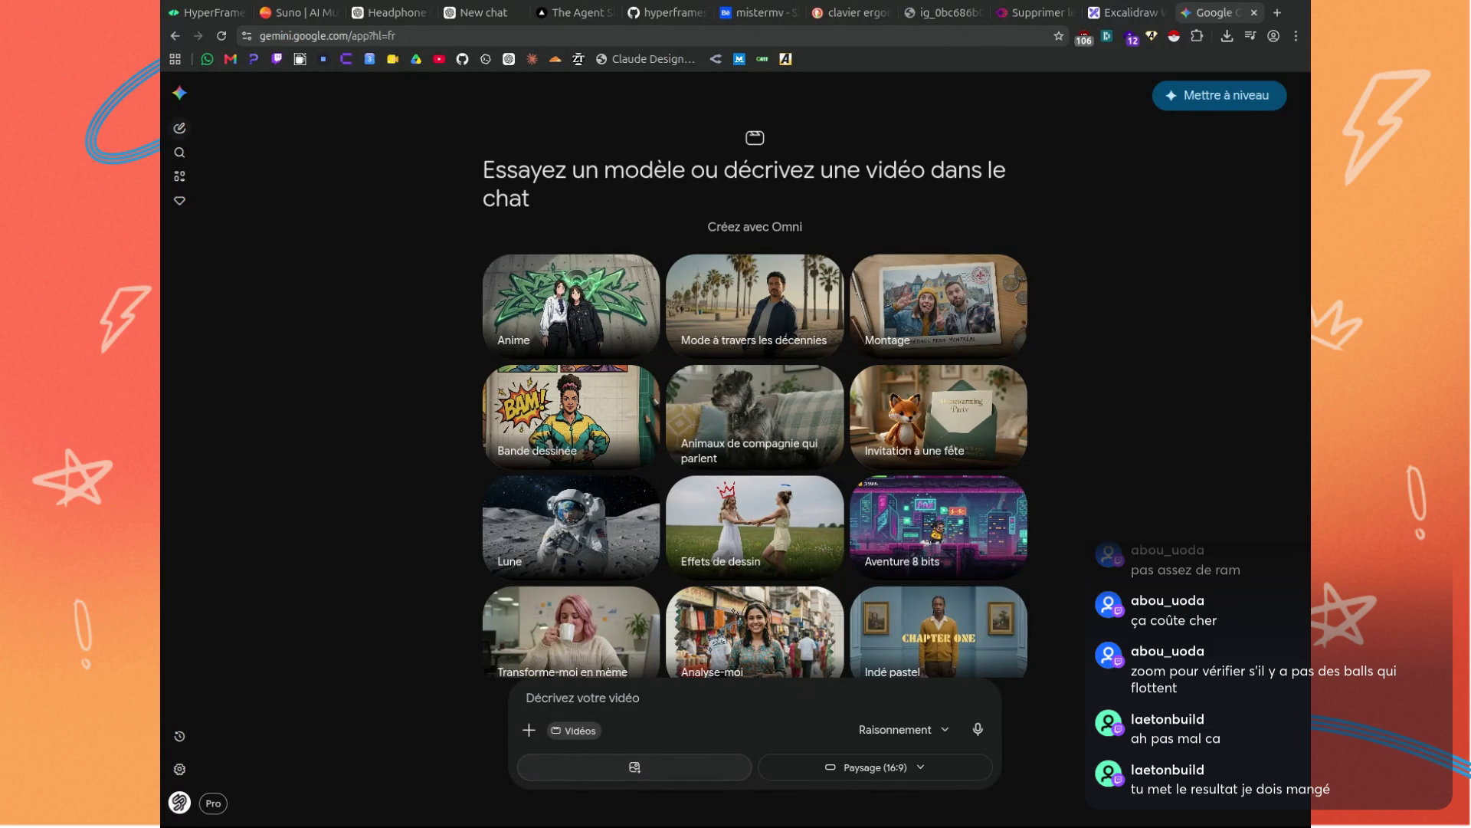
key(Return)
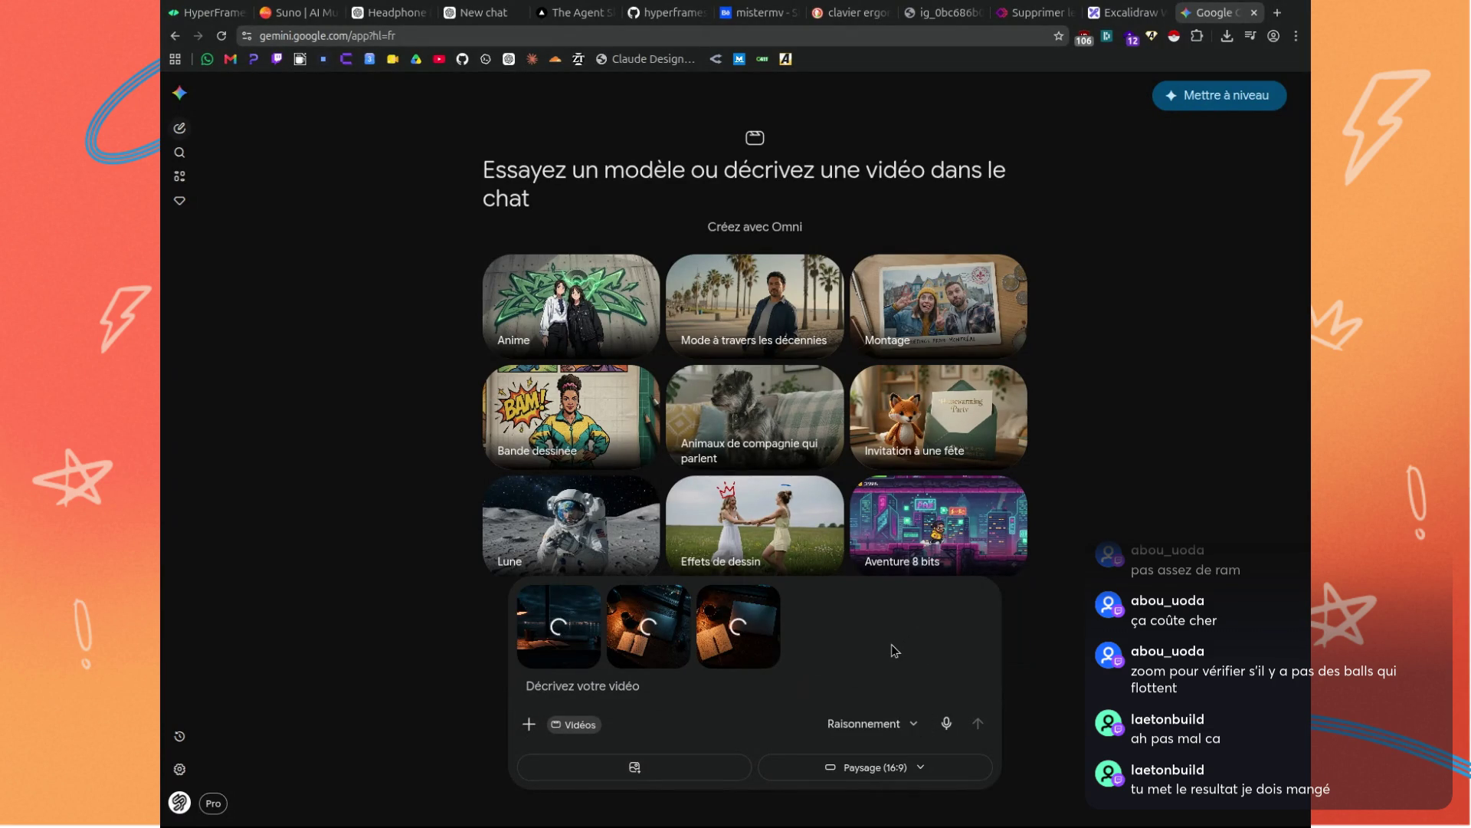
Allow microphone access, then dictate and send a slow, looping cinematic camera-move prompt.
click(947, 725)
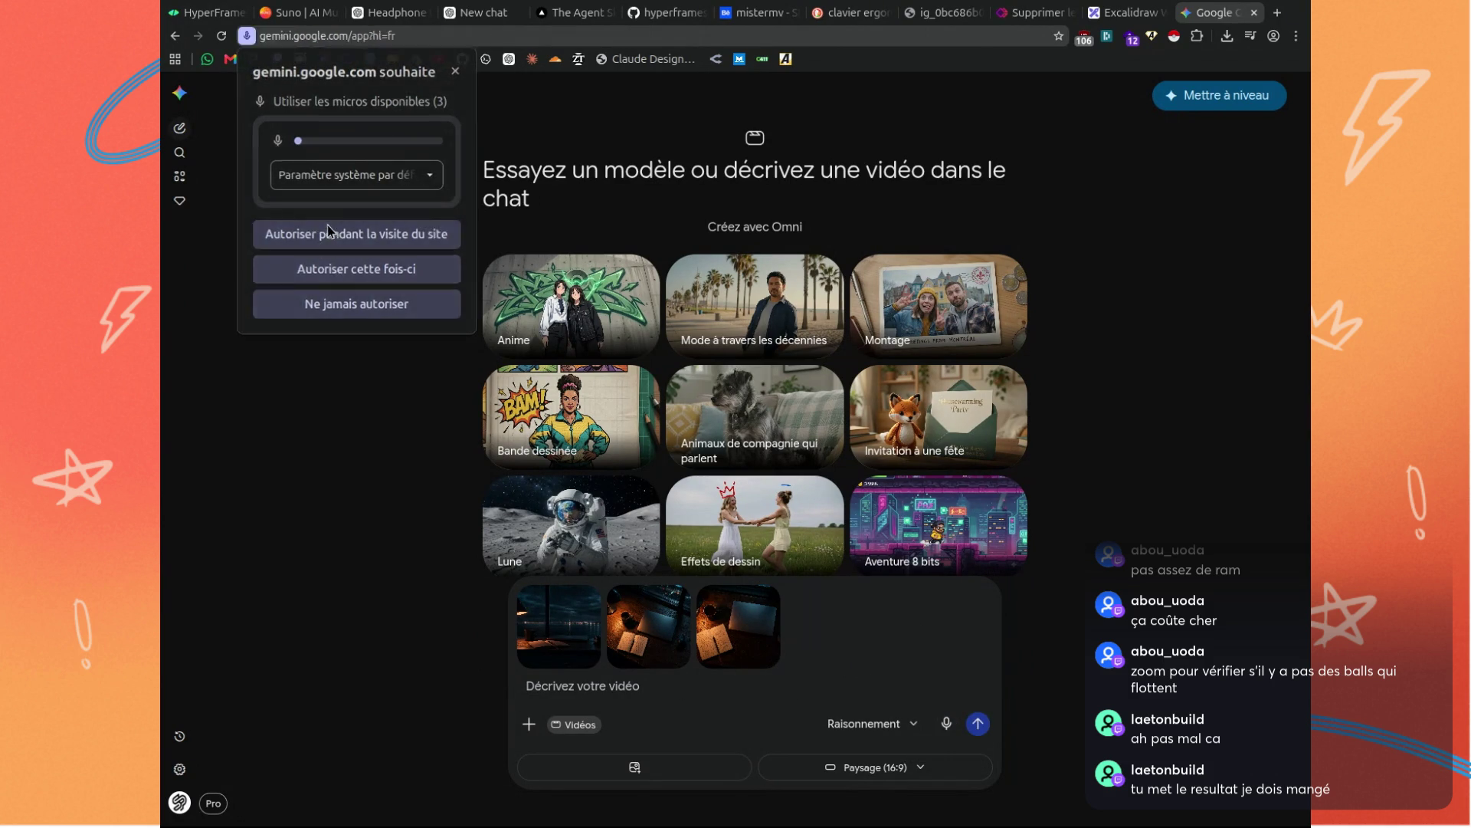
click(329, 232)
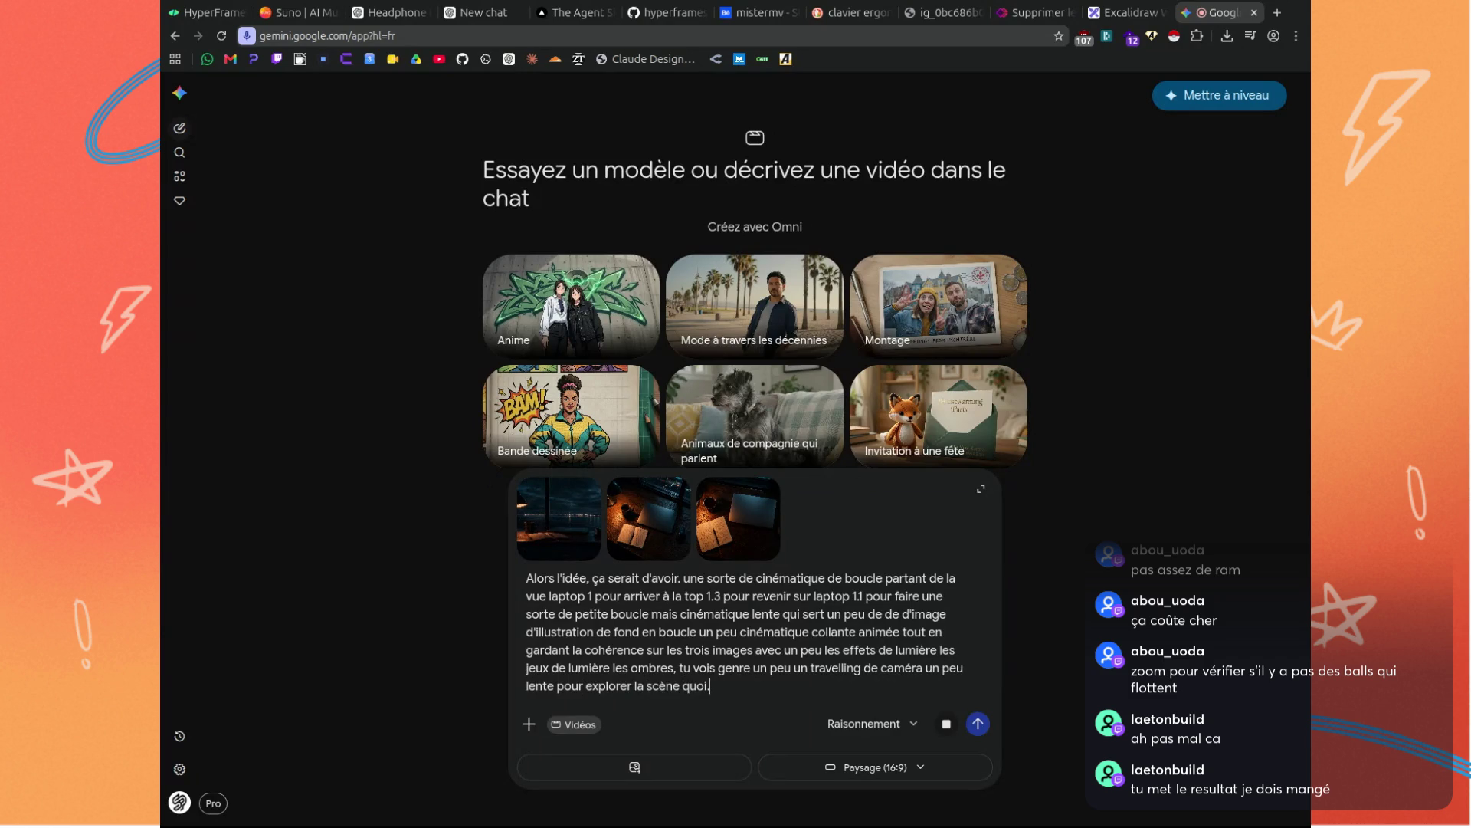
click(949, 730)
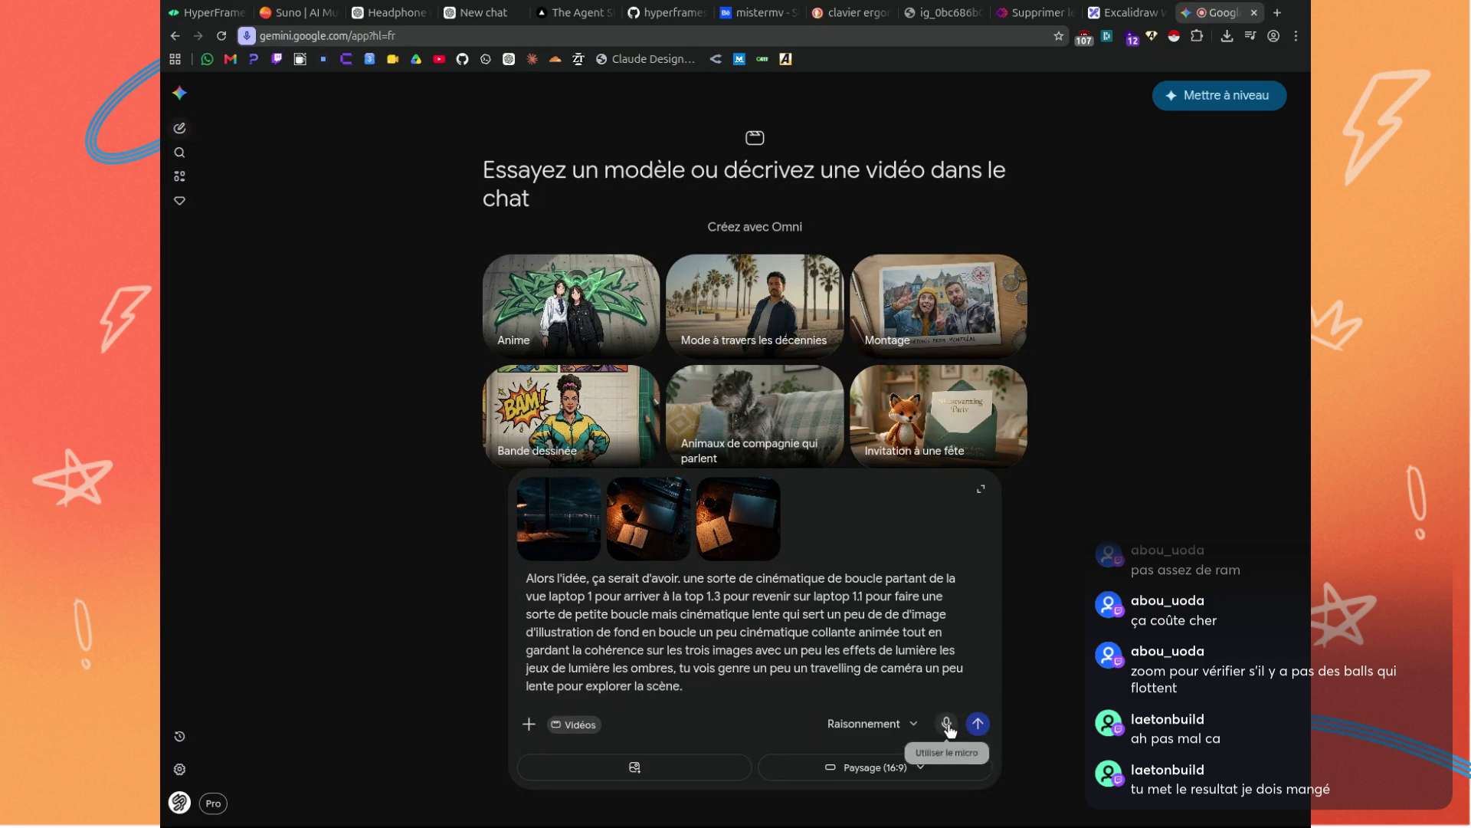
click(977, 723)
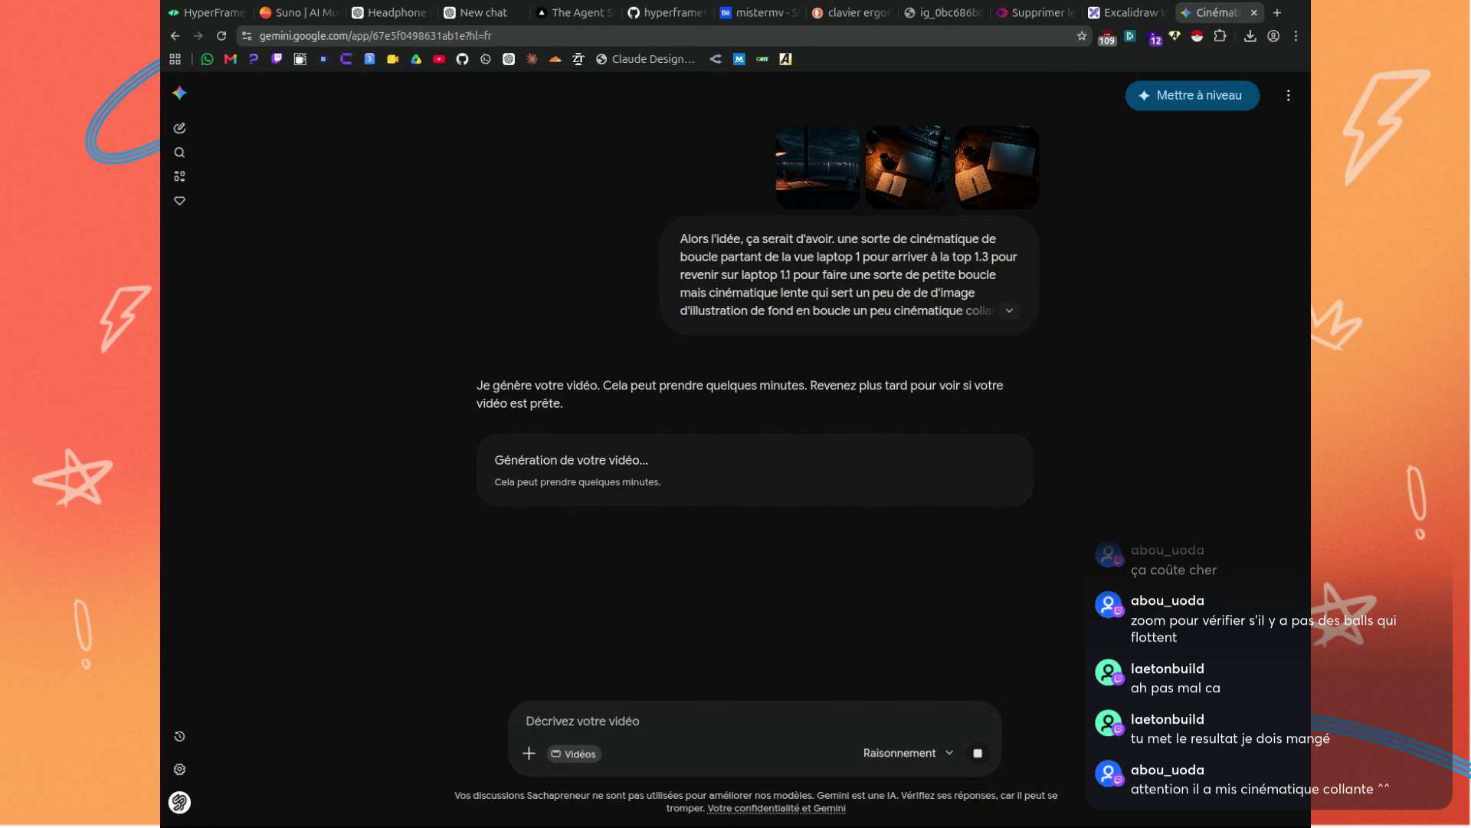
Expand the sent prompt to reread it, then close five unused browser tabs, including hyperframes.
click(1010, 311)
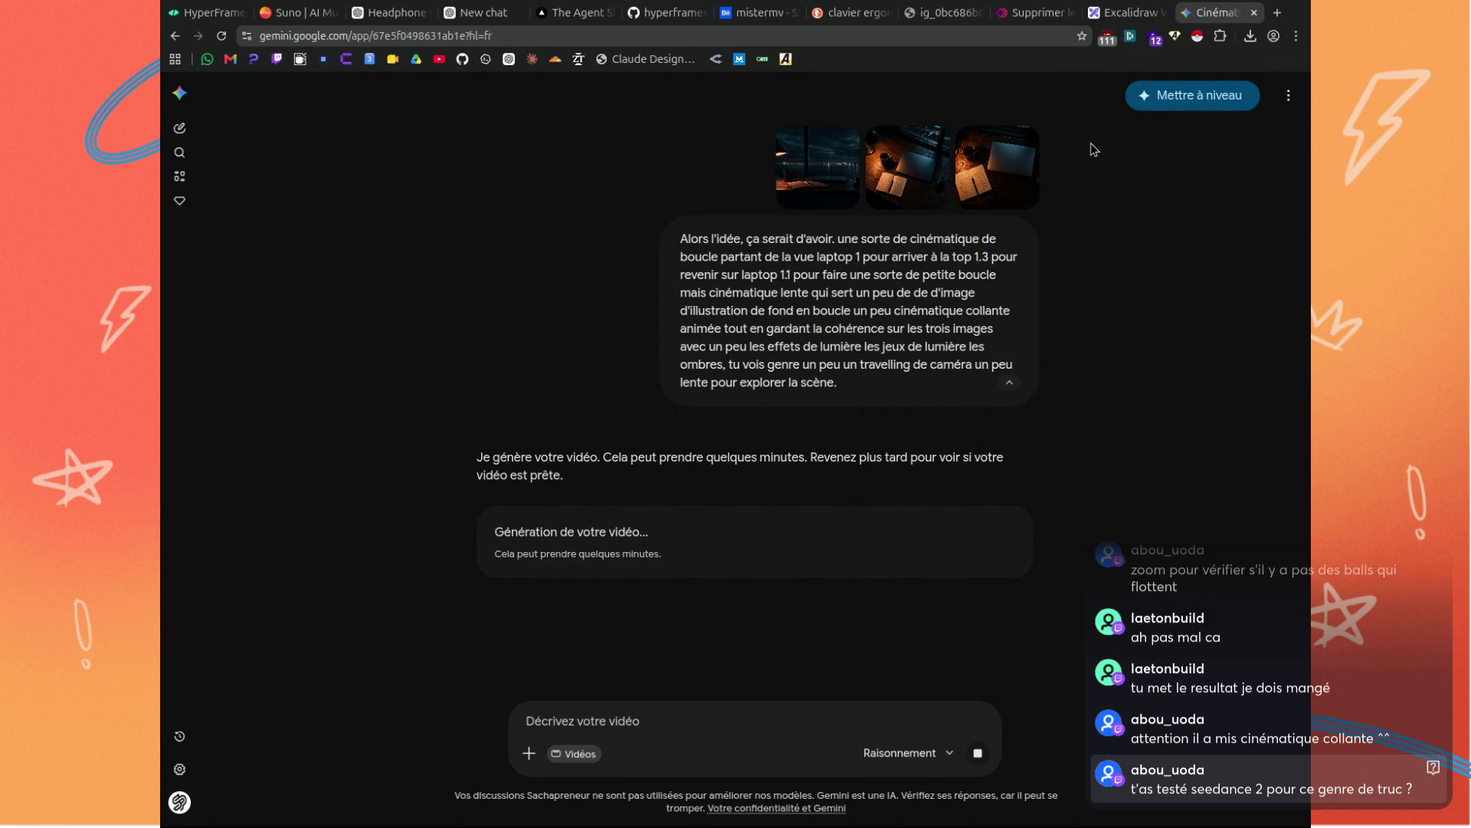
middle_click(1009, 15)
middle_click(943, 13)
middle_click(850, 13)
middle_click(684, 13)
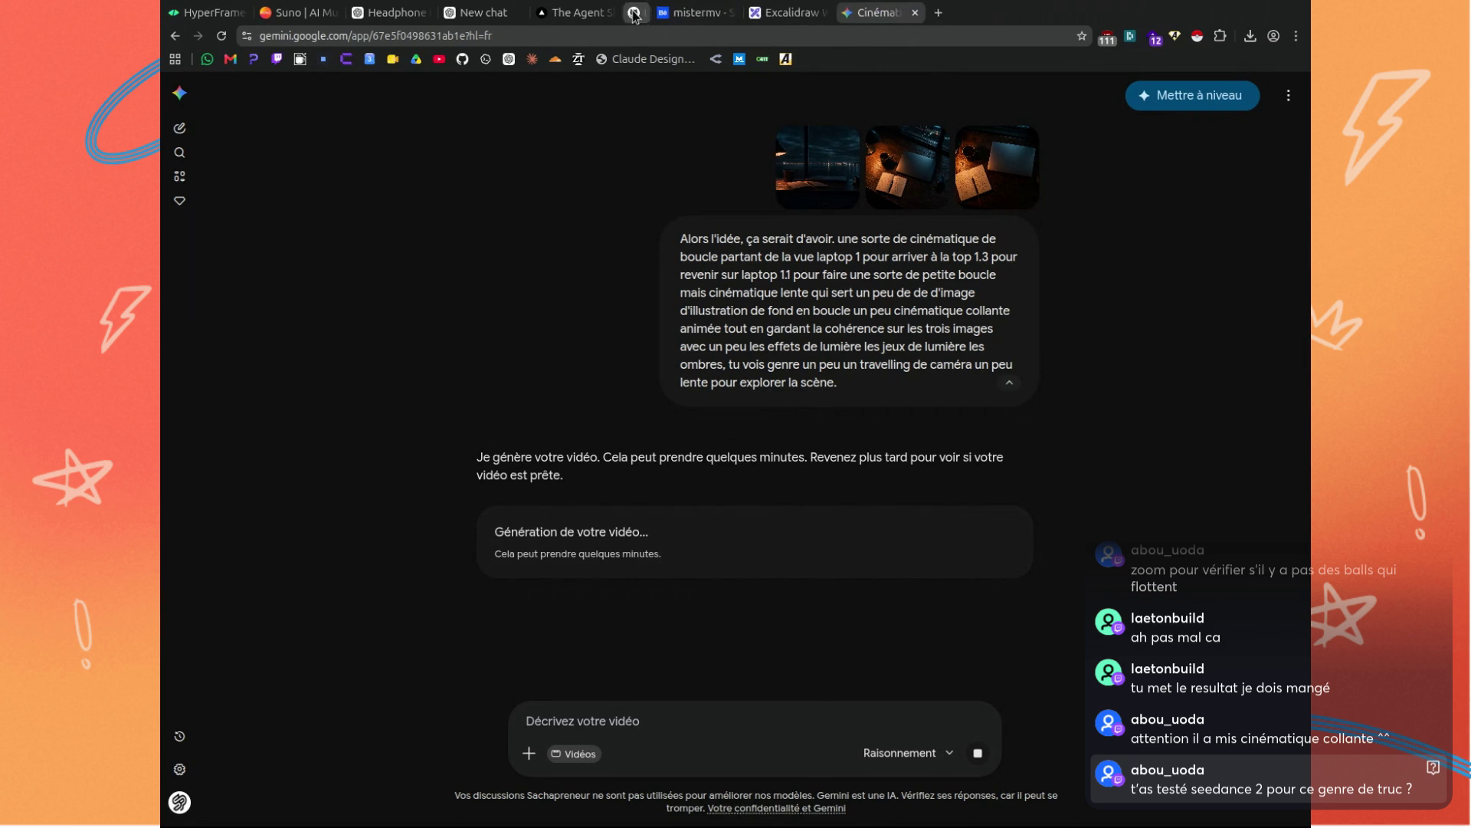
middle_click(575, 13)
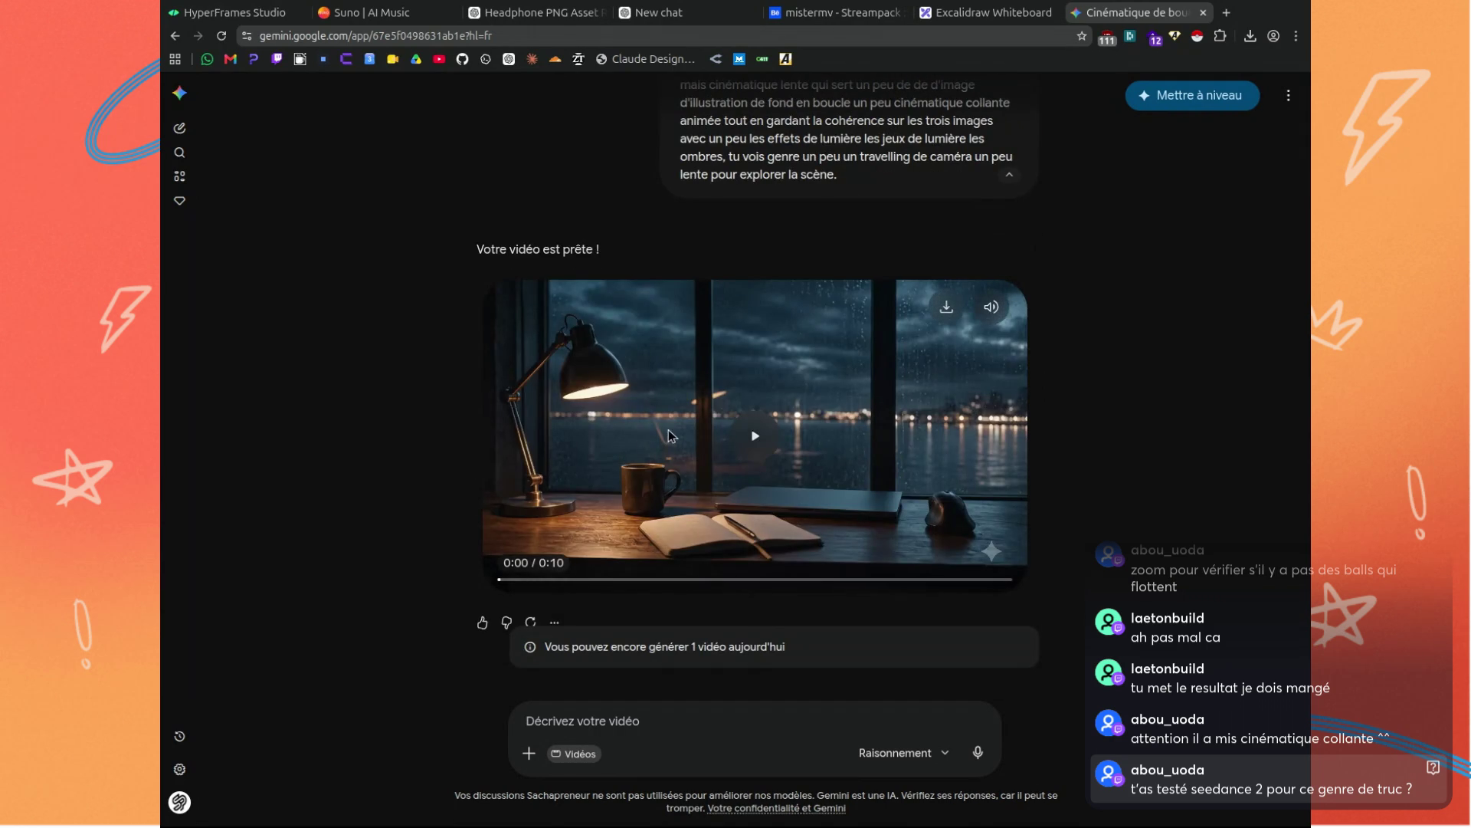
Play the 10-second rainy-night desk clip and highlight the daily video quota notice.
click(745, 457)
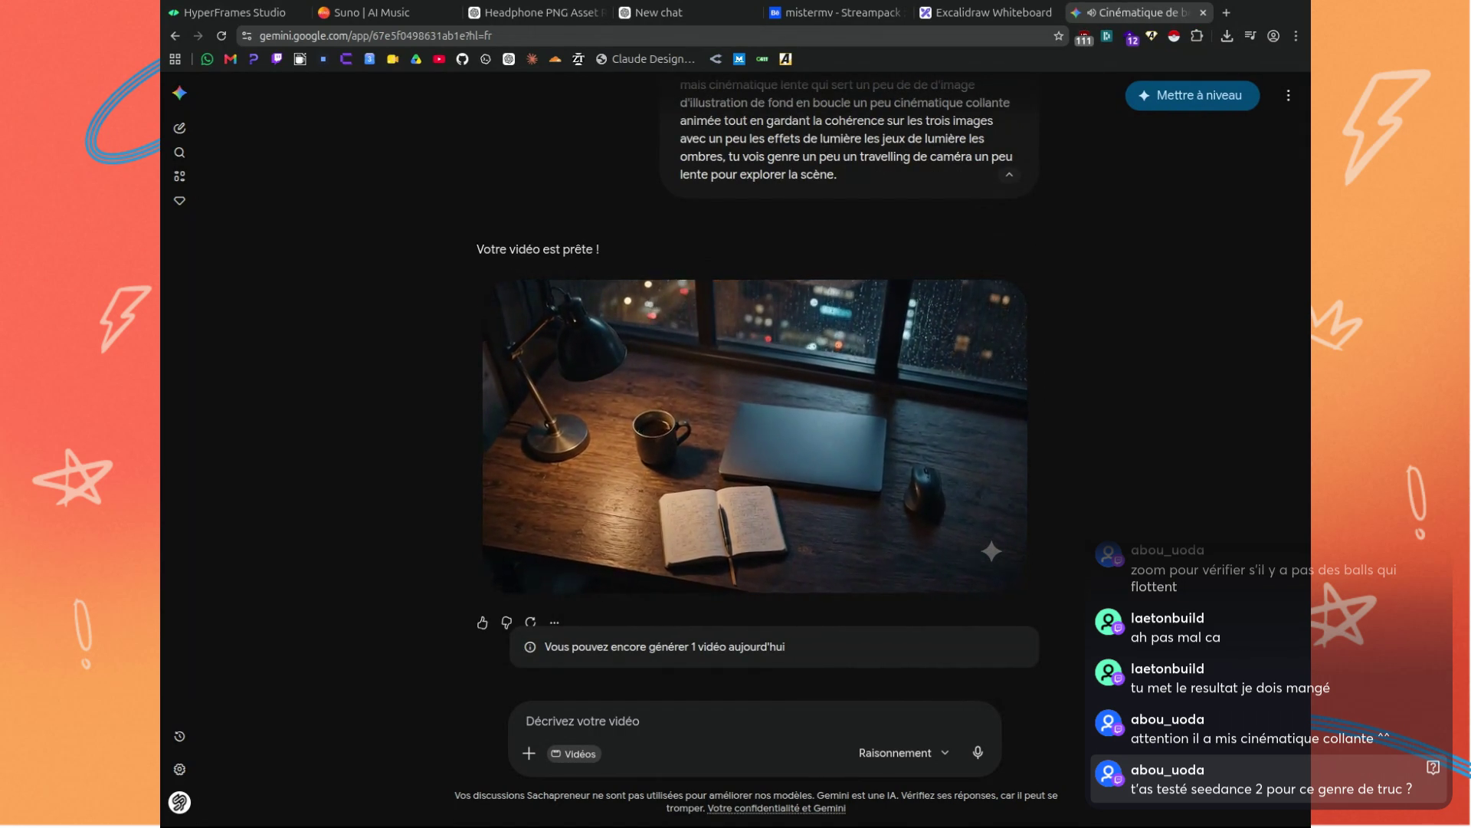
scroll(738, 470, up, 3)
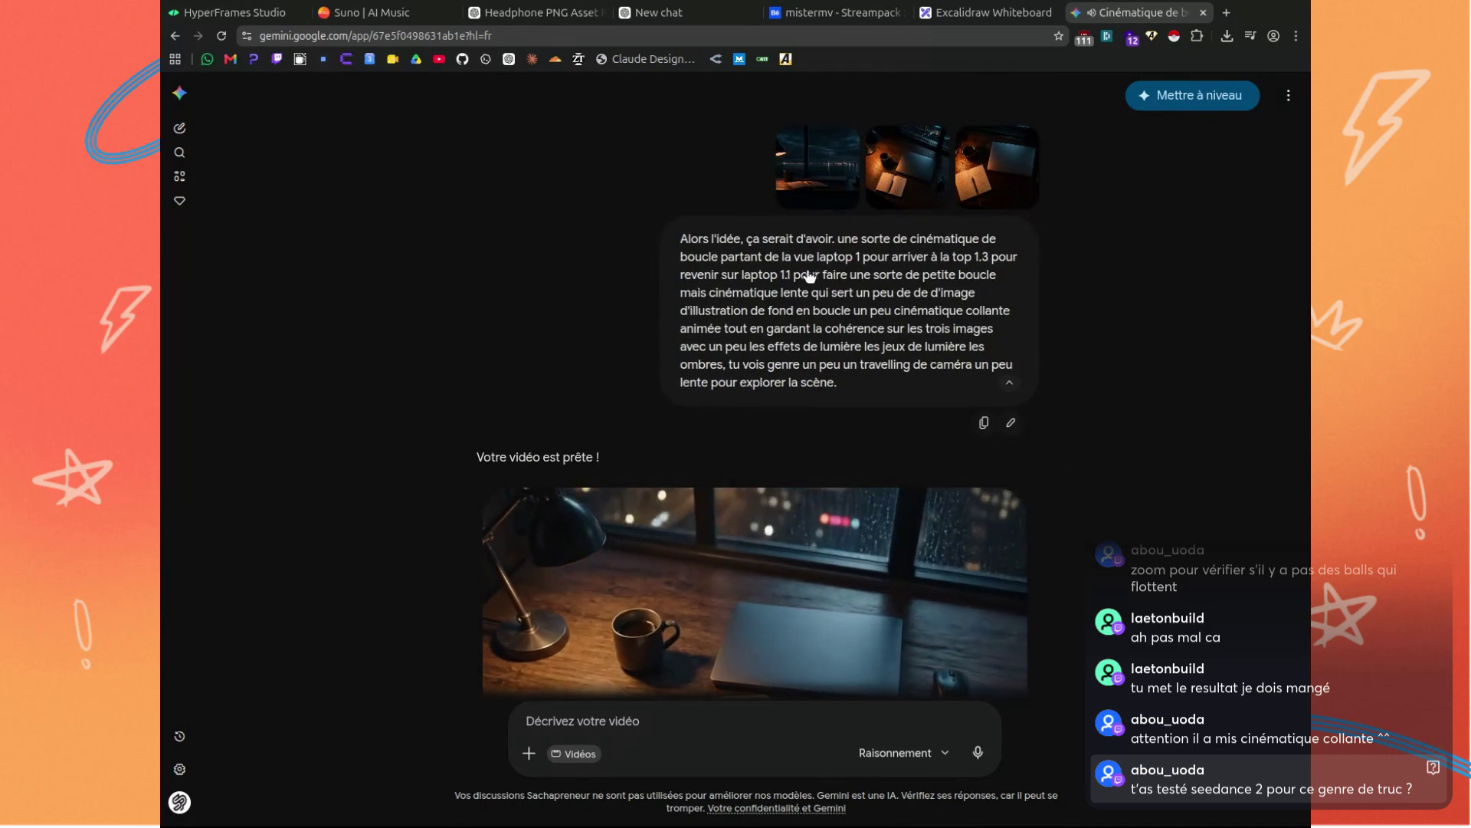
scroll(772, 261, down, 3)
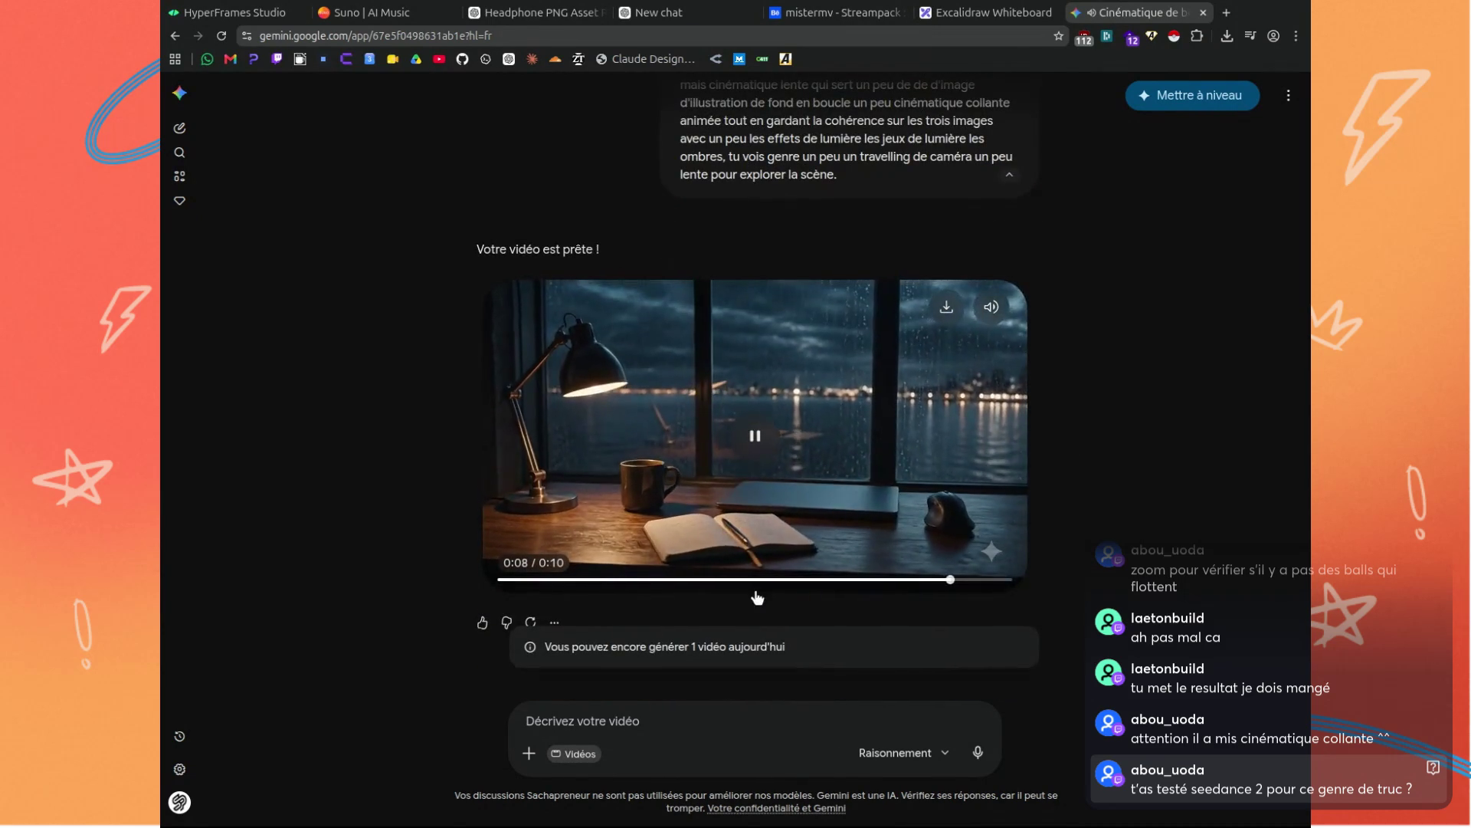
drag(756, 594, 680, 92)
click(344, 503)
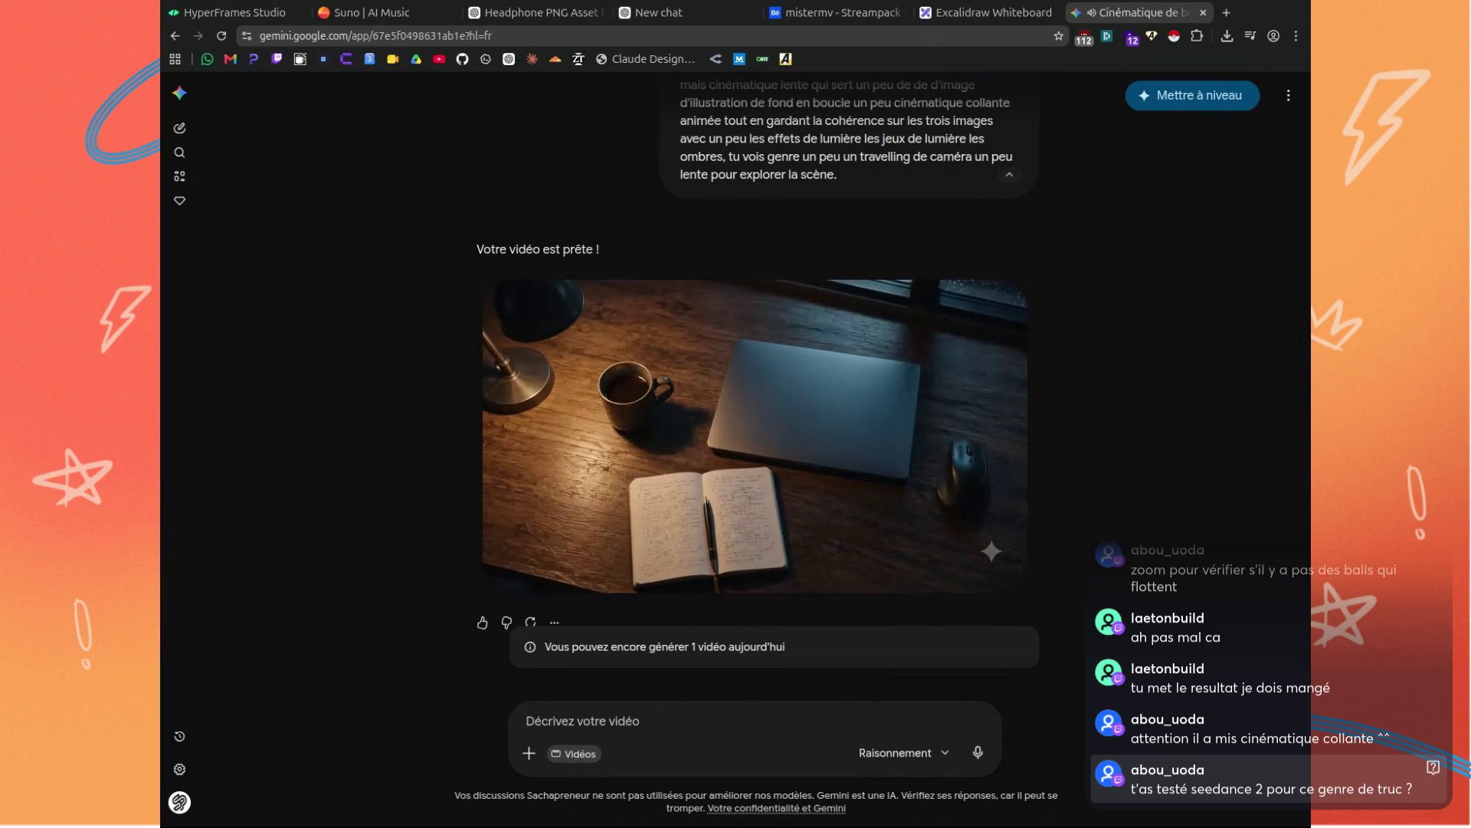
mouse_move(564, 512)
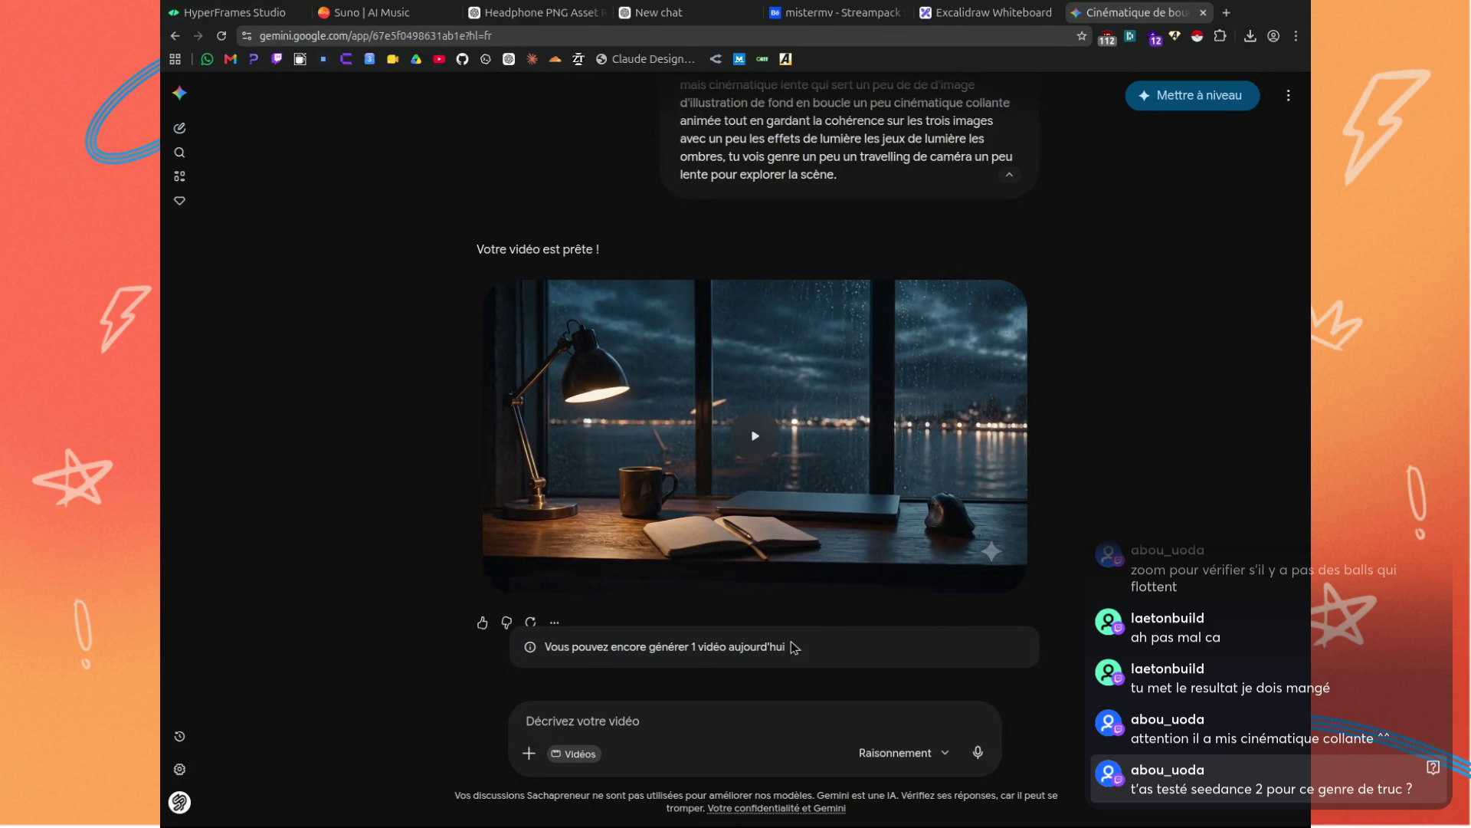
drag(790, 648, 533, 648)
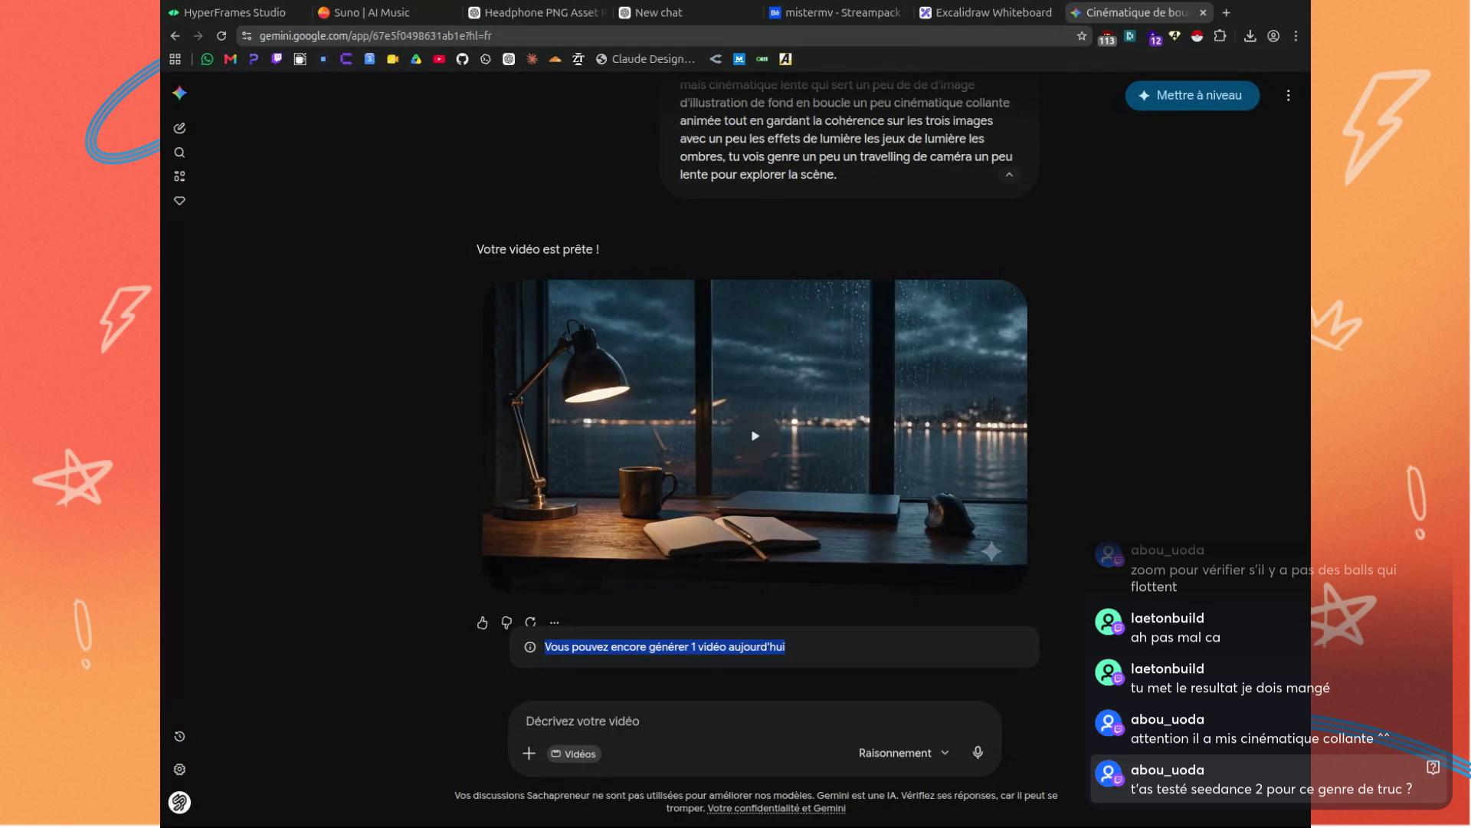
Clear the quota-notice selection and restart the desk-scene clip.
click(161, 427)
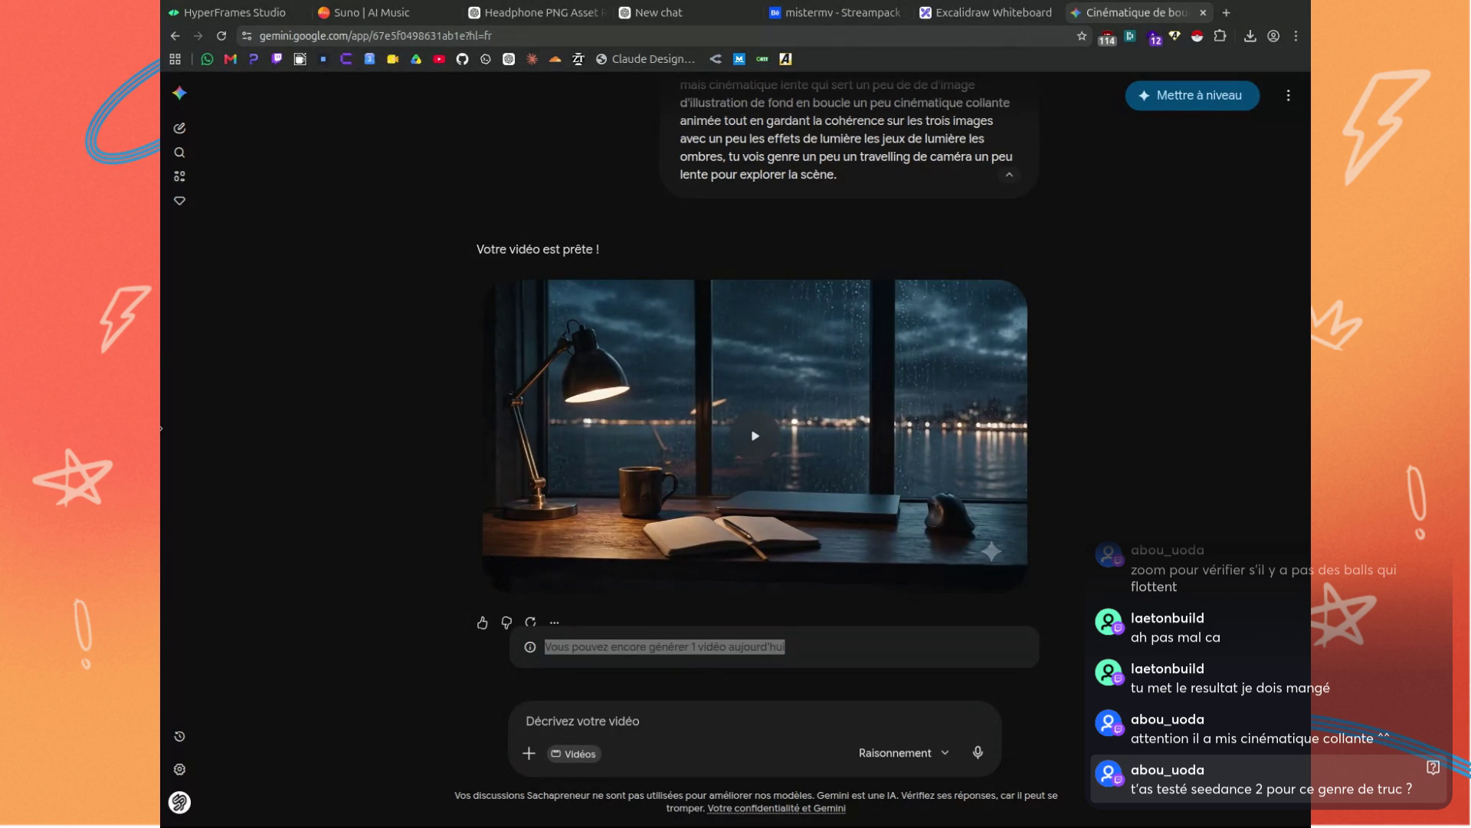
click(1113, 366)
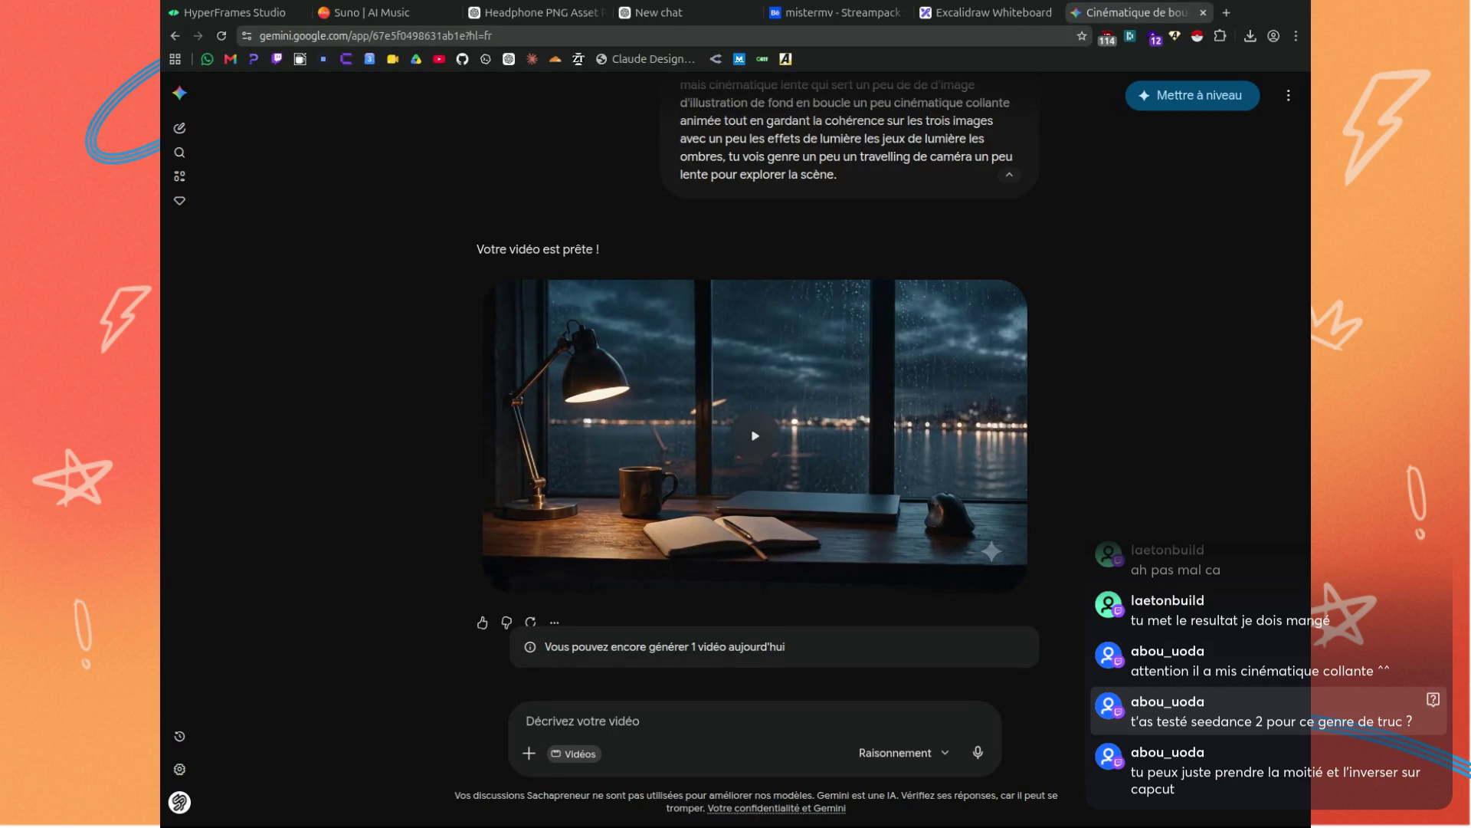
mouse_move(769, 495)
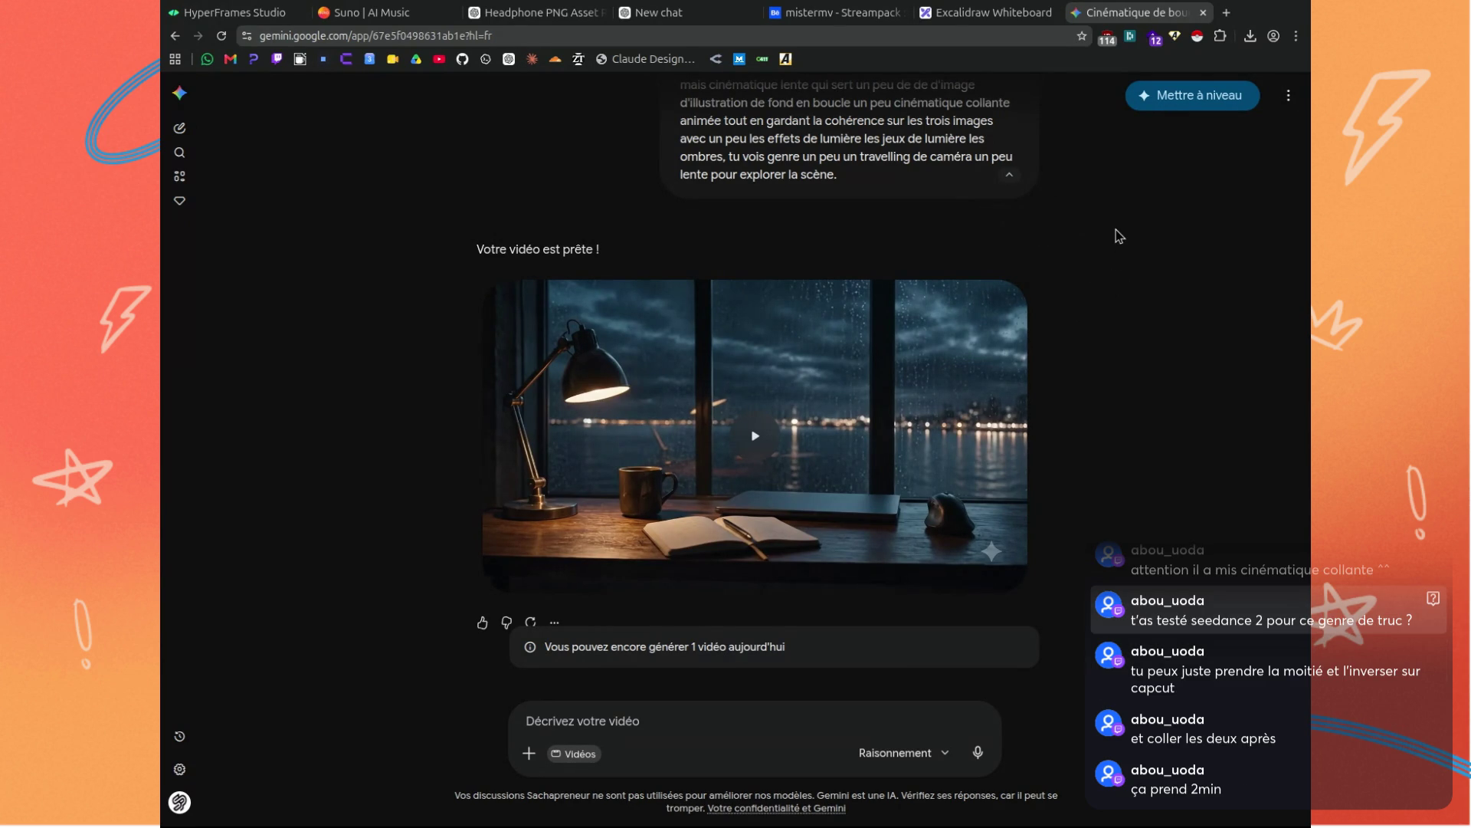
click(758, 438)
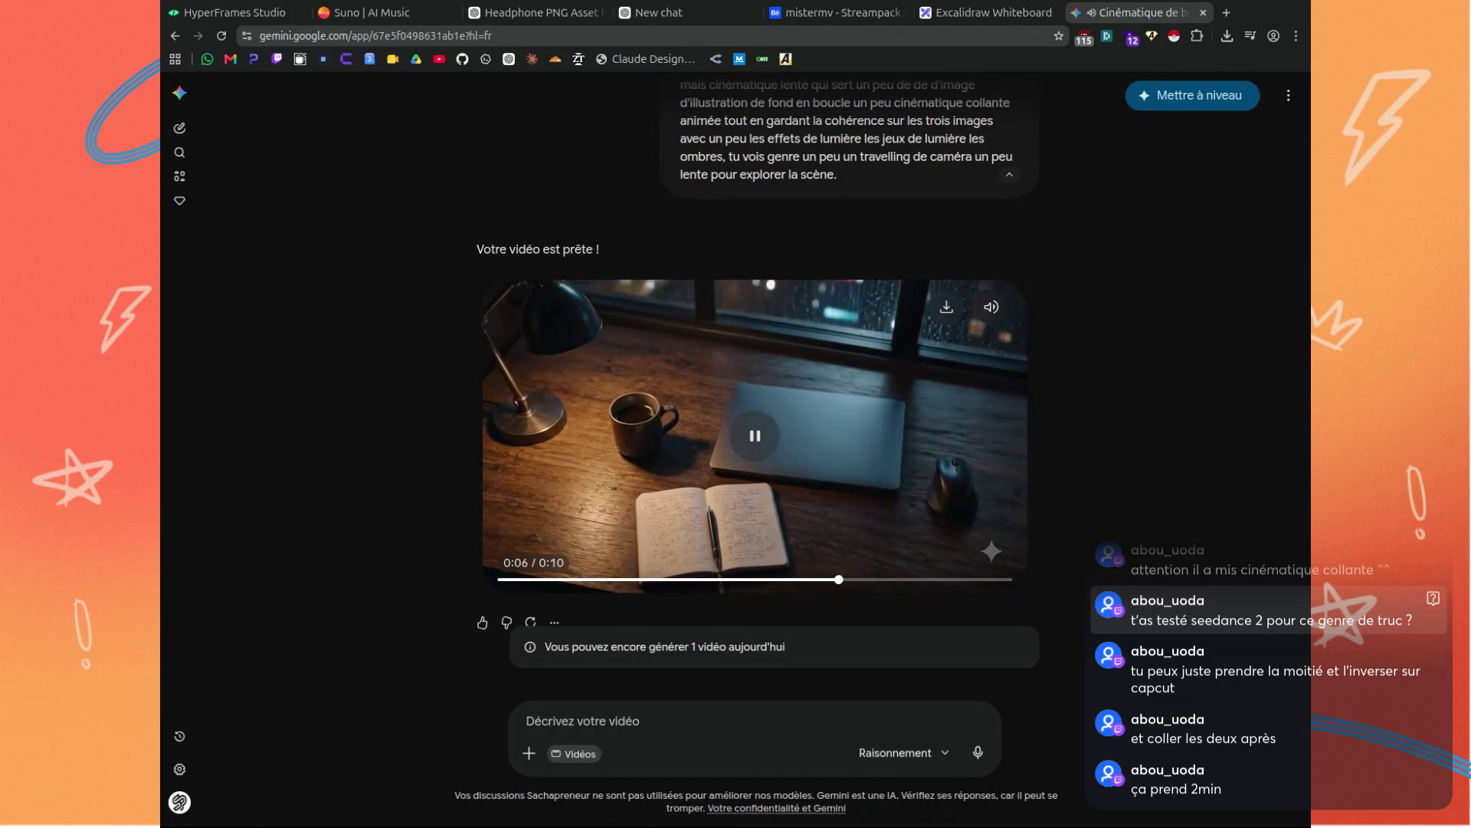
Rewind the rainy desk video to 0:00, review its loop, then switch to HyperFrames Studio.
click(678, 582)
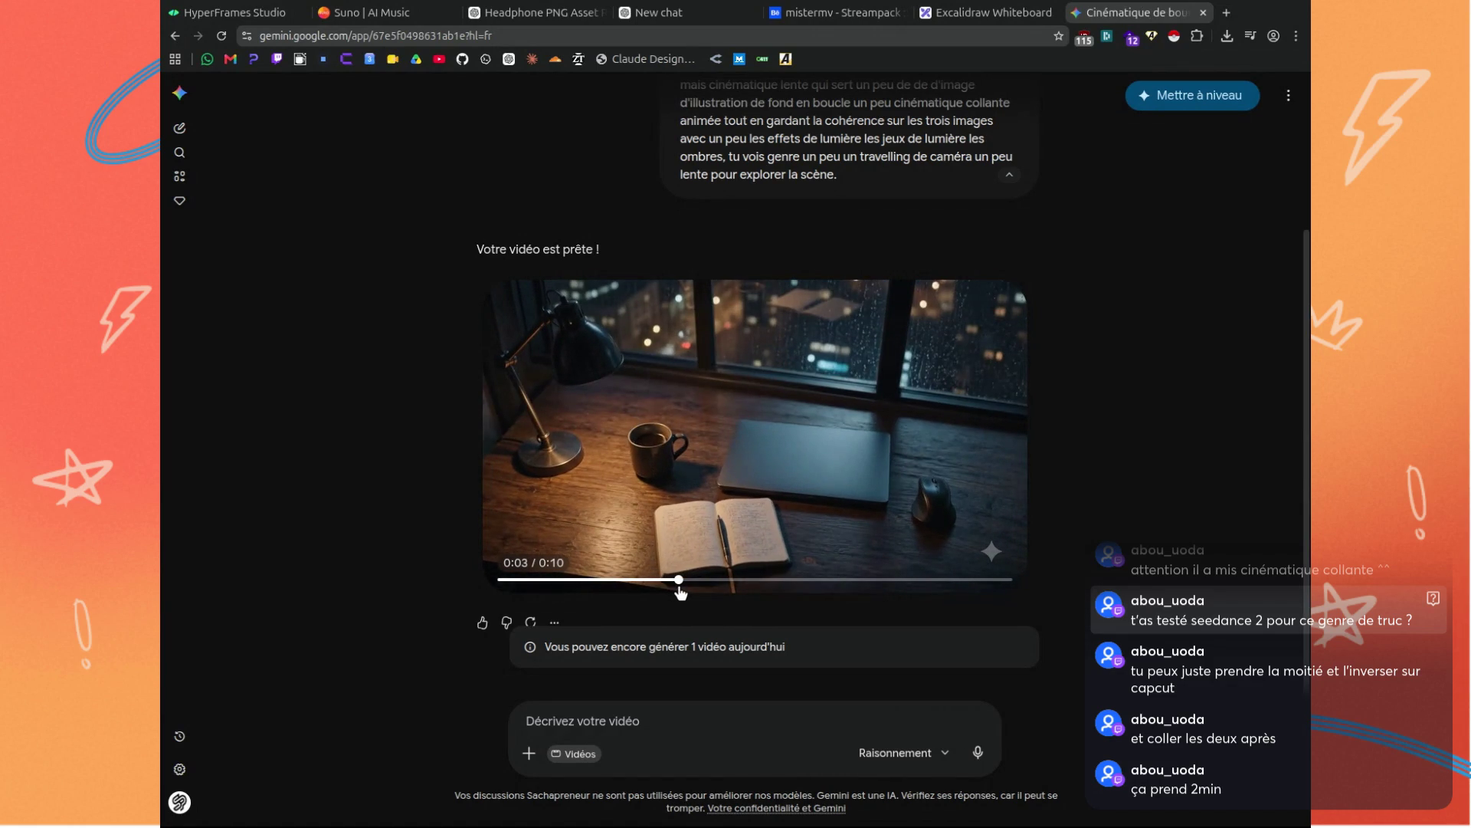
click(502, 579)
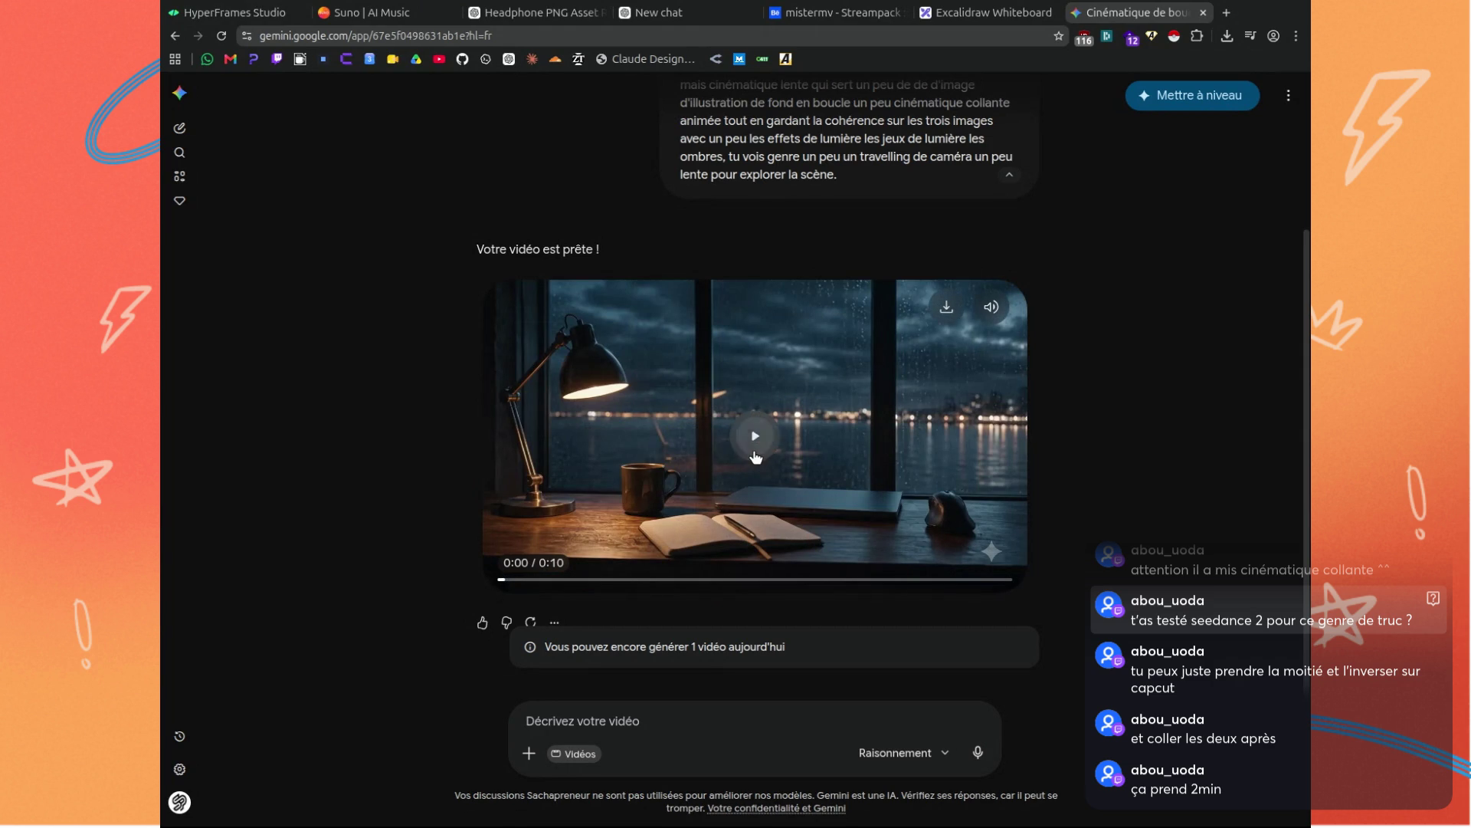
click(754, 444)
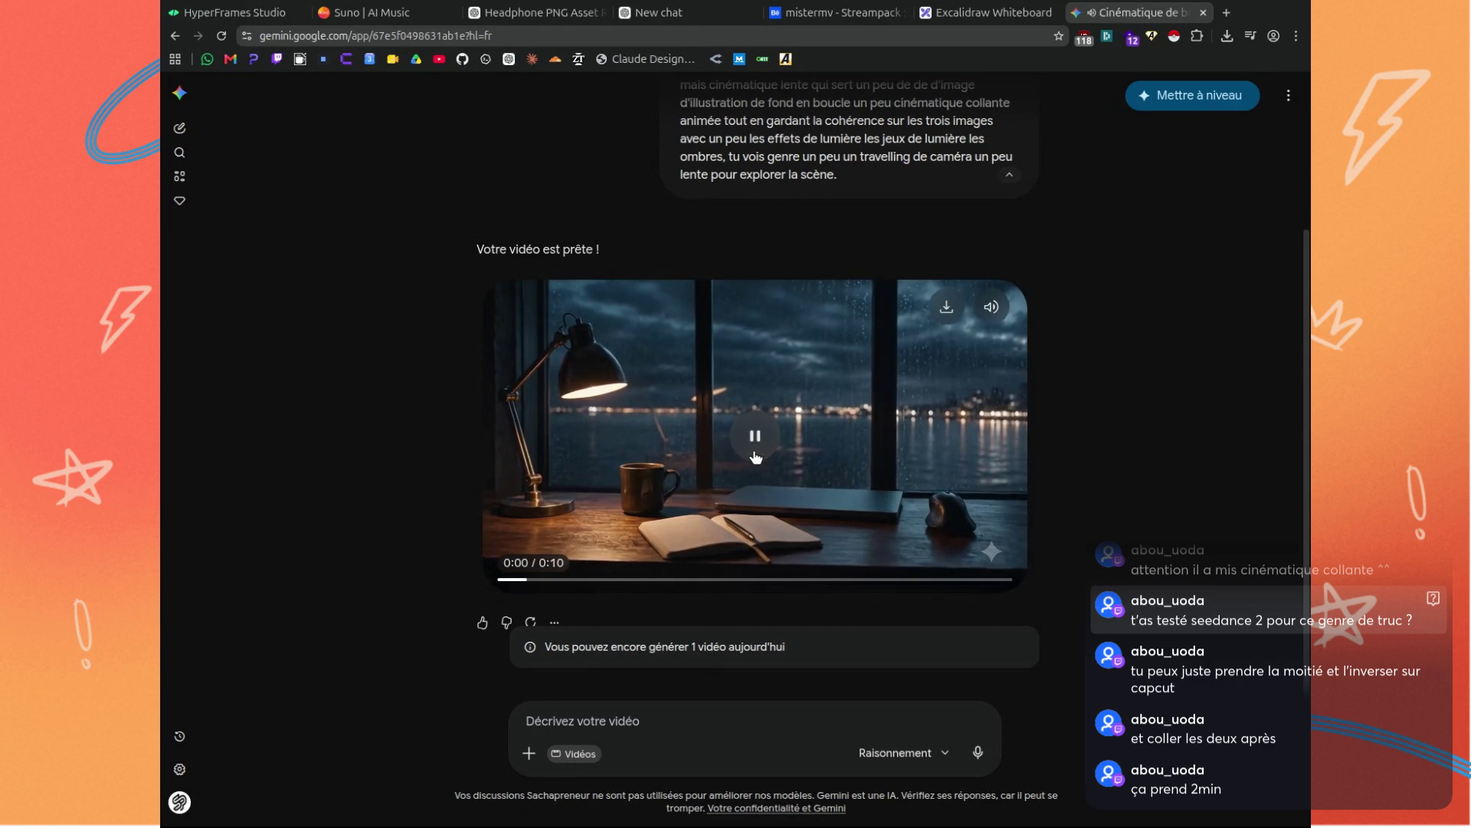
click(755, 448)
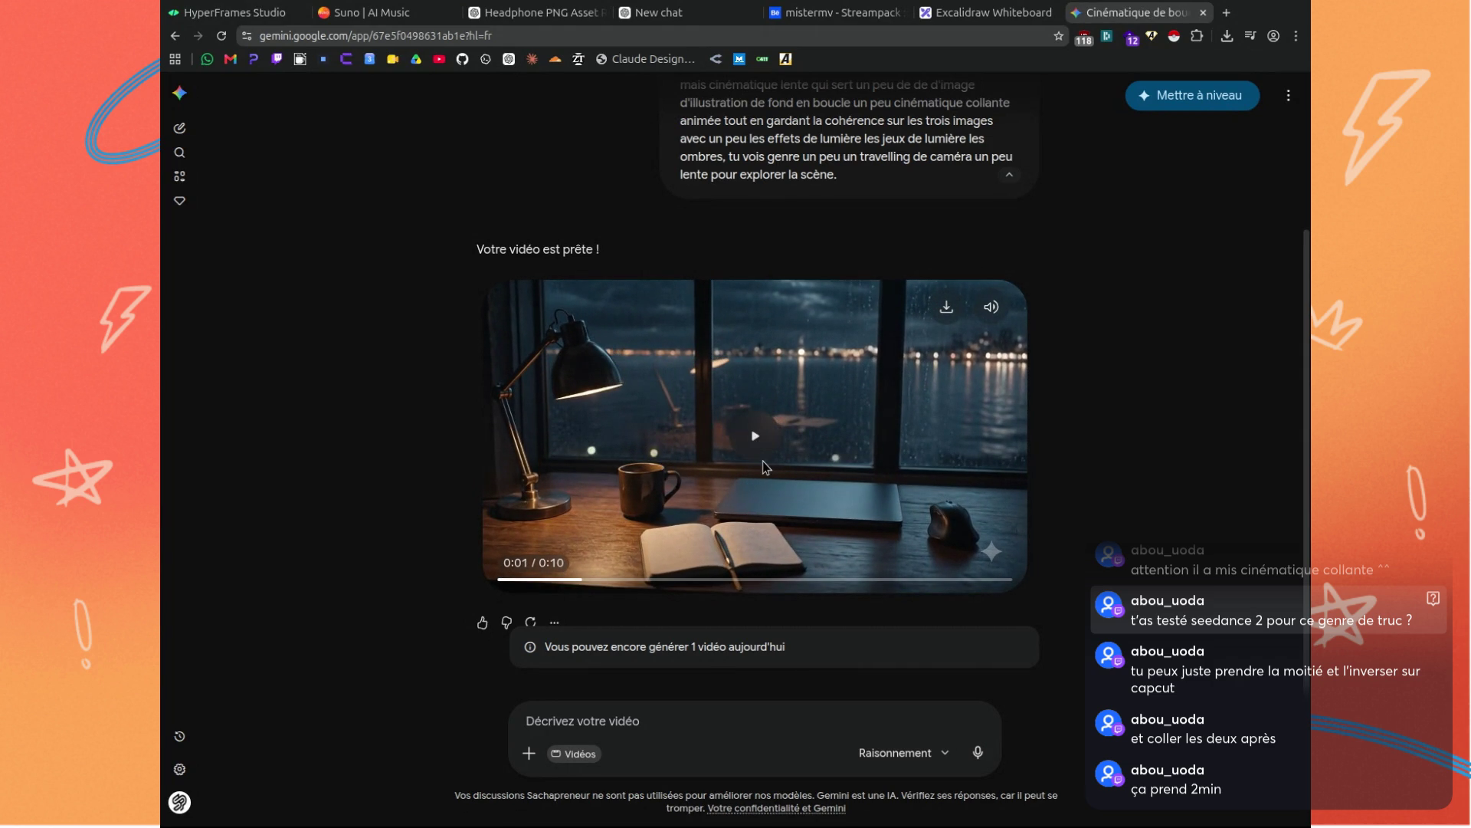
click(755, 446)
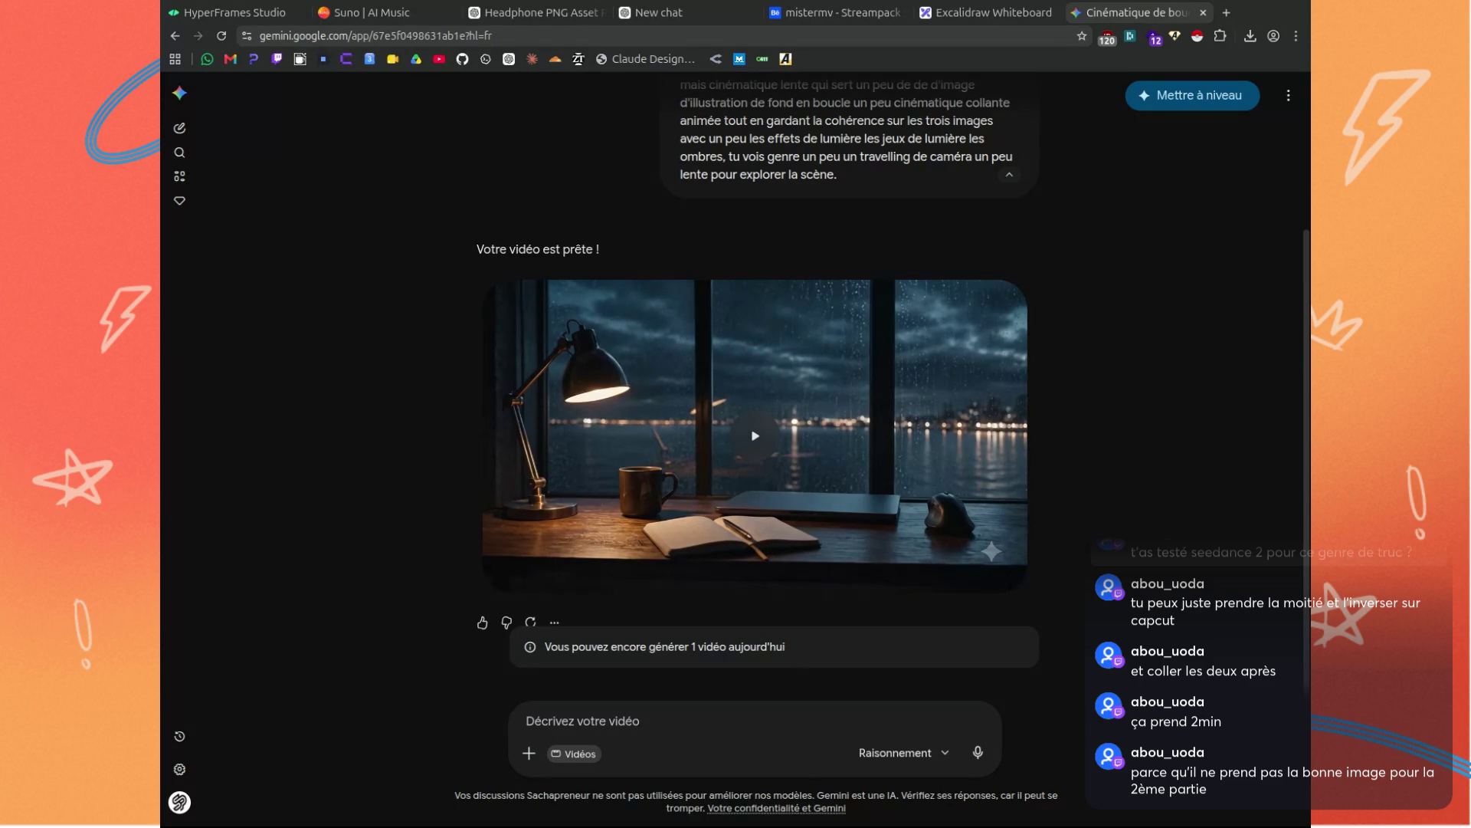
click(230, 12)
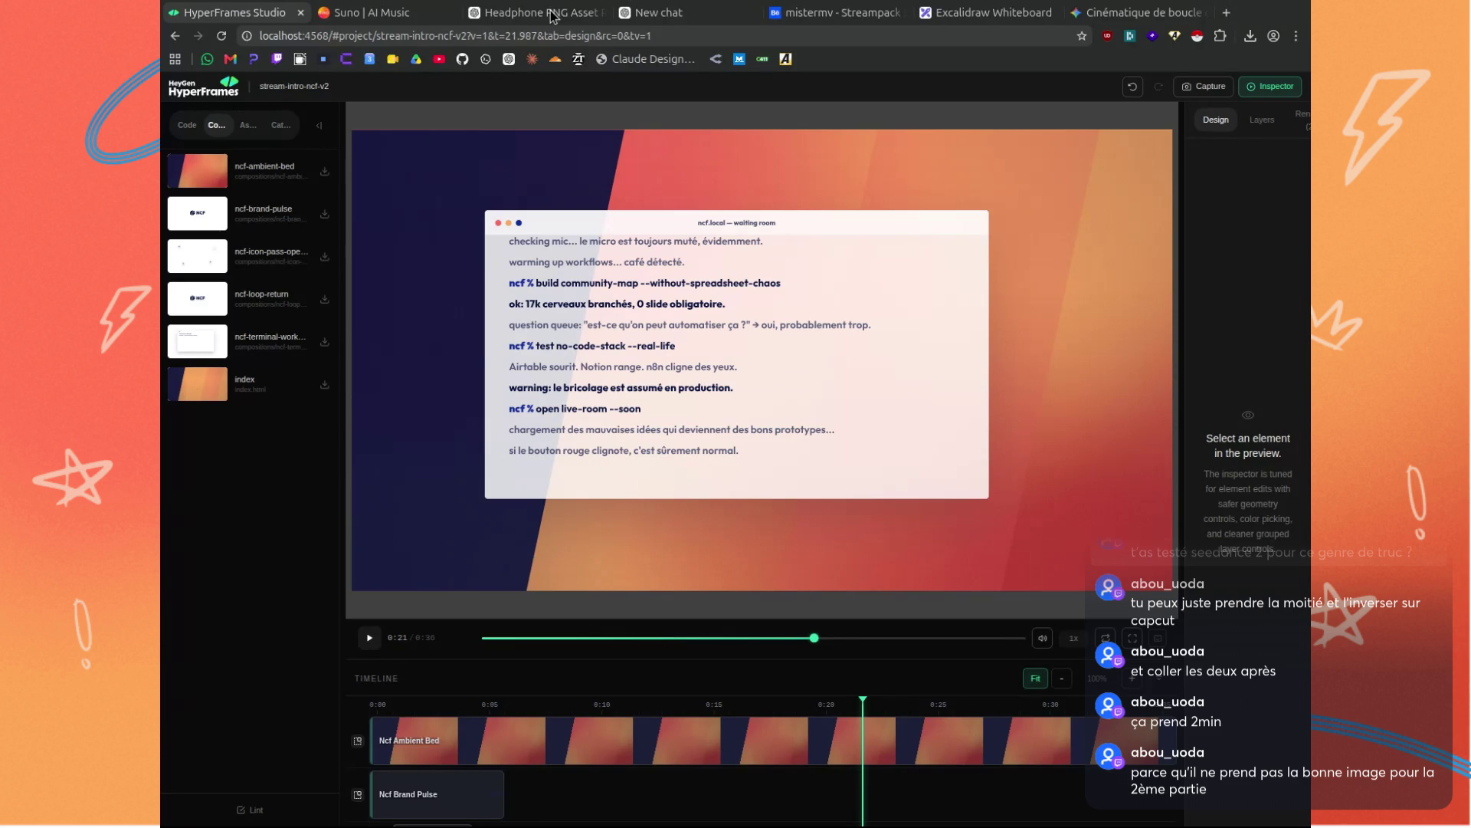
click(657, 13)
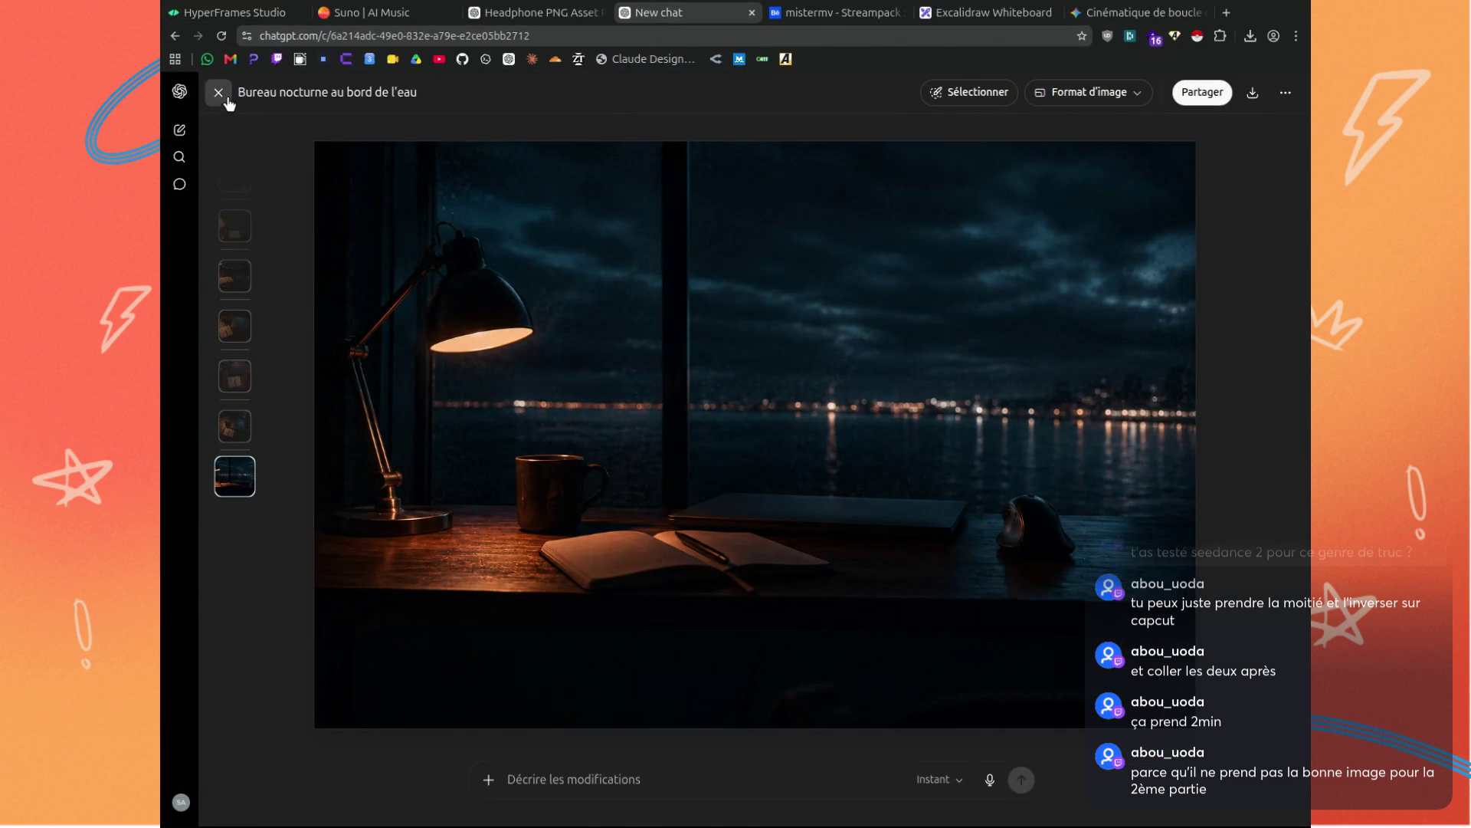
Close the night-desk image, start a blank ChatGPT chat and begin Dicter voice dictation.
click(229, 100)
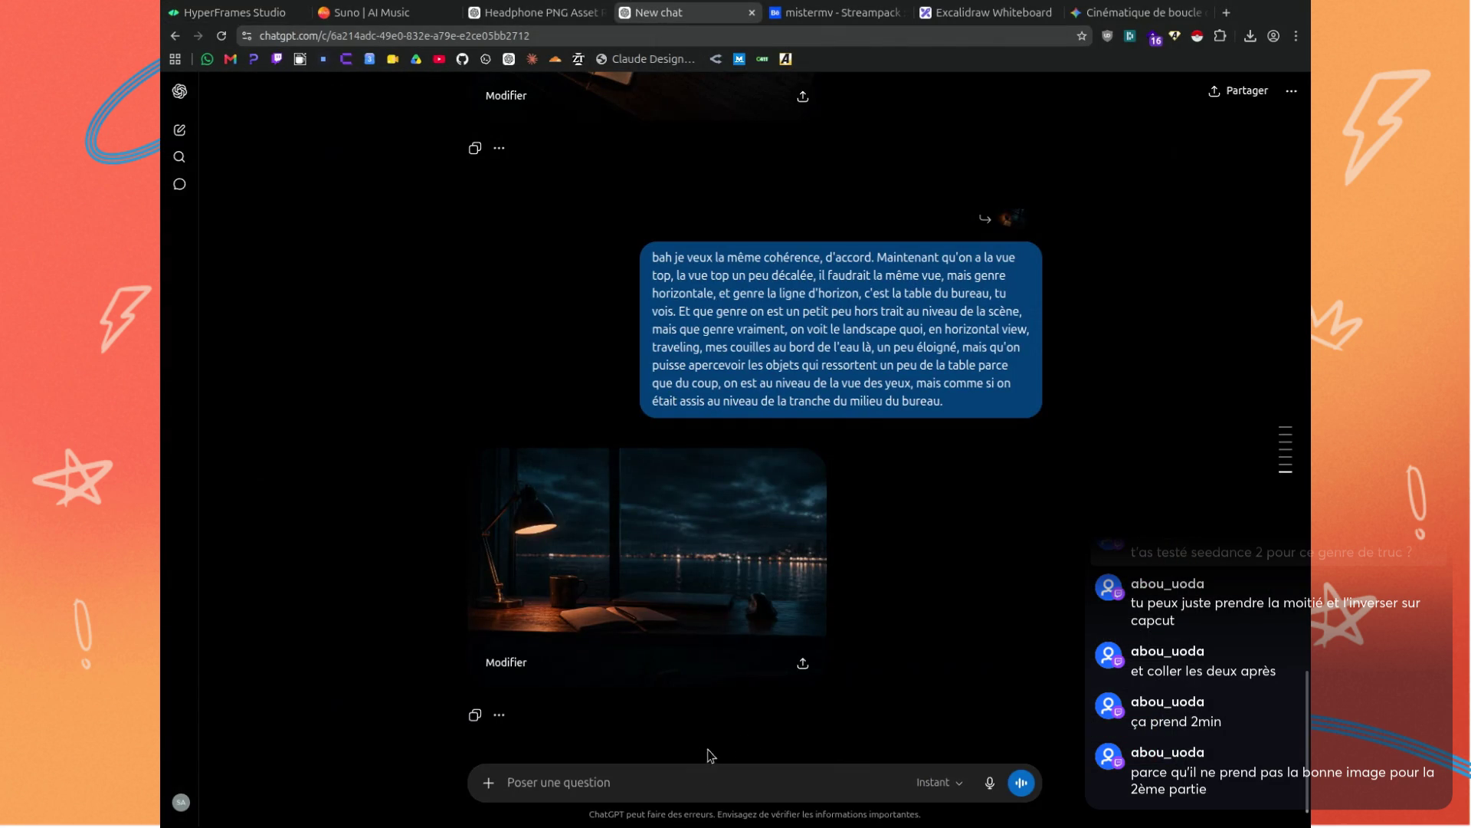
click(180, 131)
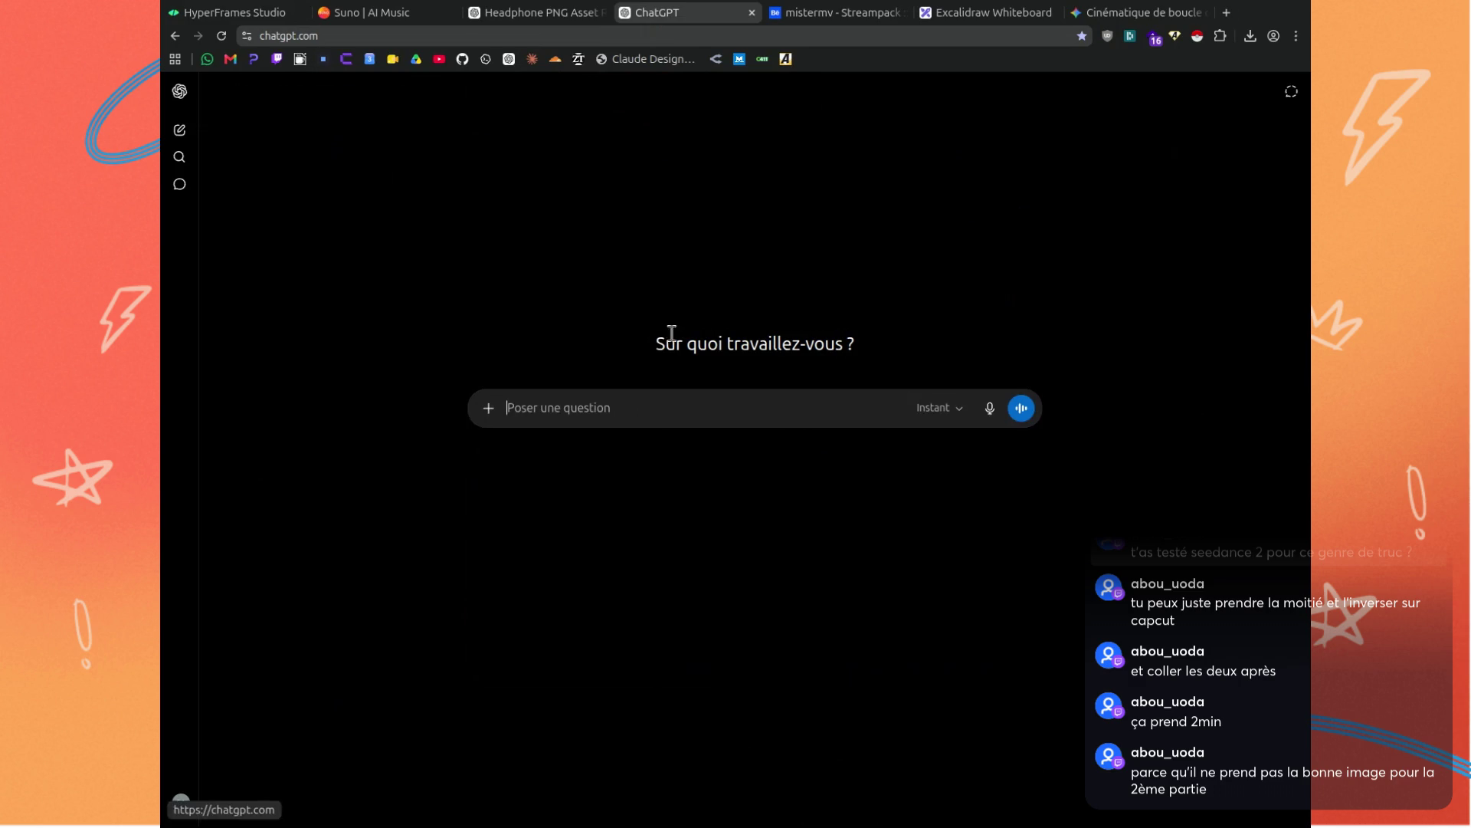
click(990, 410)
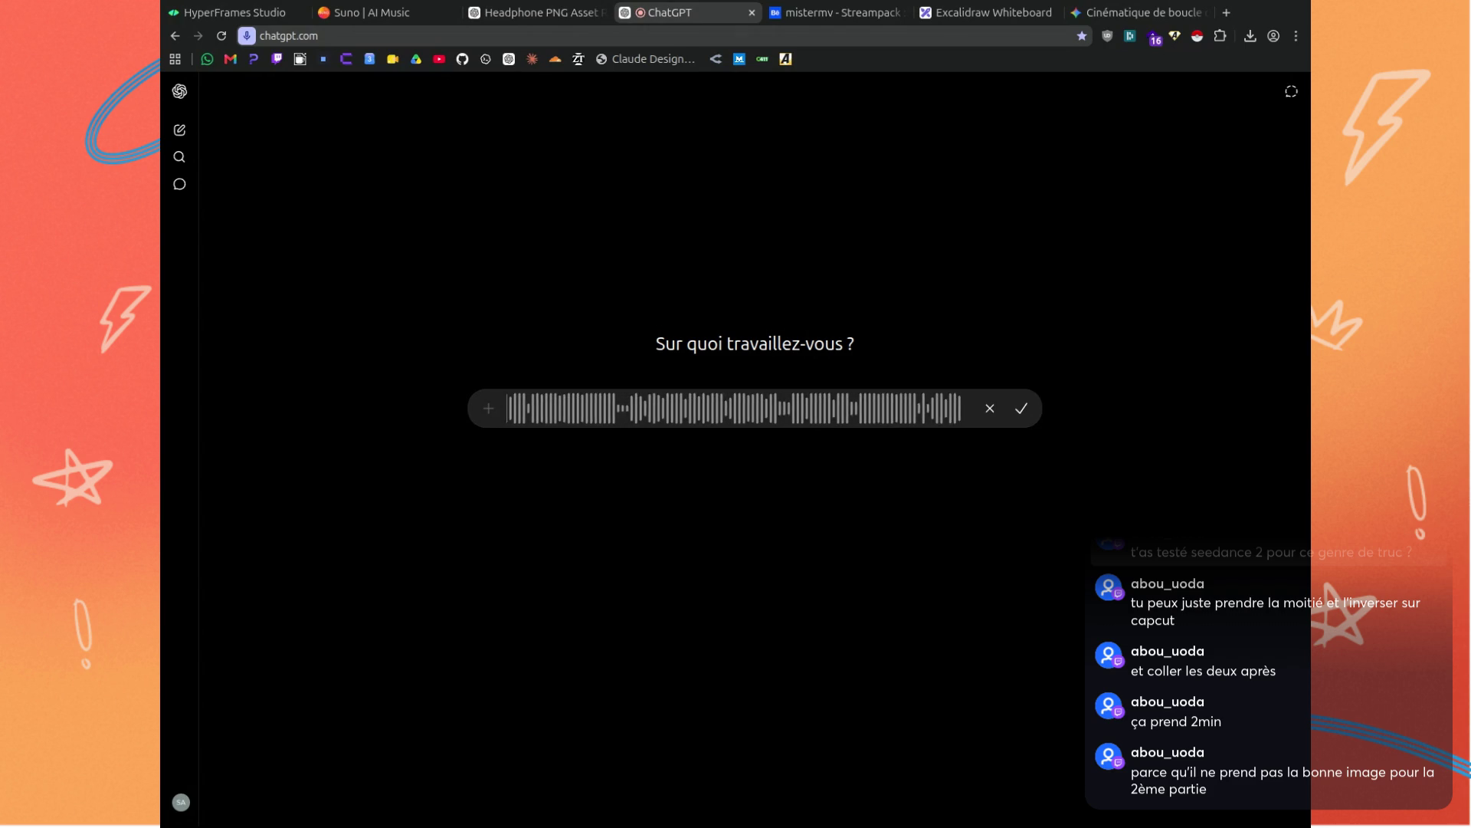
Transcribe the dictated terminal waiting-screen prompt and select its full text.
click(1022, 407)
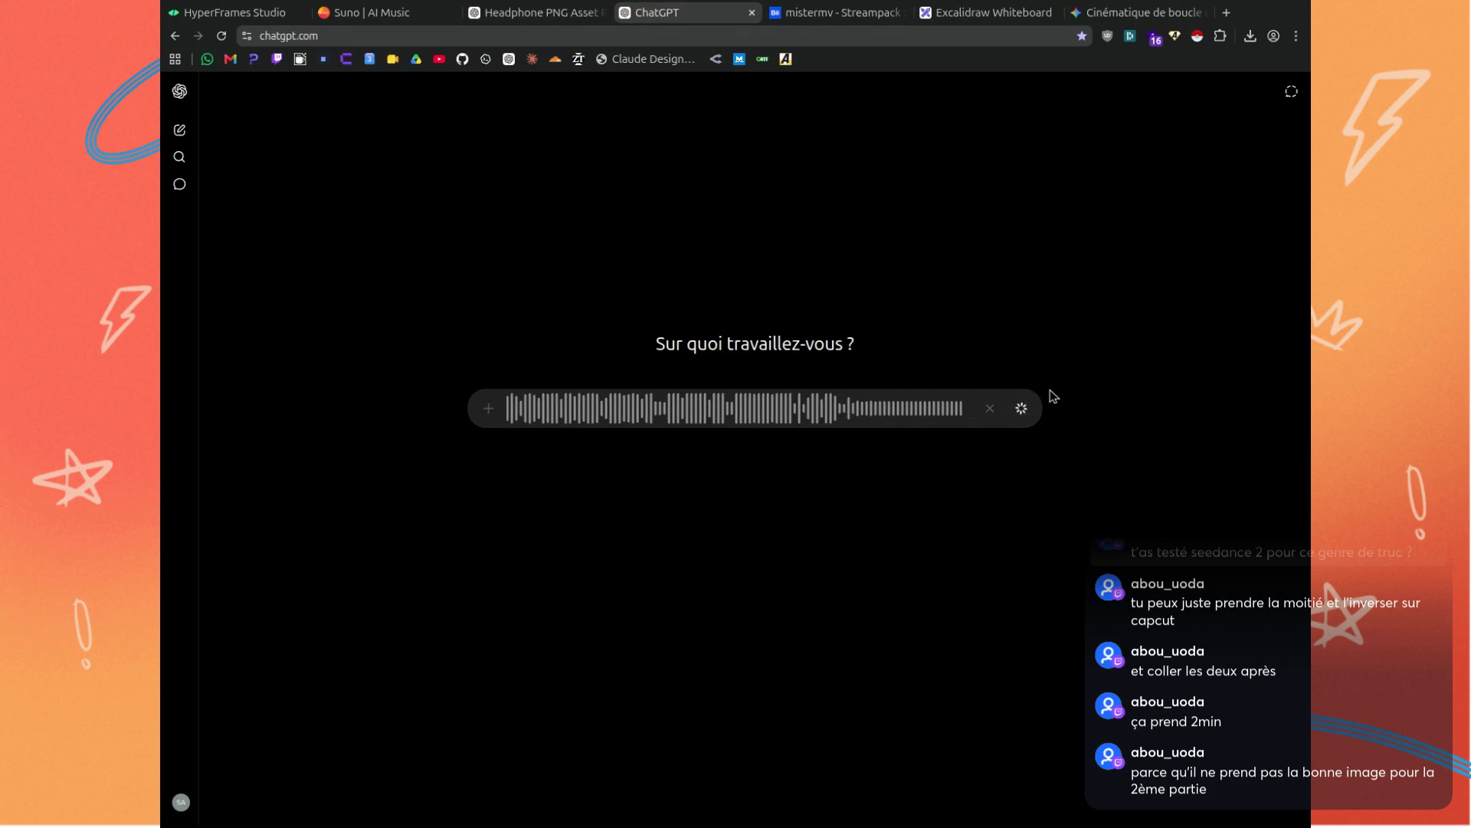
triple_click(800, 459)
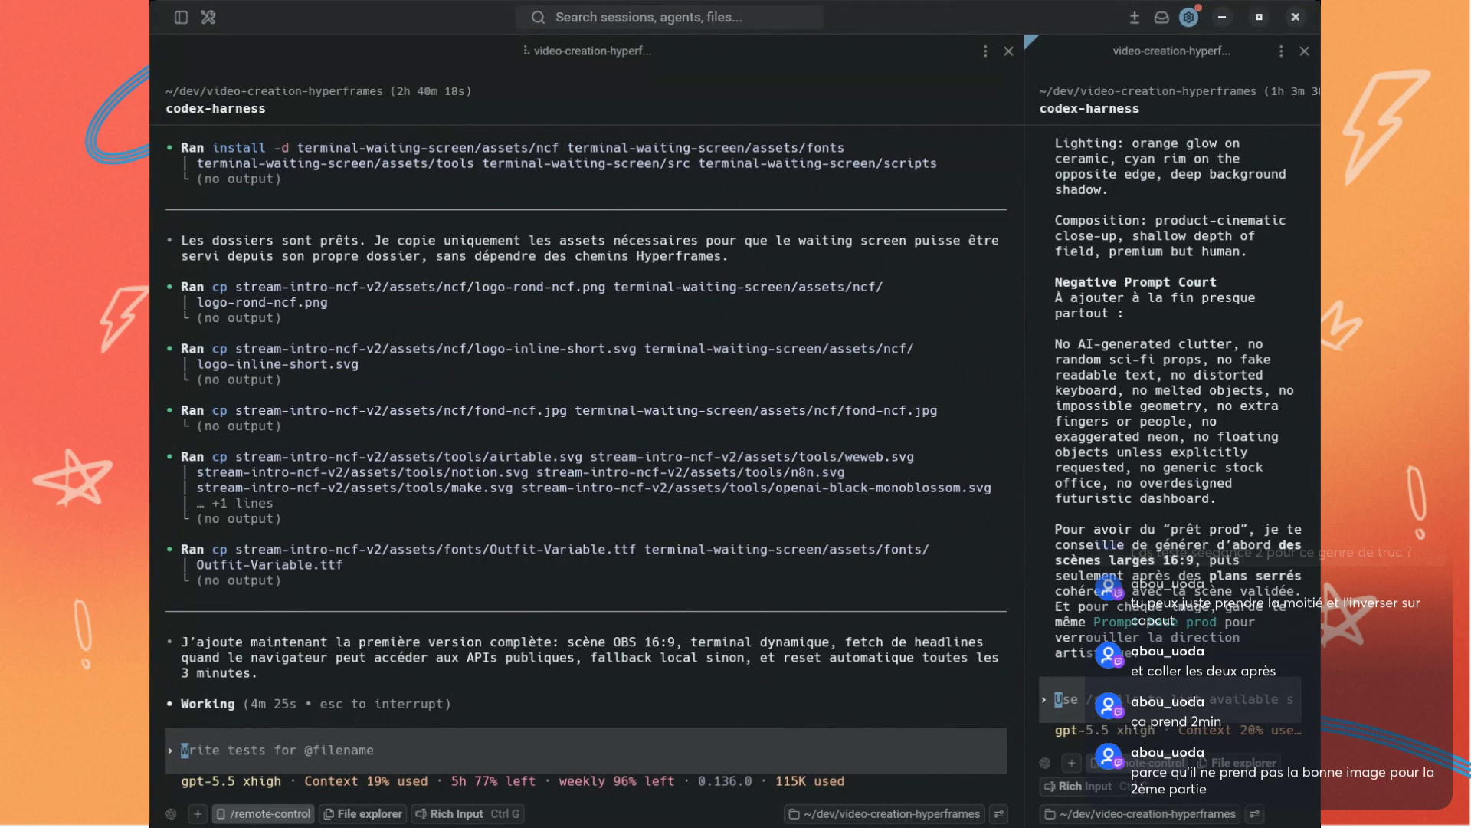
Focus the left Codex session where the agent writes and checks the waiting-screen code.
click(646, 605)
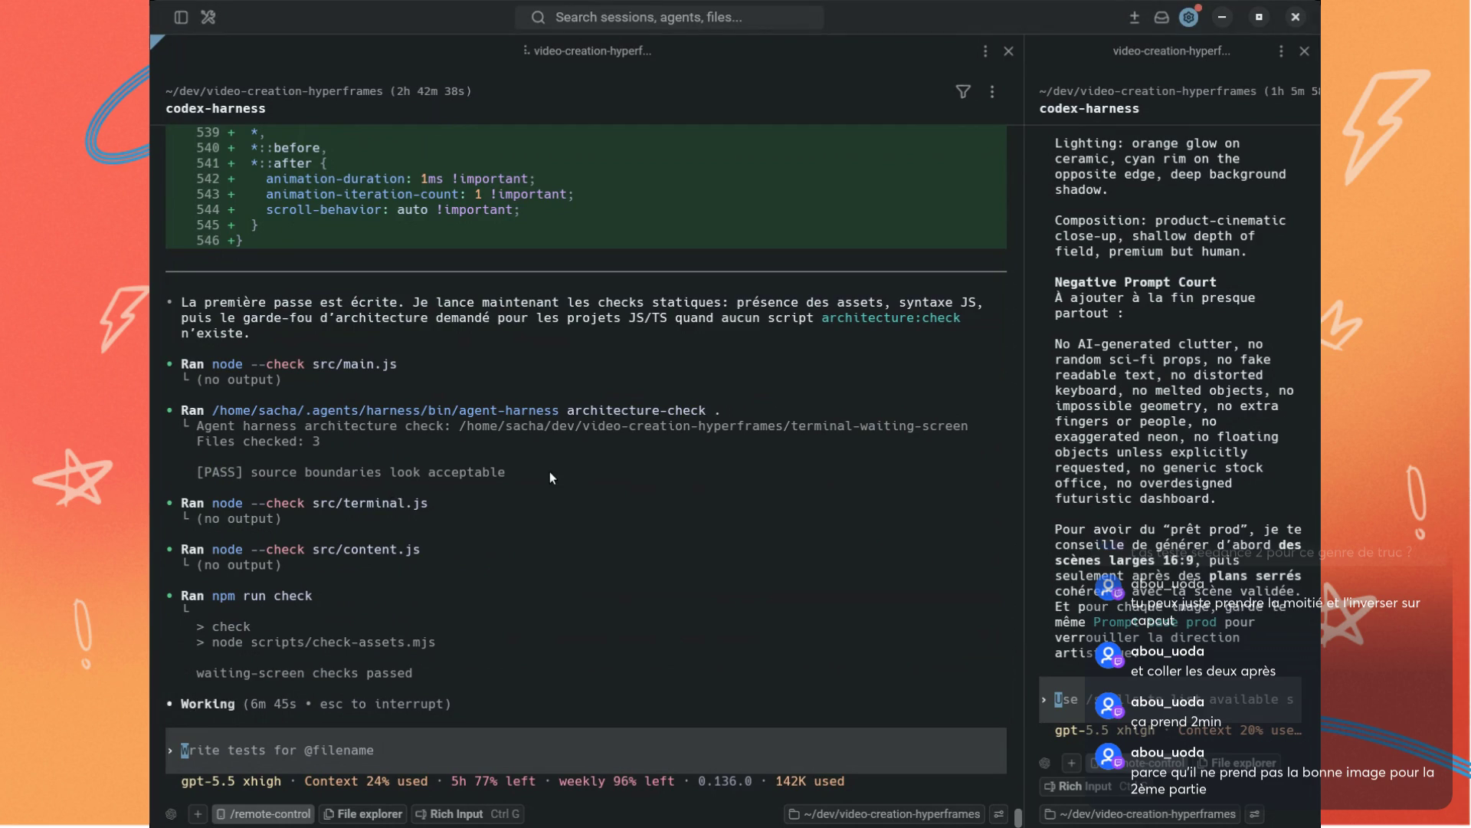
Scroll back through the styles.css diff as the agent serves the page on 127.0.0.1:4173.
scroll(549, 471, up, 15)
scroll(549, 503, up, 3)
mouse_move(1012, 761)
mouse_down()
mouse_move(977, 407)
mouse_move(967, 827)
mouse_up()
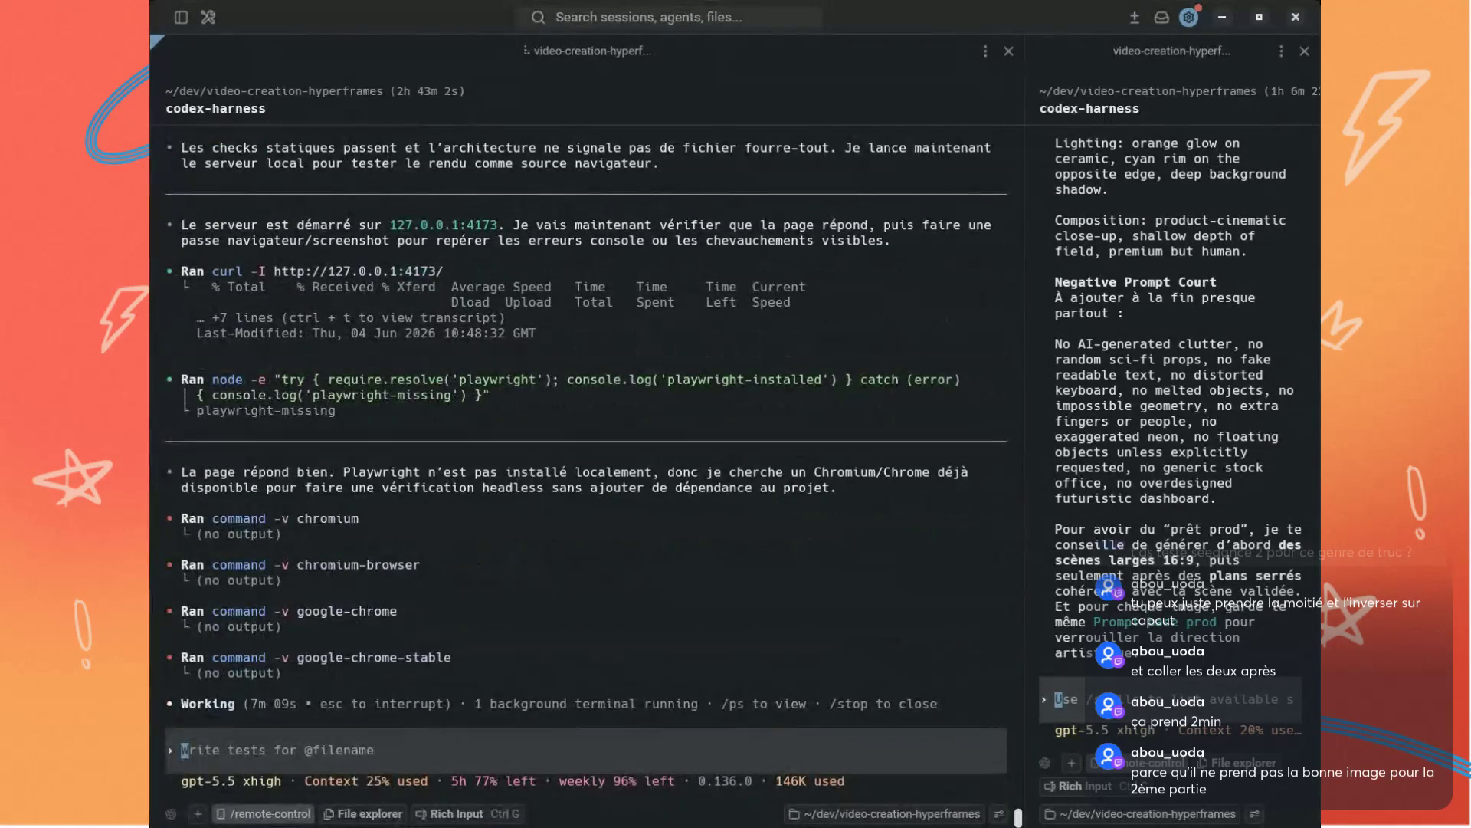